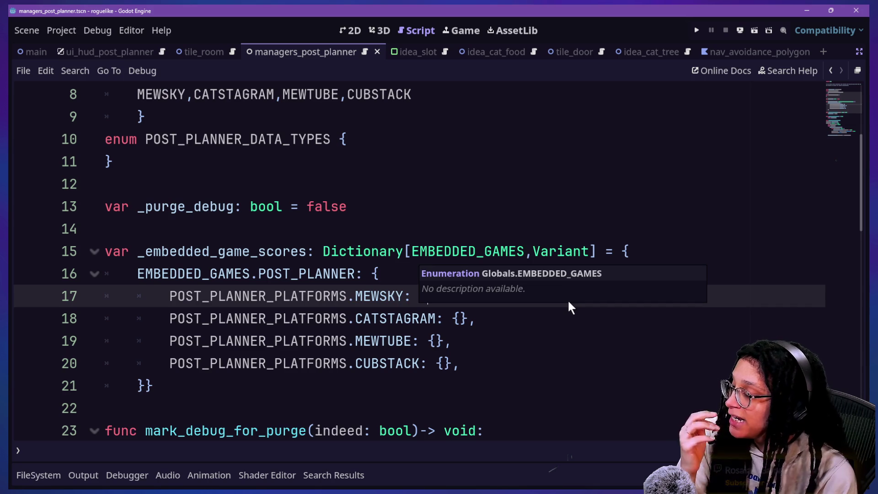
Select lines 9–11 around the POST_PLANNER_DATA_TYPES enum to review them.
left_click(471, 185)
scroll(451, 204, "up", 2)
left_click_drag(294, 295, 302, 256)
key("Right")
key("Down")
key("Up")
scroll(400, 320, "down", 3)
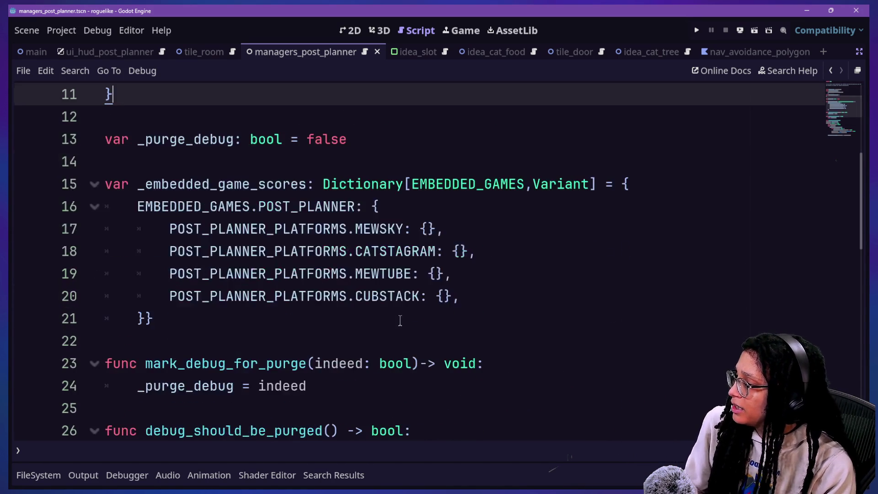
On an unindented new line 23, start typing 'var _post_planner_data: Dictionary['.
left_click(537, 331)
key("Return")
key("BackSpace")
type("var ")
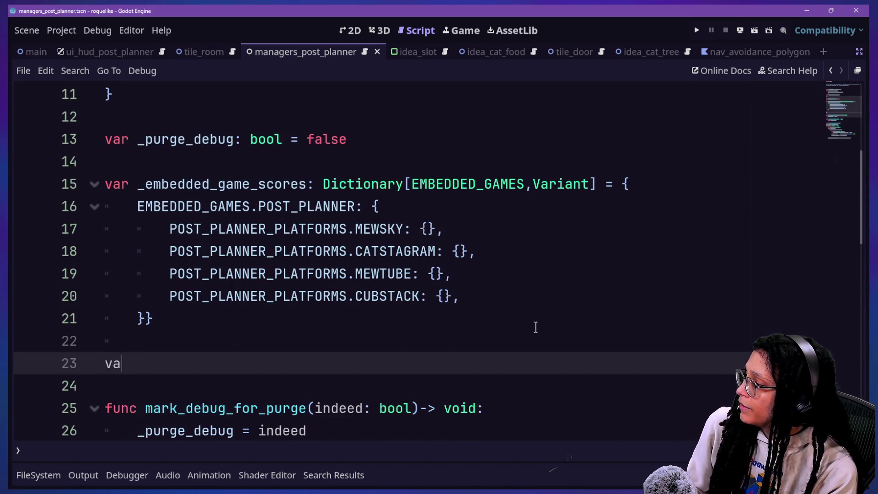
type("post_planner_data")
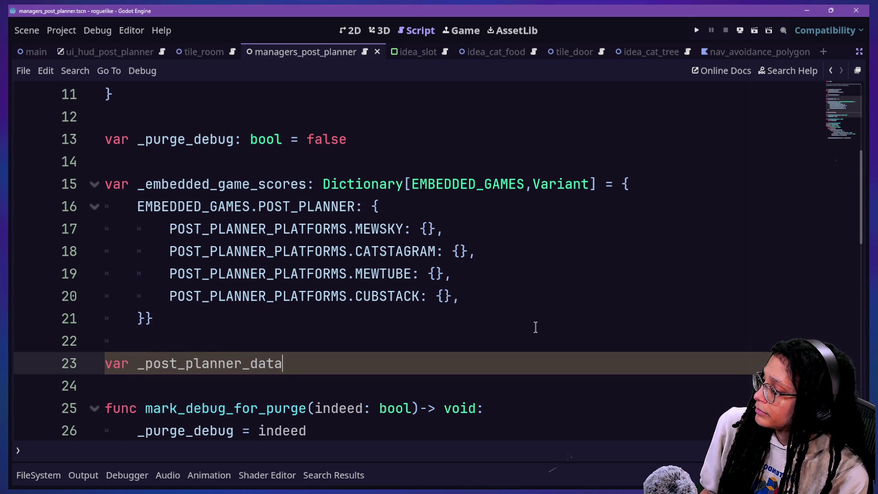
type(": Fic")
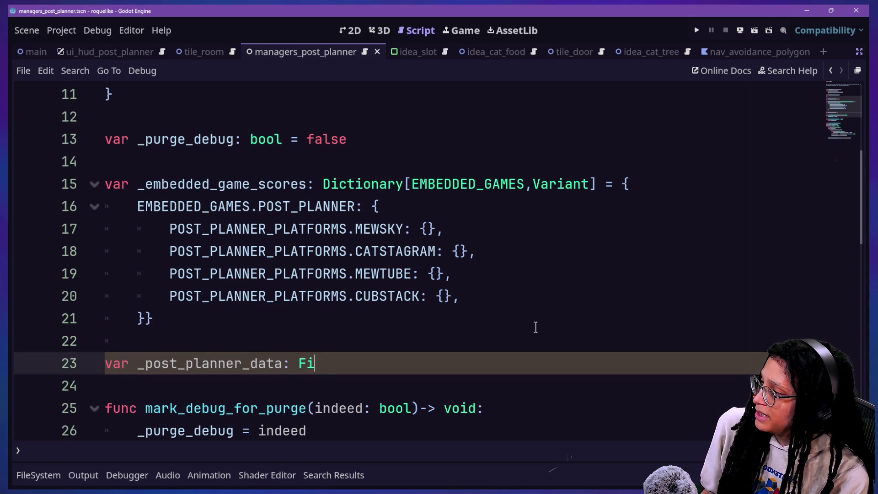
key("BackSpace")
key("BackSpace")
key("BackSpace")
type("Dicio")
key("BackSpace")
key("BackSpace")
type("tio")
key("Return")
type("[")
scroll(225, 249, "up", 1)
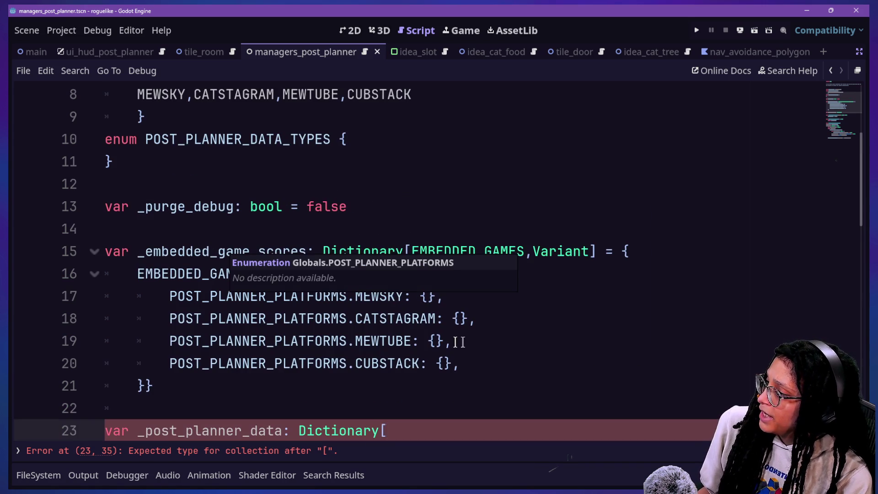
scroll(411, 372, "down", 1)
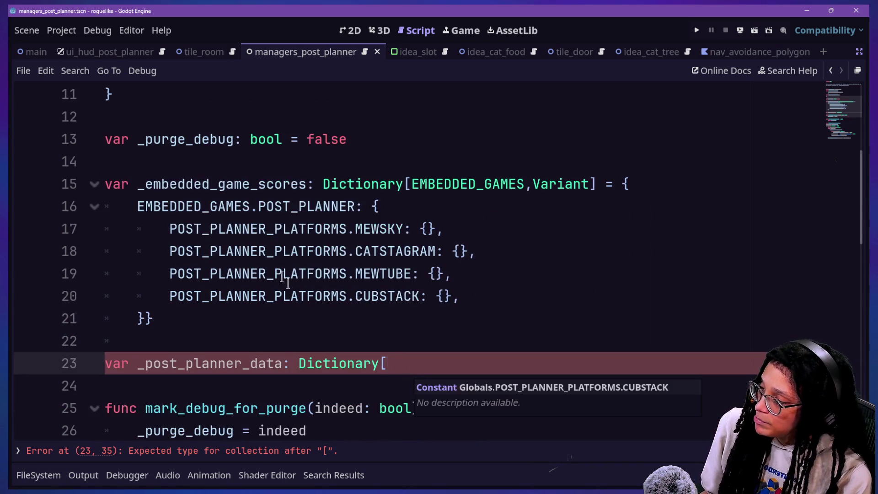
left_click(427, 228)
left_click(460, 251)
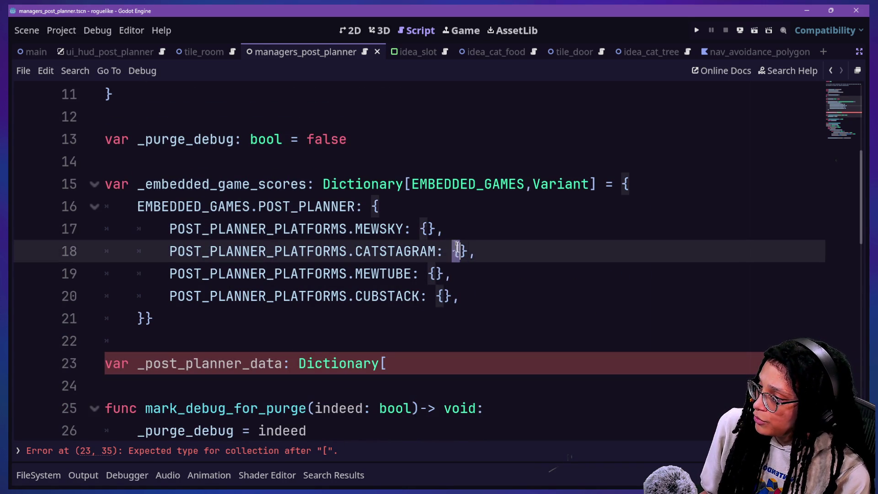
left_click(421, 272)
left_click(436, 273)
left_click(451, 296)
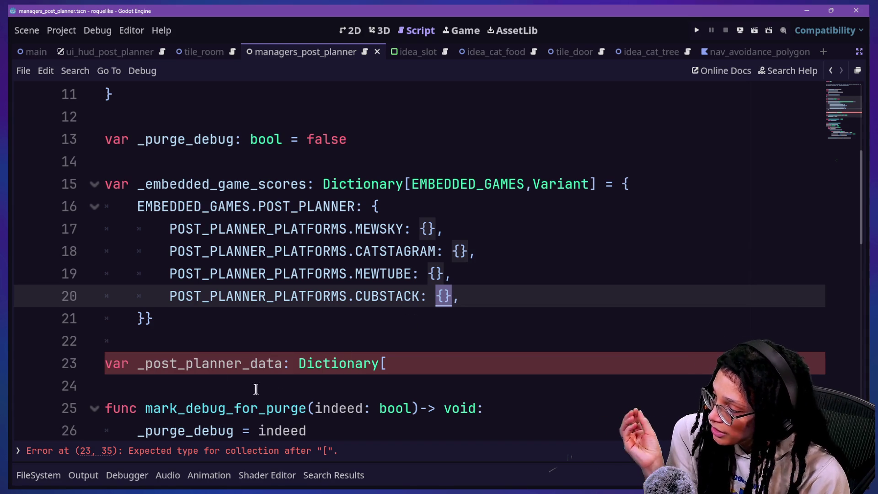
mouse_move(169, 364)
left_mouse_down()
mouse_move(334, 366)
mouse_move(433, 383)
left_mouse_up()
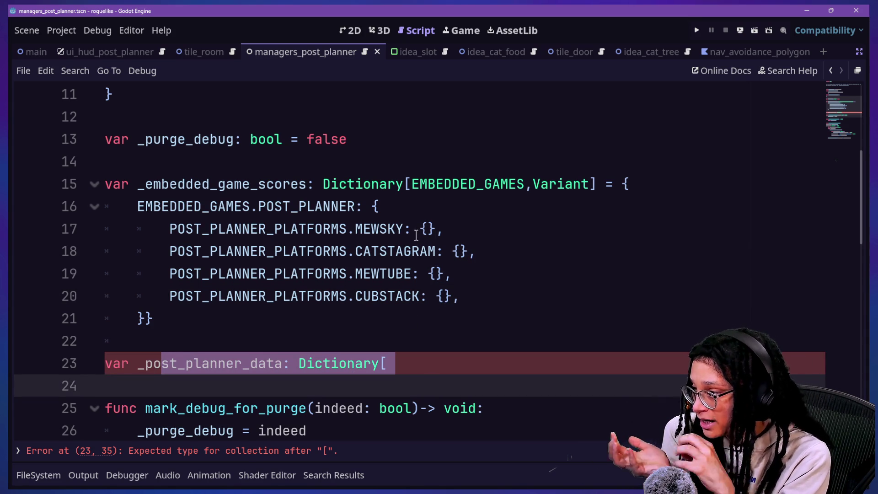
mouse_move(201, 231)
left_mouse_down()
mouse_move(292, 251)
mouse_move(452, 251)
left_mouse_up()
left_click(452, 251)
left_click(433, 229)
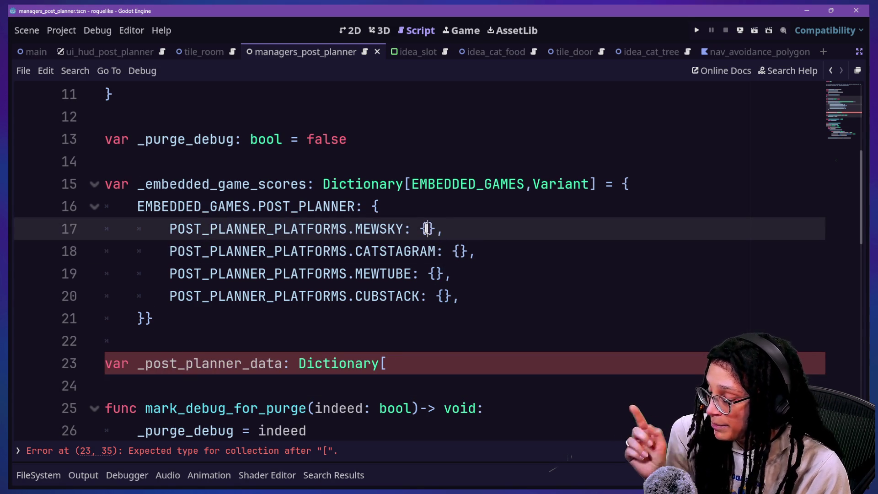
left_click_drag(332, 229, 467, 235)
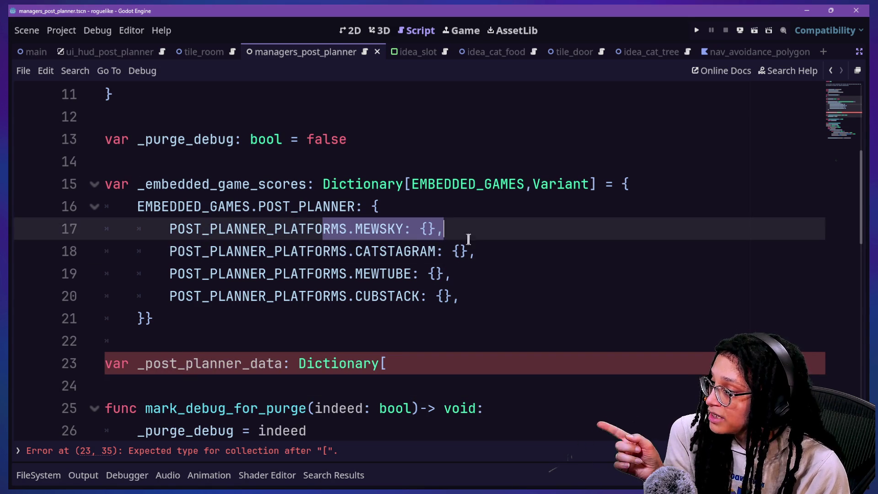
left_click_drag(394, 251, 532, 251)
left_click_drag(356, 273, 451, 273)
left_click_drag(410, 296, 460, 296)
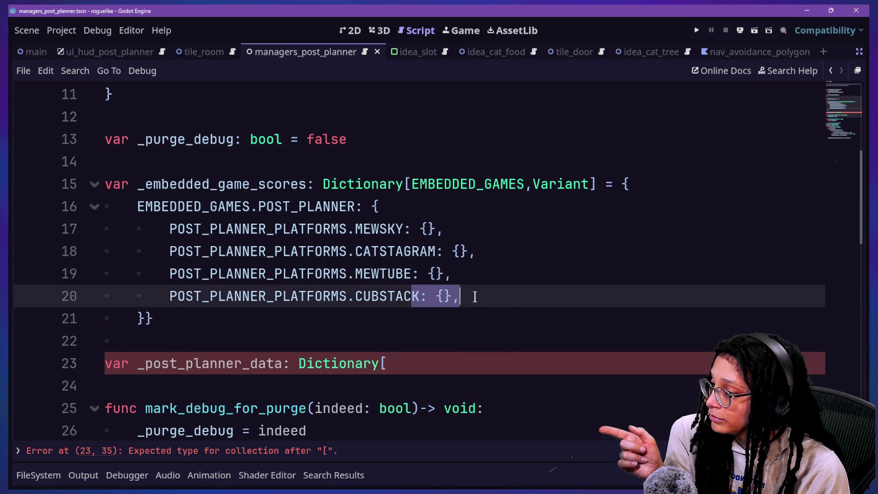
left_click(460, 296)
left_click(356, 384)
left_click(414, 366)
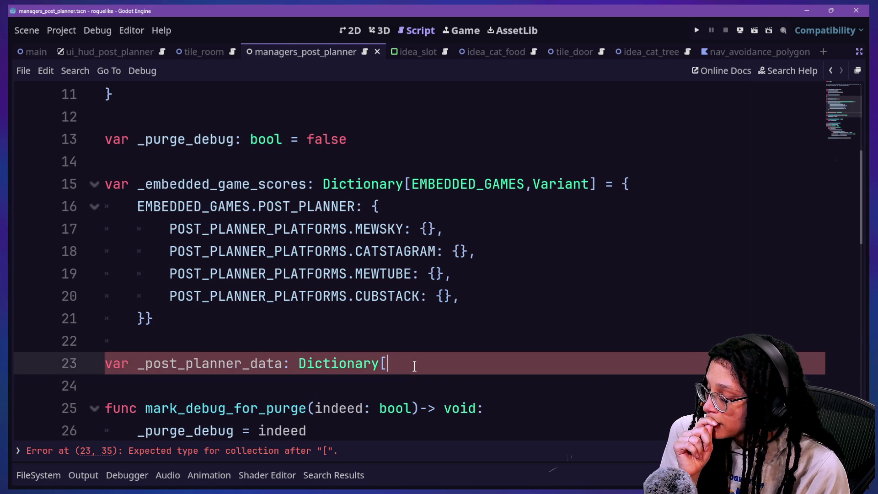
scroll(414, 361, "up", 1)
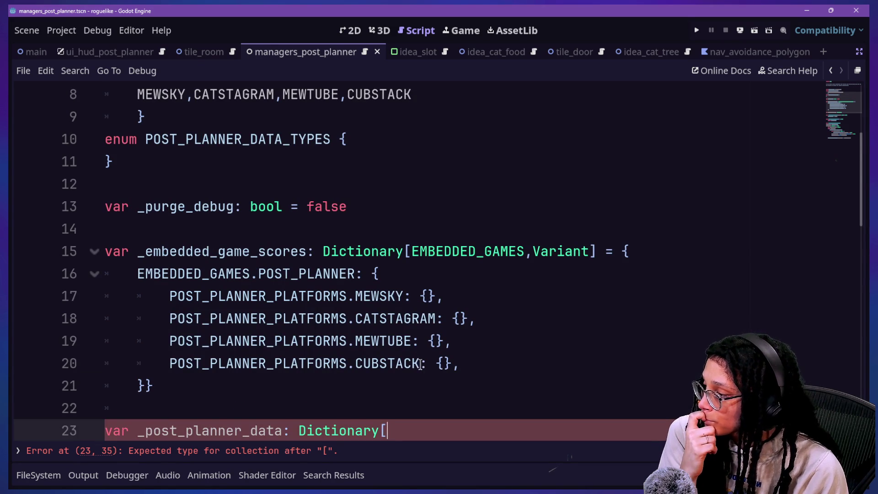
scroll(418, 364, "down", 1)
scroll(432, 358, "up", 1)
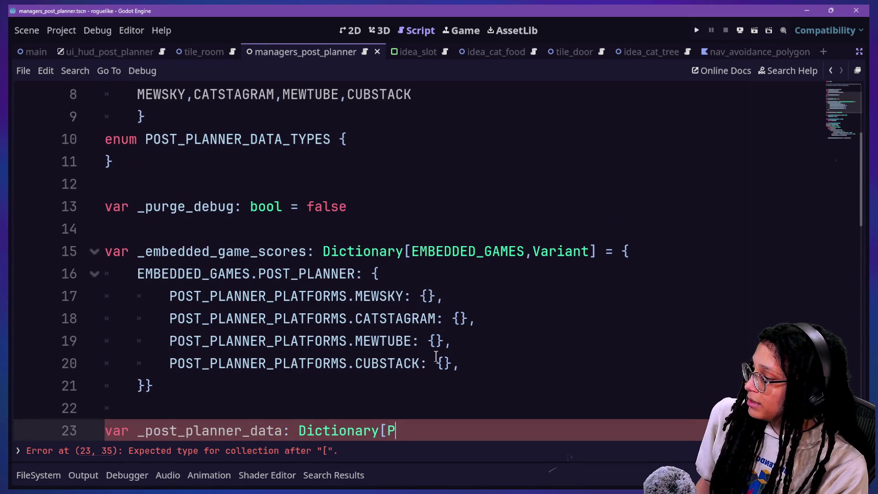
Complete the type as Dictionary[POST_PLANNER_DATA_TYPES,Variant] with an opening '{'.
type("POST")
key("Return")
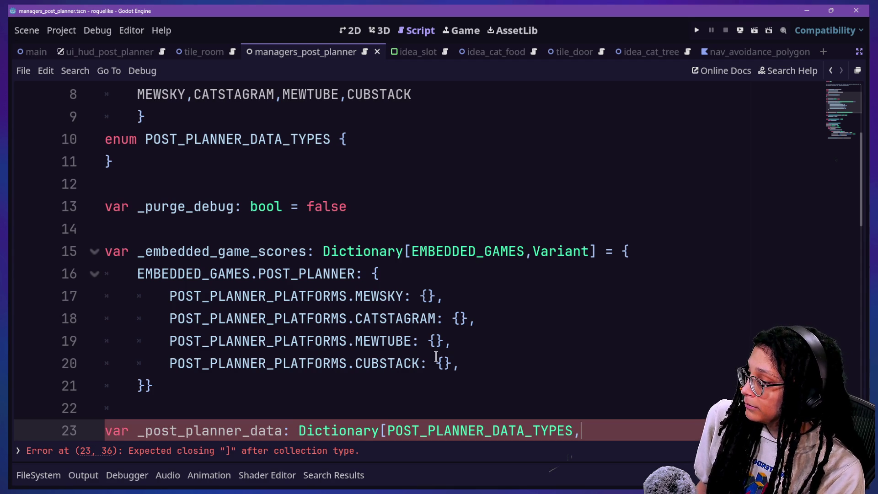
type("Variant] =")
key("BackSpace")
key("BackSpace")
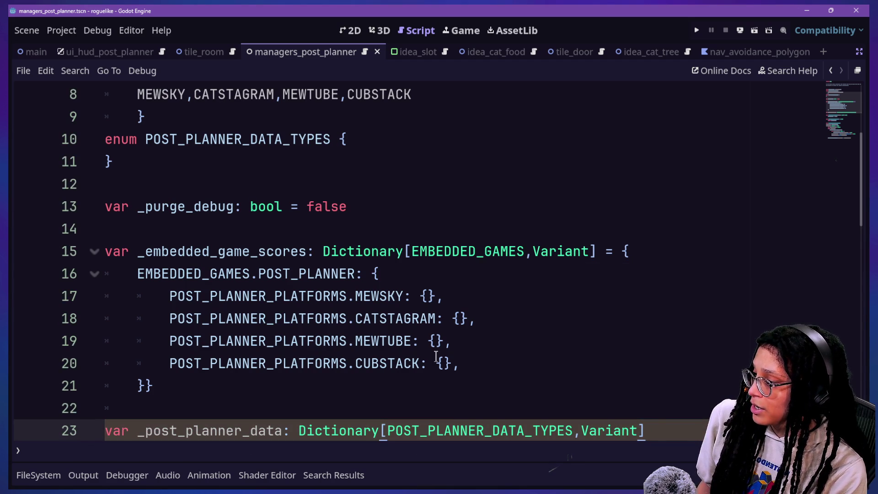
type("{")
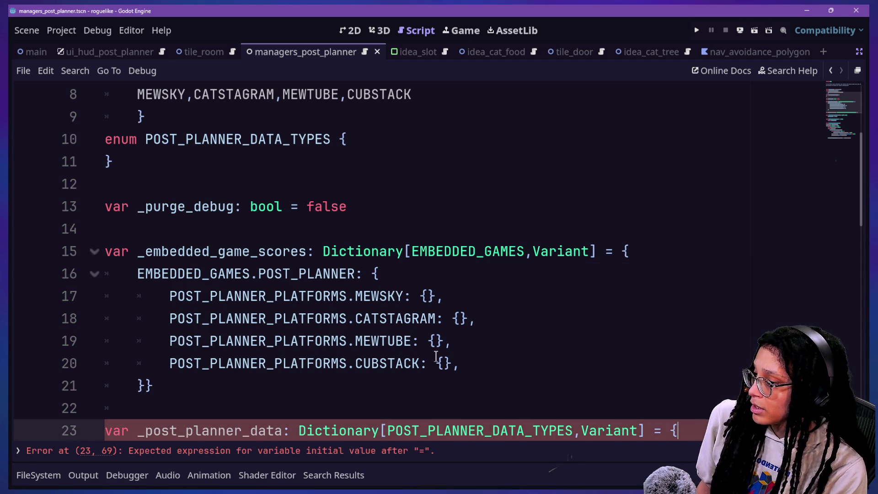
Close the dictionary with '}' around an empty line, and open a new line inside the enum.
key("Return")
type("}")
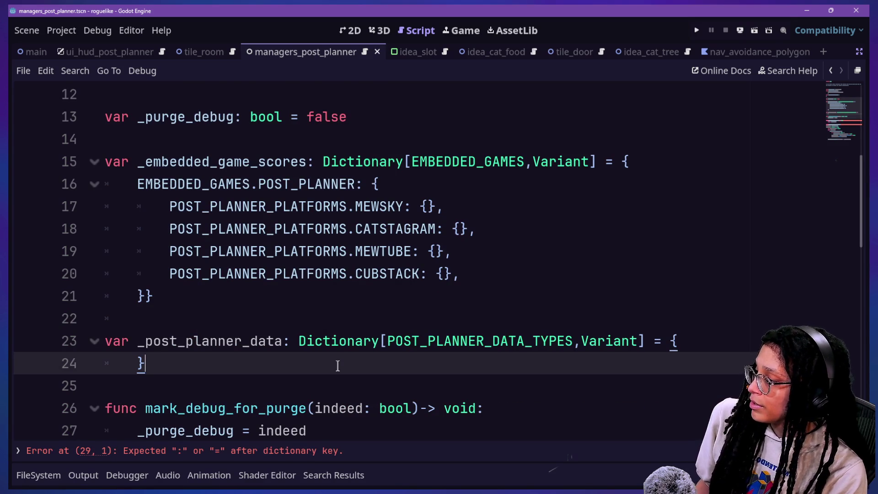
key("Up")
key("End")
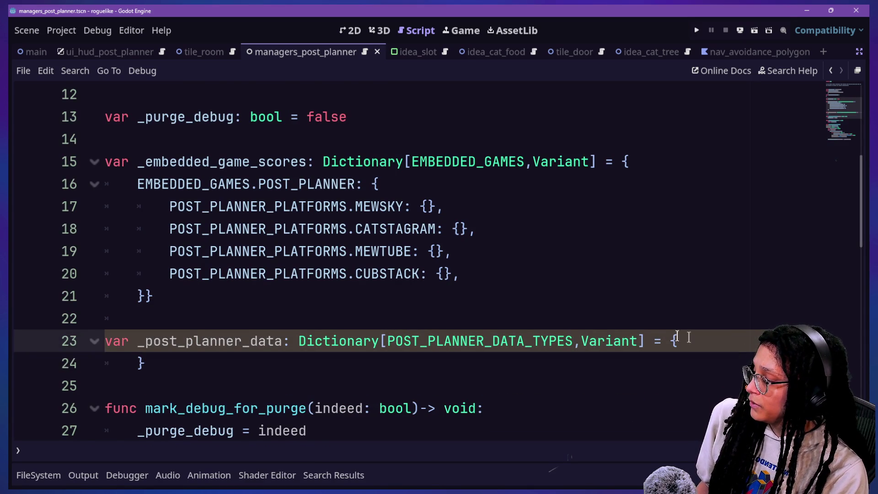
key("Return")
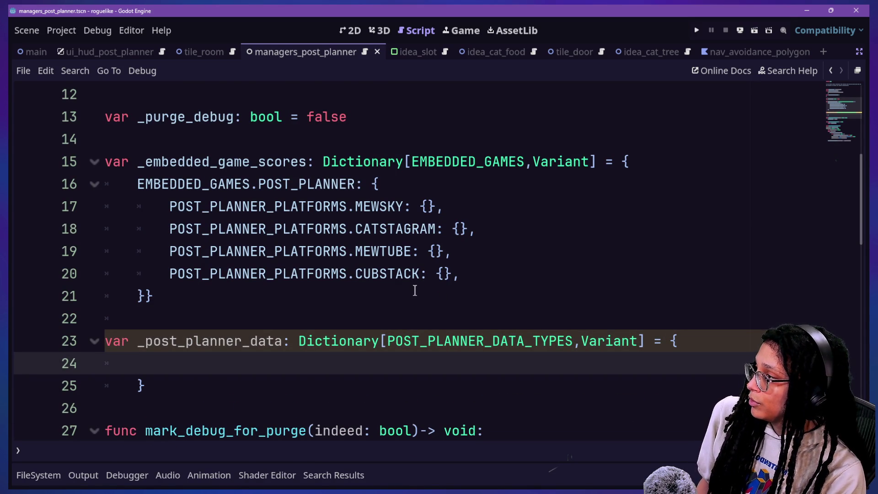
scroll(415, 291, "up", 2)
left_click(377, 183)
key("Return")
Enter IDEA_IMAGE,IDEA_TEXT as the POST_PLANNER_DATA_TYPES enum values.
type("IDEA_")
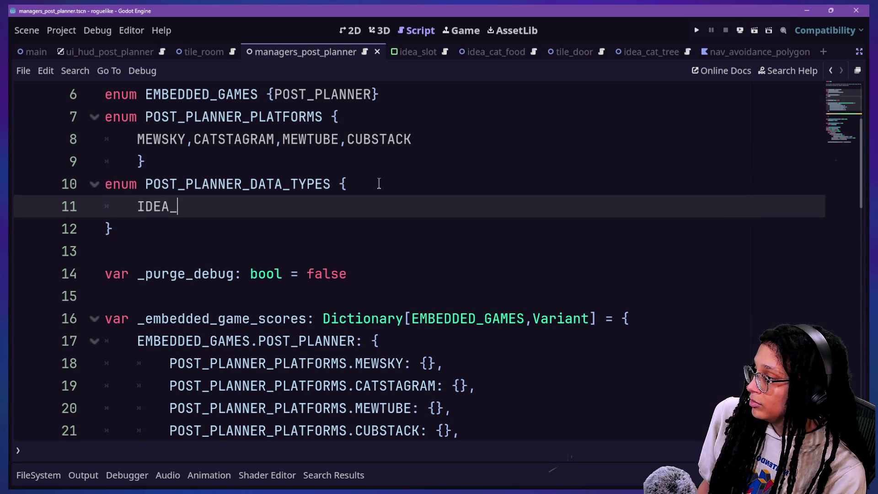
type("IMAGE,IDEA_TE")
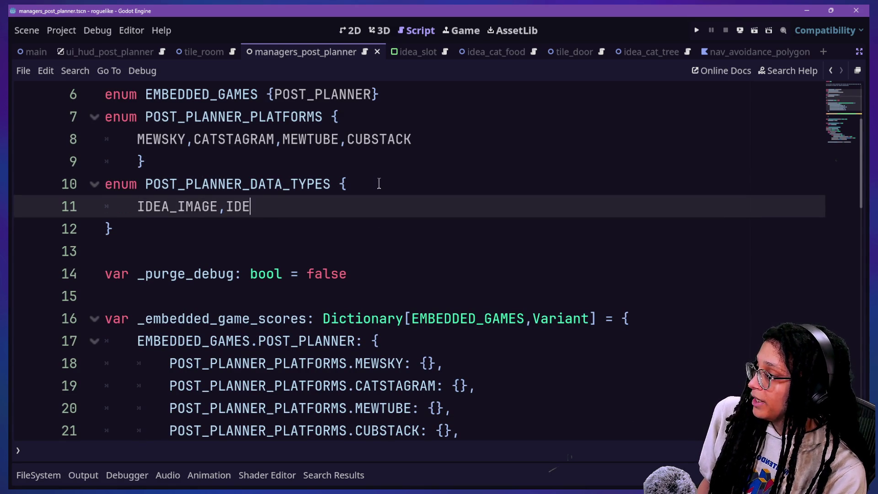
type("XT")
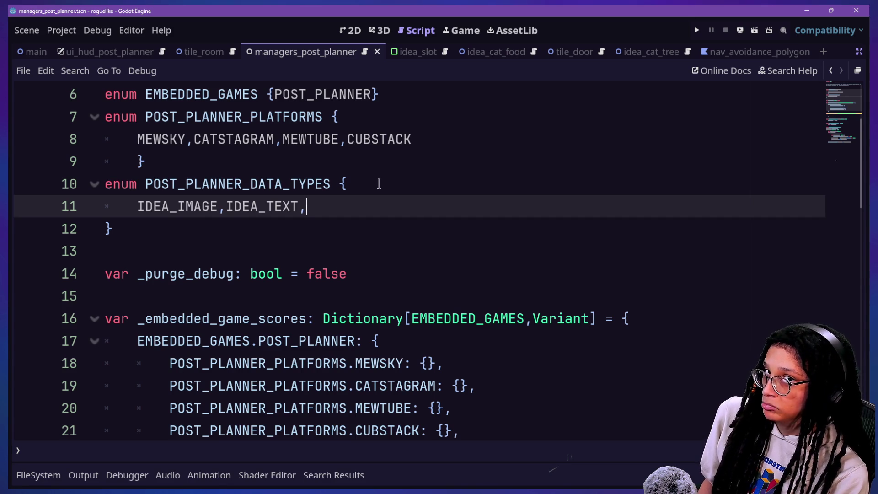
left_click(388, 222)
scroll(387, 222, "down", 2)
left_click(359, 386)
left_click(359, 400)
left_click(353, 386)
left_click(372, 361)
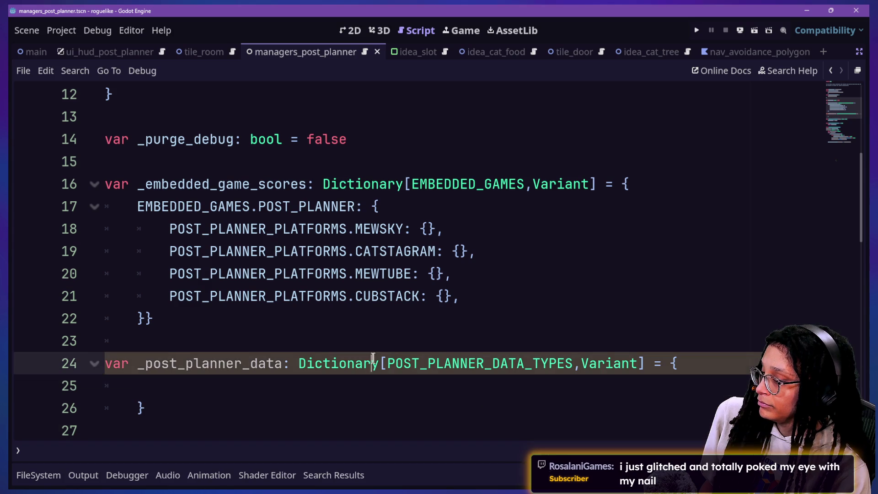
left_click(398, 423)
left_click(384, 362)
key("Down")
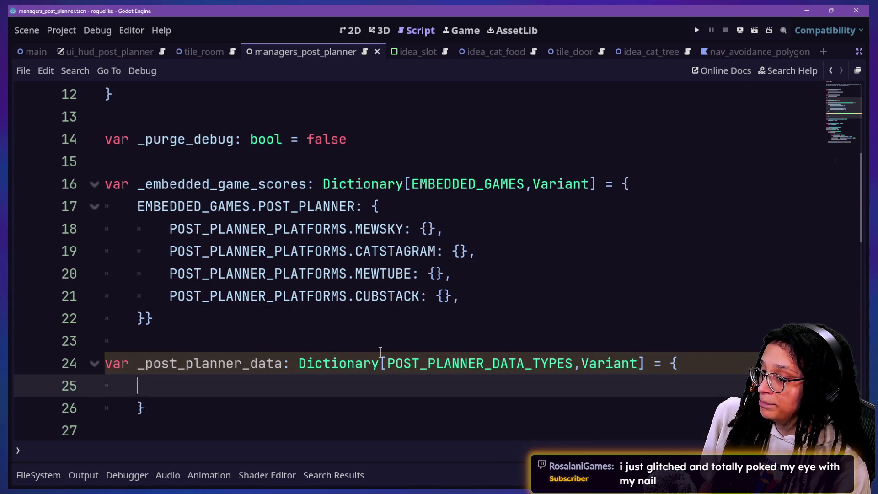
key("Down")
key("Down")
key("Down")
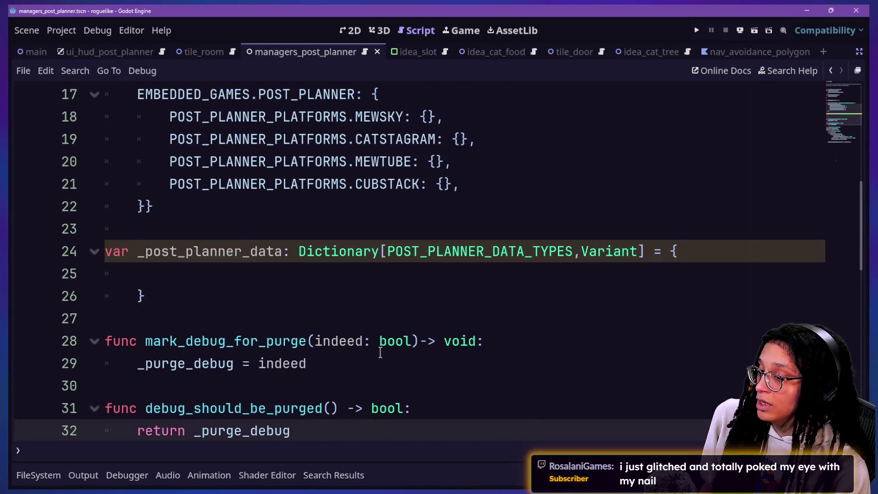
key("Up")
key("Up")
key("Up")
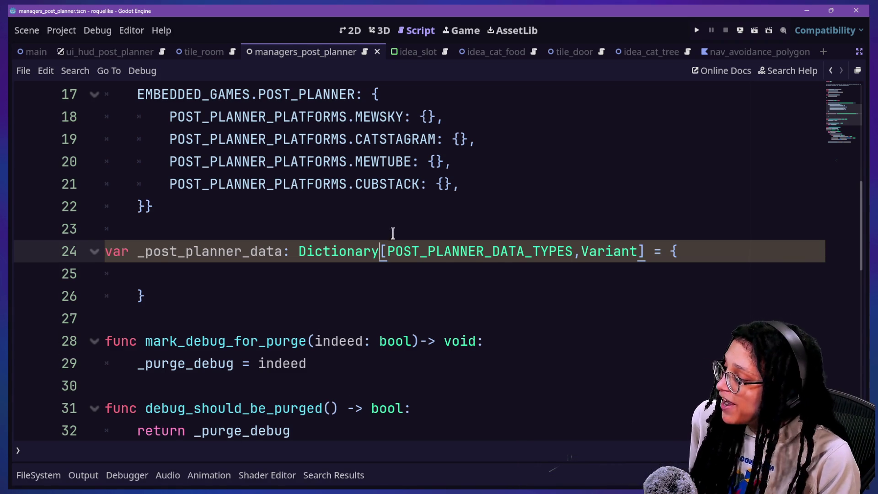
left_click(447, 292)
left_click(455, 273)
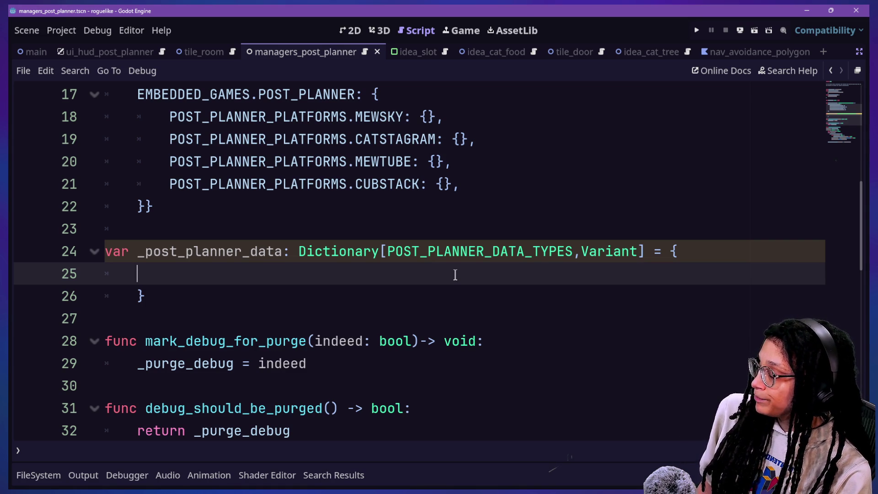
type("{")
Add the first entry POST_PLANNER_DATA_TYPES.IDEA_IMAGE: null to _post_planner_data.
key("BackSpace")
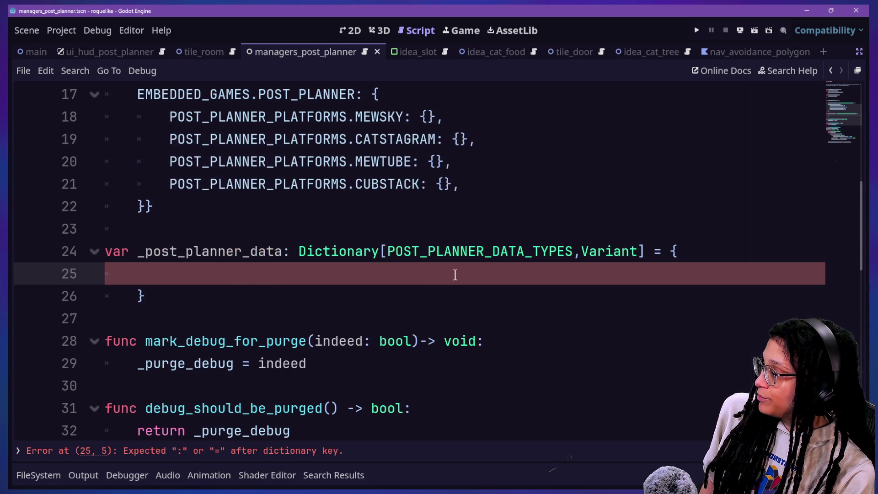
type("POS")
key("Return")
type(".ID")
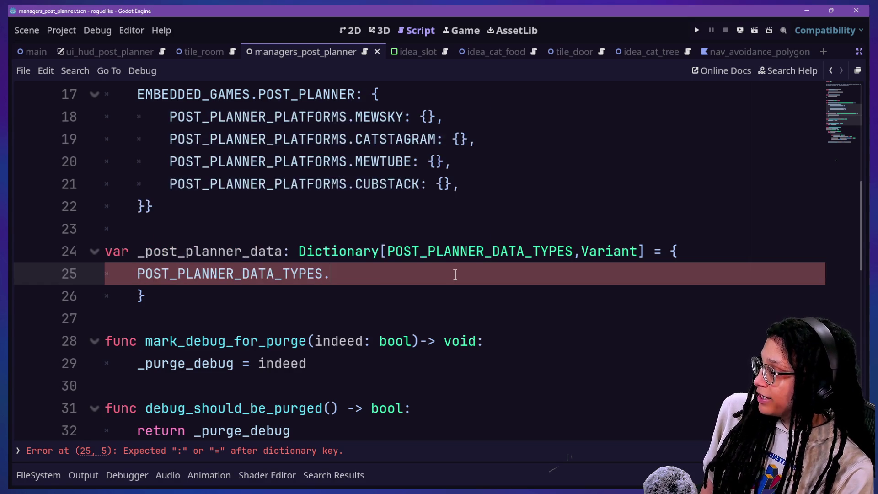
key("Return")
type(": ")
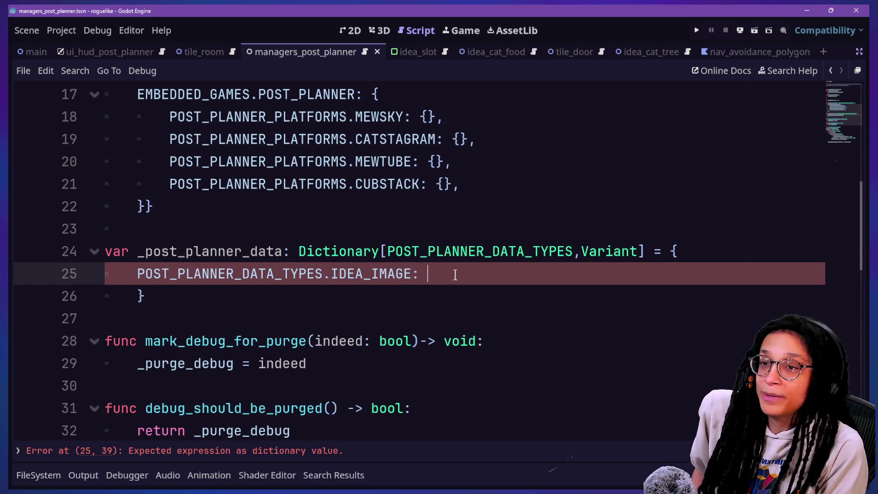
type("null")
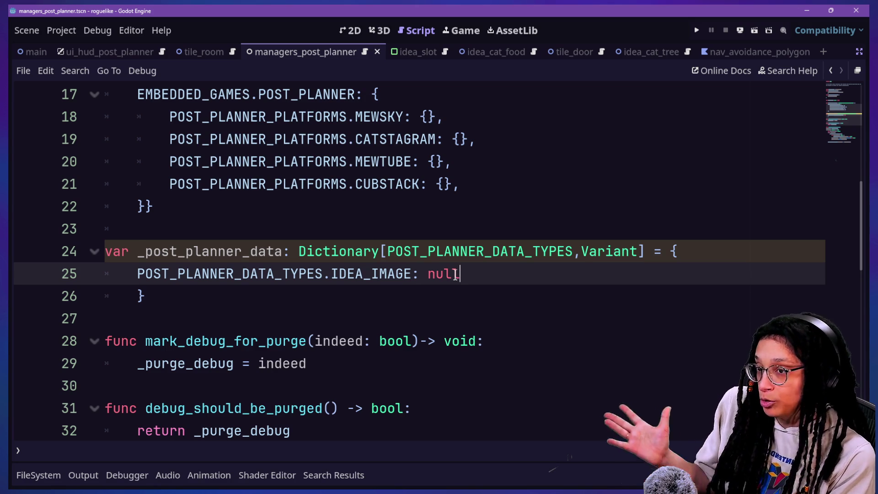
type(",")
Add a second entry POST_PLANNER_DATA_TYPES.IDEA_TEXT: "" on the next line.
key("Return")
type("POST")
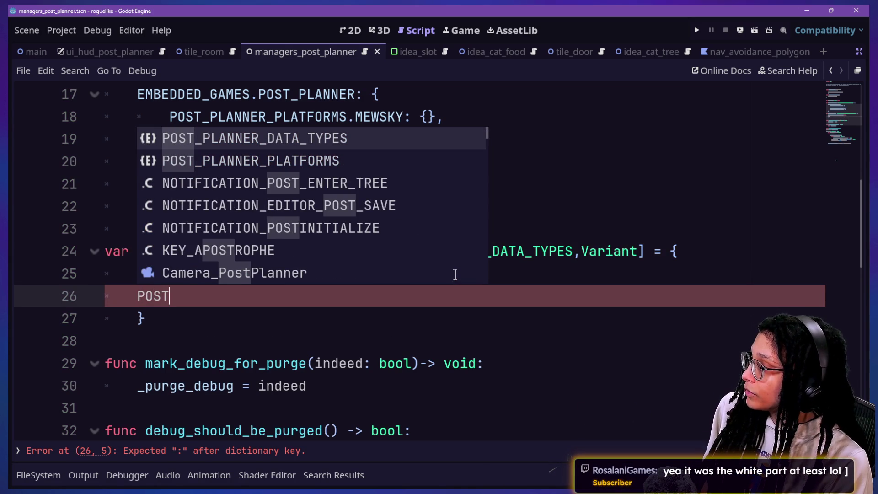
key("Return")
type(",")
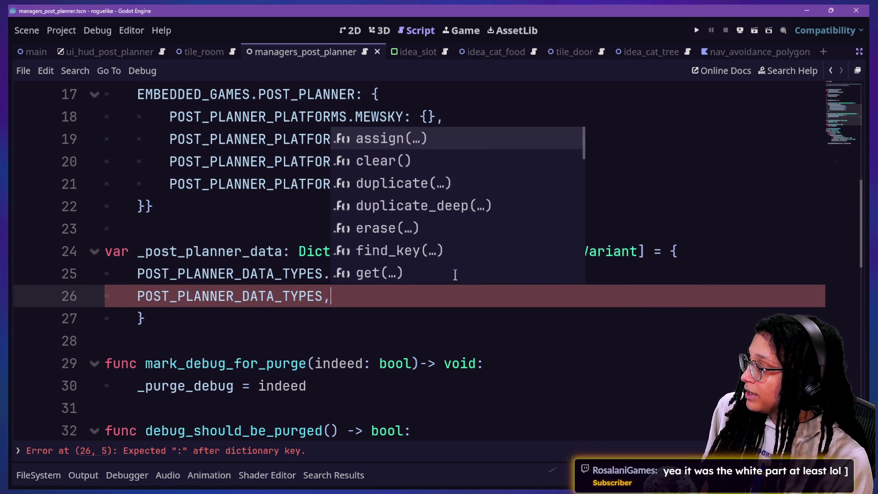
key("BackSpace")
type(".")
key("Down")
key("Return")
type(":")
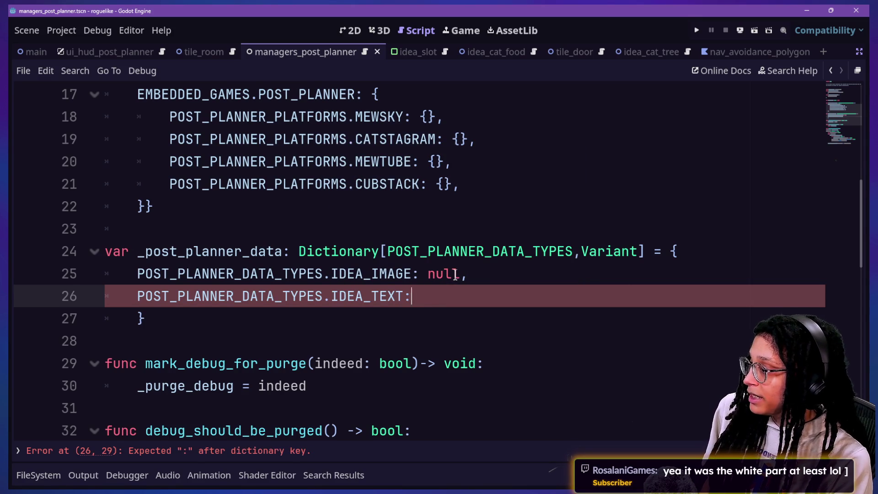
type(" \"\"")
left_click(478, 322)
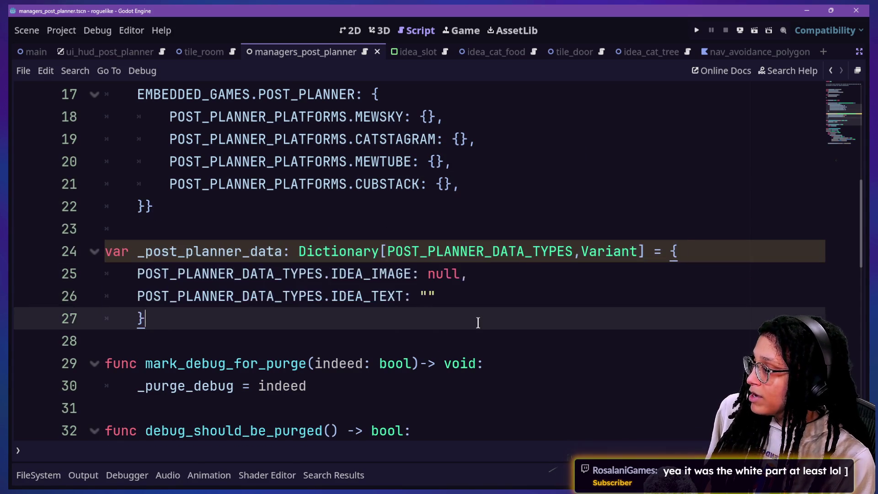
scroll(274, 206, "up", 3)
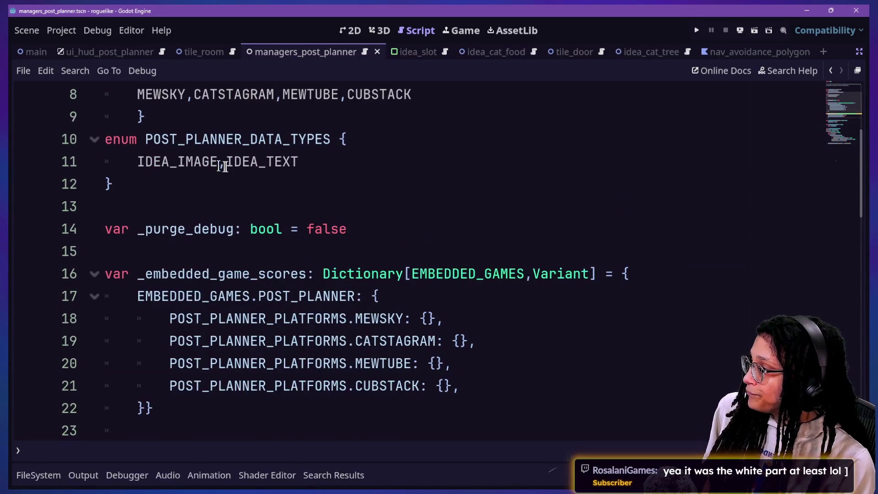
Put IDEA_TEXT on its own line; comment IDEA_IMAGE '## load(CompressedTexture2D)' and IDEA_TEXT '## String'.
left_click(223, 164)
key("Return")
left_click(231, 166)
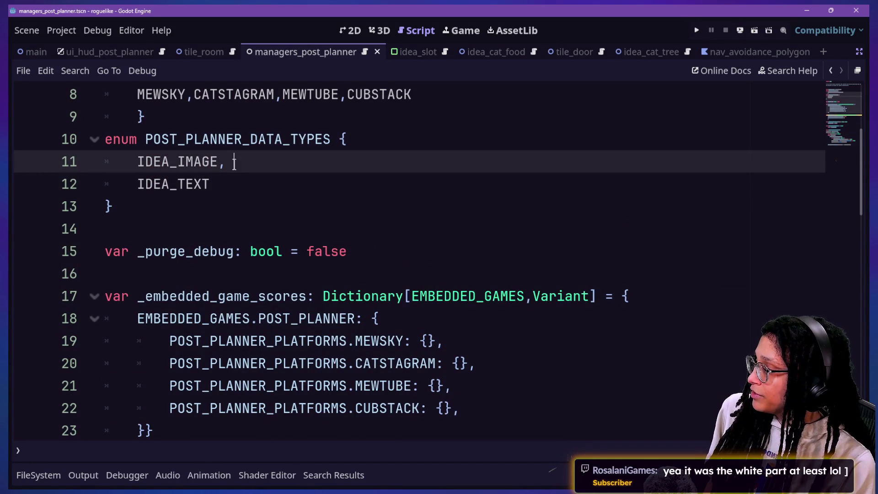
type("## ")
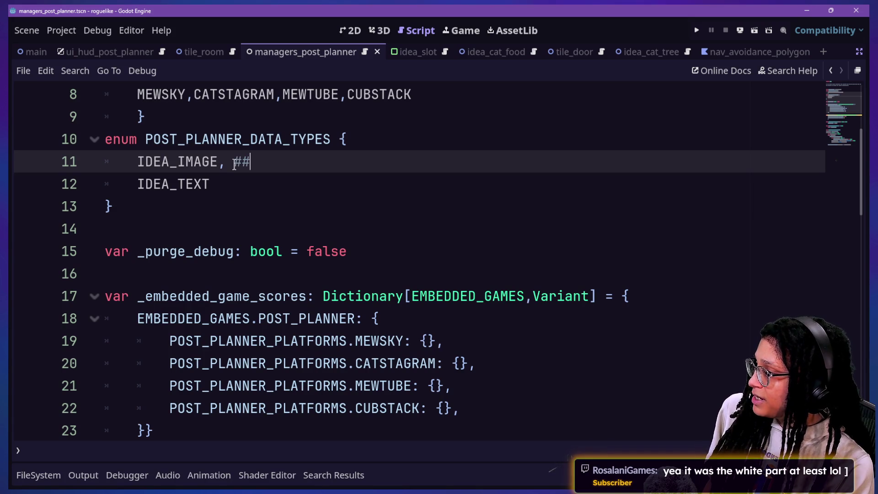
type("load(")
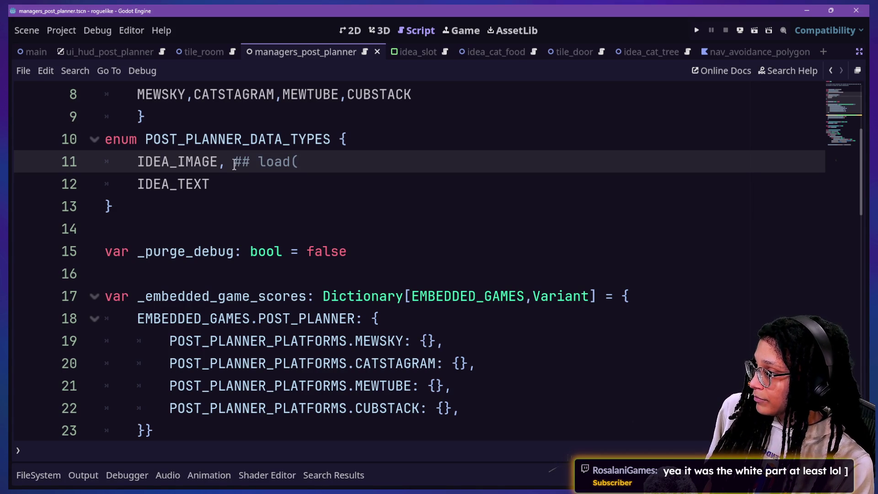
type("CompressedTextur")
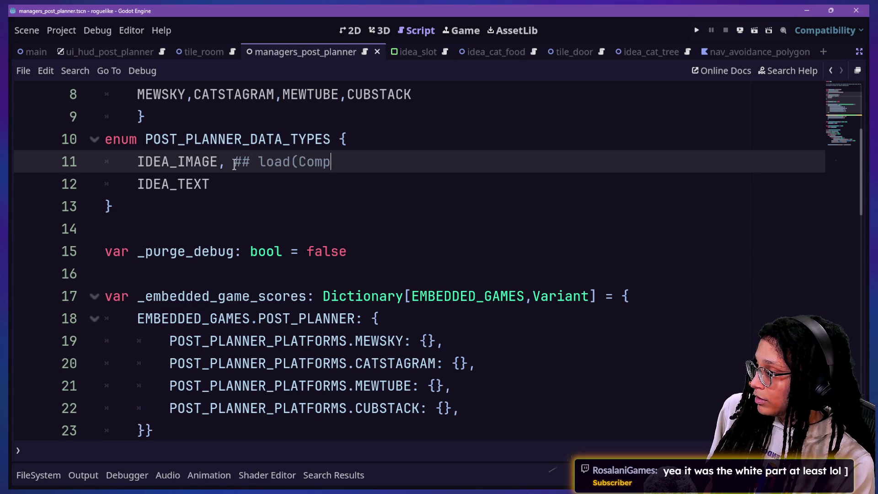
type("e2D)")
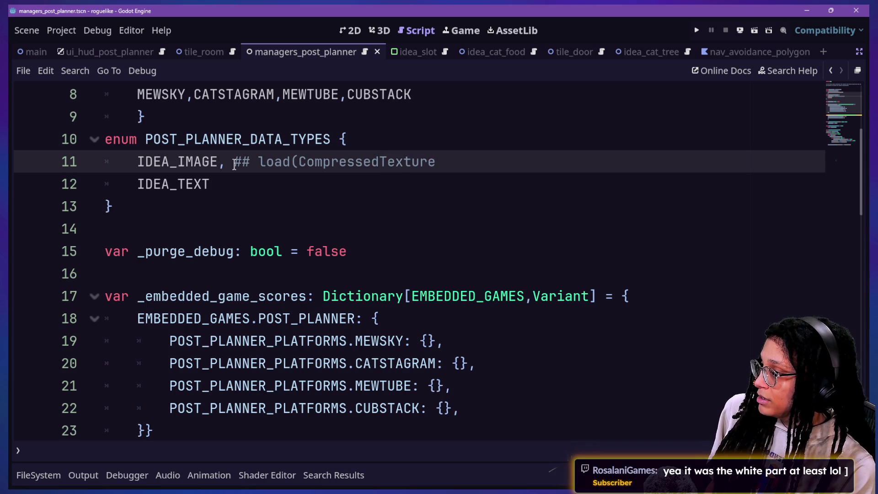
left_click(243, 188)
type("#")
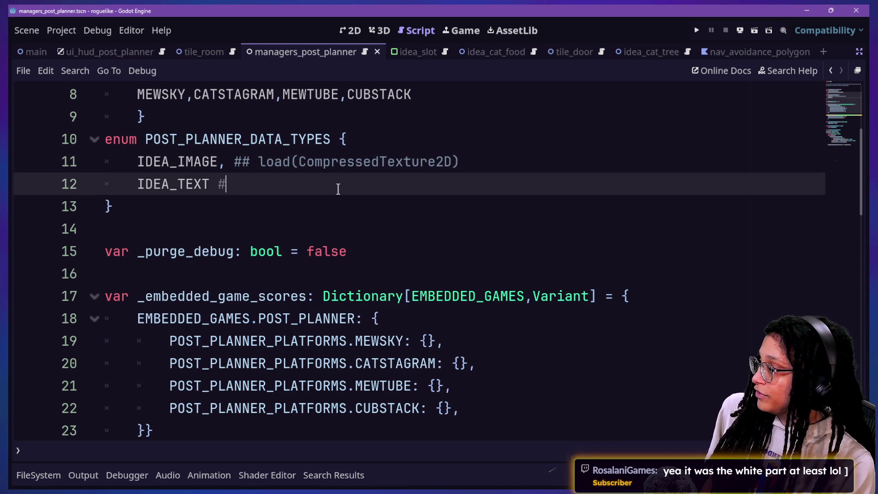
type(", ## ")
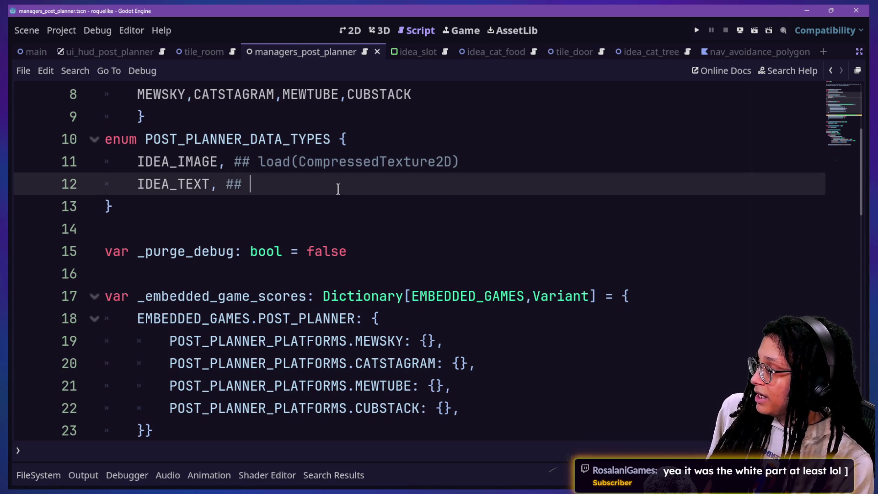
type("String")
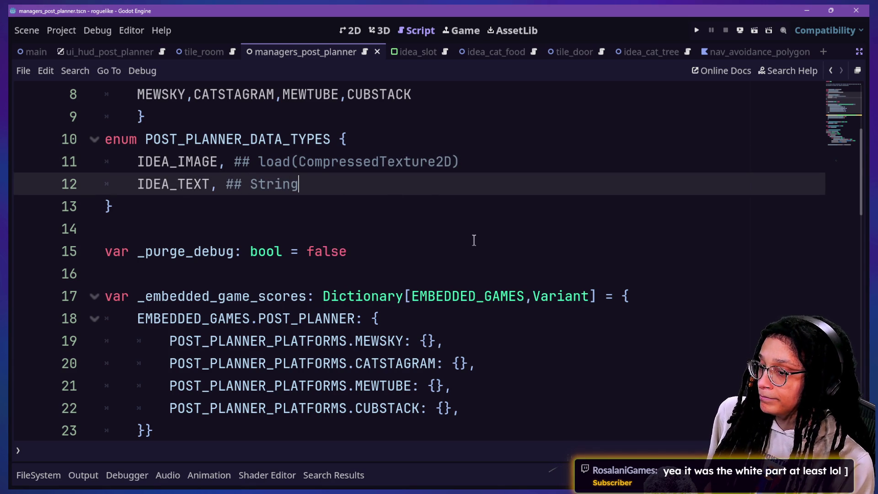
Add a trailing comma after the IDEA_TEXT dictionary entry and save the script.
scroll(474, 240, "down", 1)
left_click(474, 240)
key("Down")
key("Down")
key("Down")
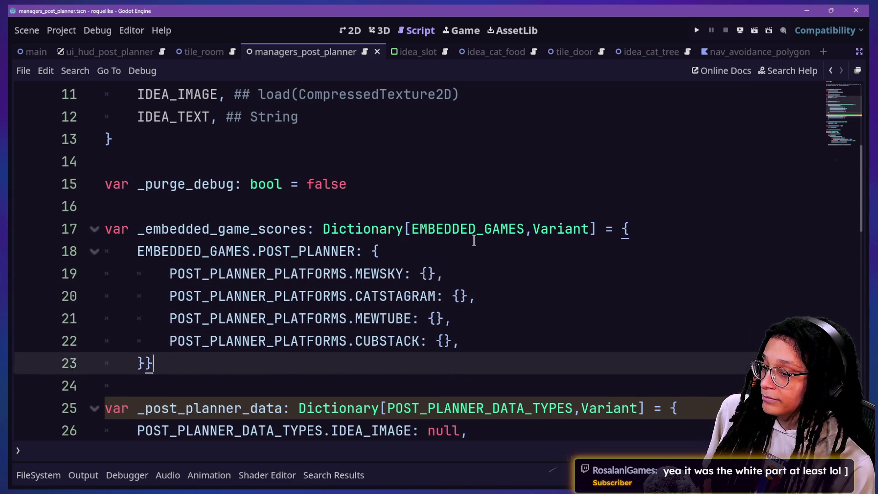
key("Down")
key("Down")
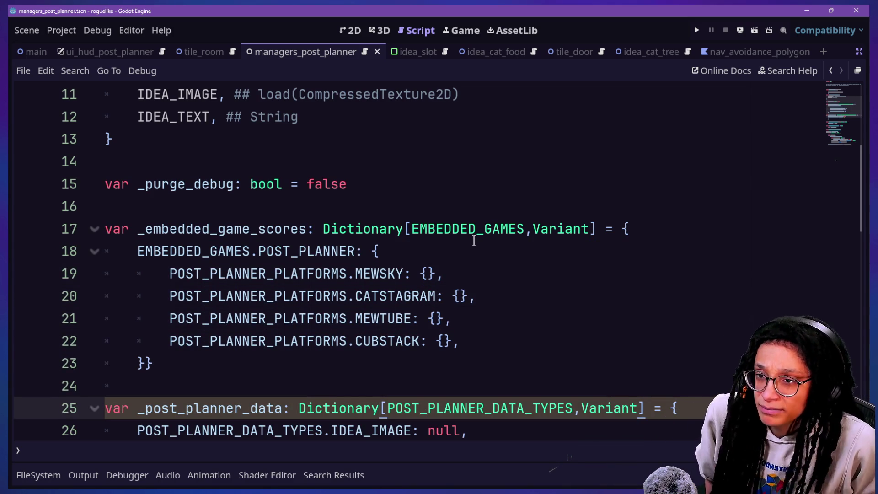
key("Down")
key("Down")
key("Down")
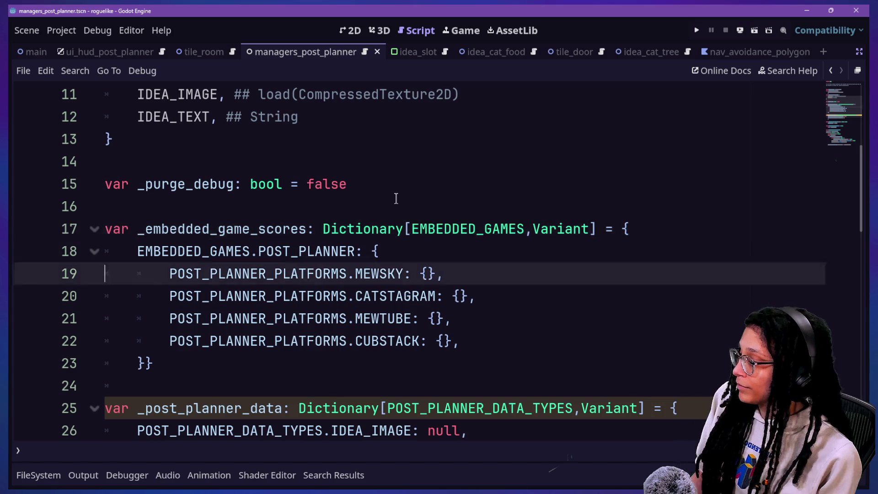
left_click(544, 249)
key("Down")
key("Down")
key("Down")
key("ctrl+s")
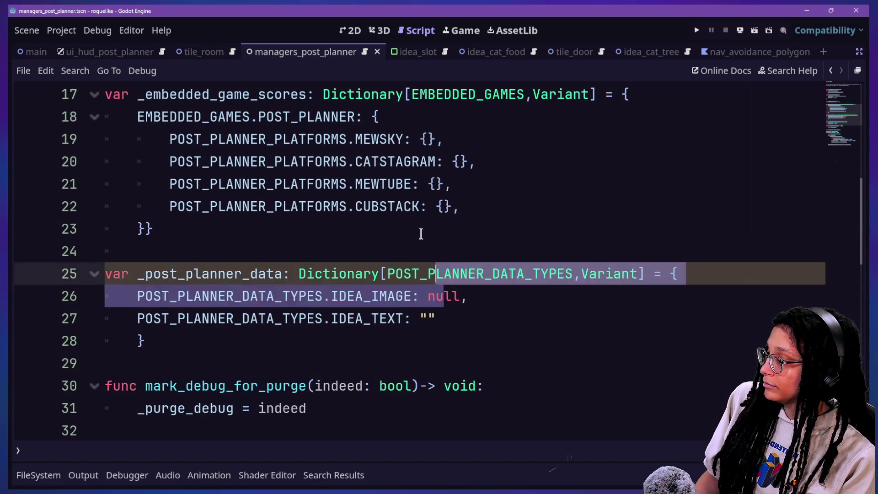
left_click(471, 313)
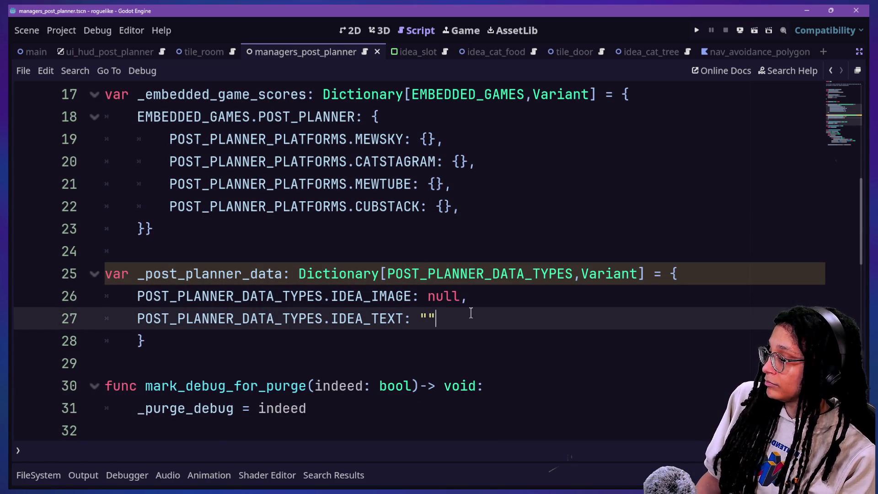
type(".")
key("BackSpace")
type(",")
key("ctrl+s")
Review the unused-variable warning details in the warnings panel.
scroll(298, 325, "down", 1)
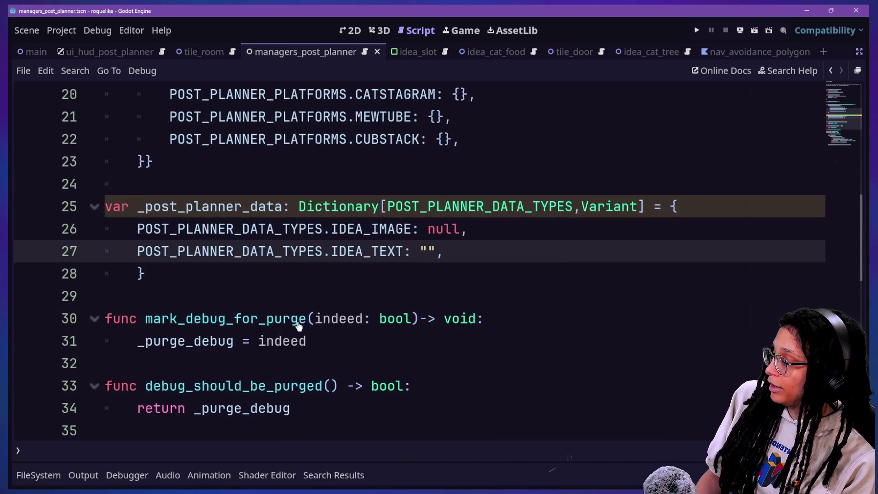
left_click(192, 183)
left_click(429, 347)
scroll(430, 349, "down", 1)
scroll(430, 349, "up", 4)
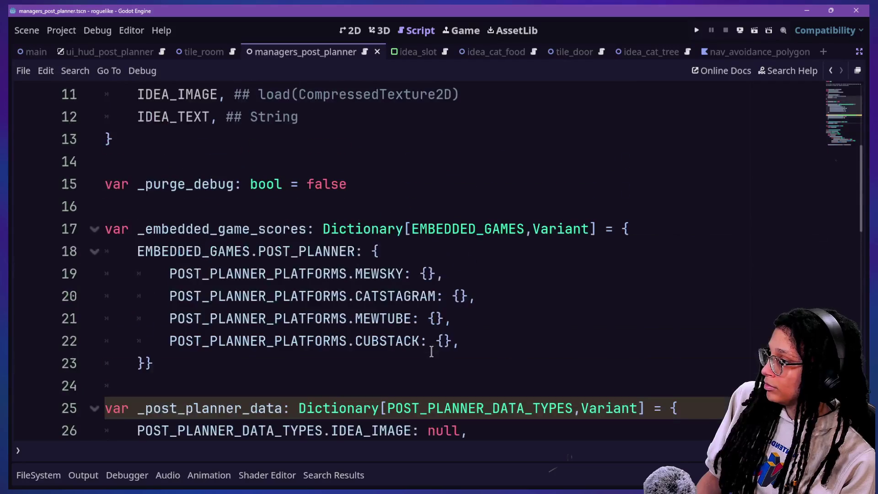
scroll(431, 351, "down", 2)
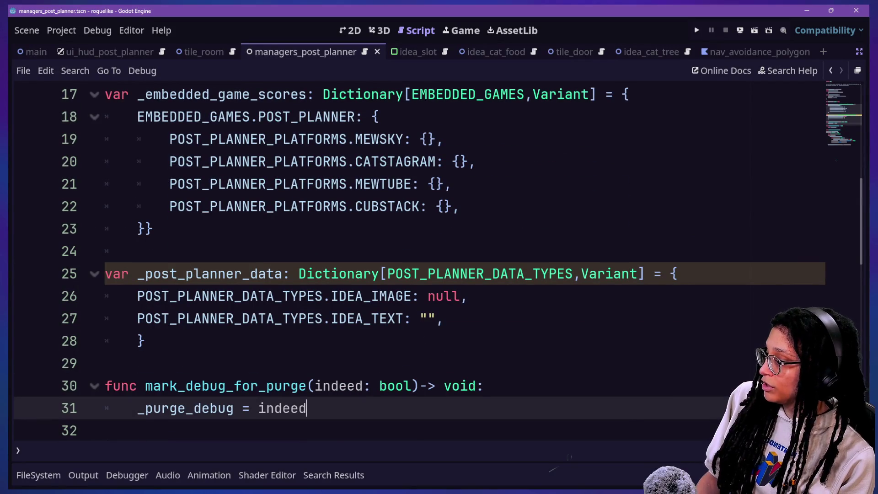
left_click(720, 451)
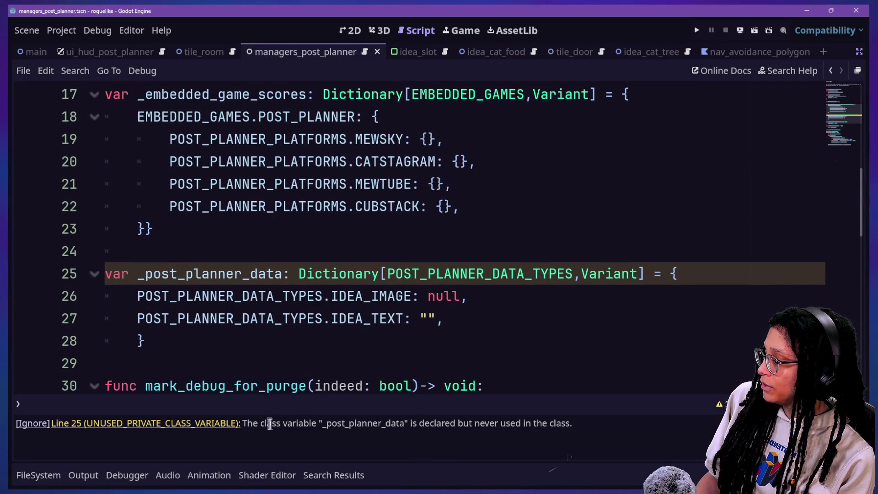
left_click_drag(268, 424, 418, 423)
left_click(720, 405)
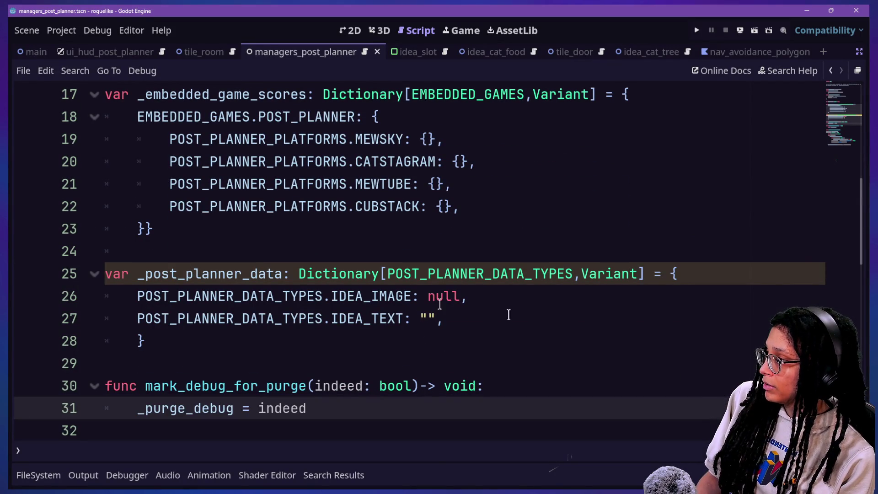
scroll(440, 304, "up", 1)
scroll(439, 305, "up", 1)
scroll(440, 304, "down", 4)
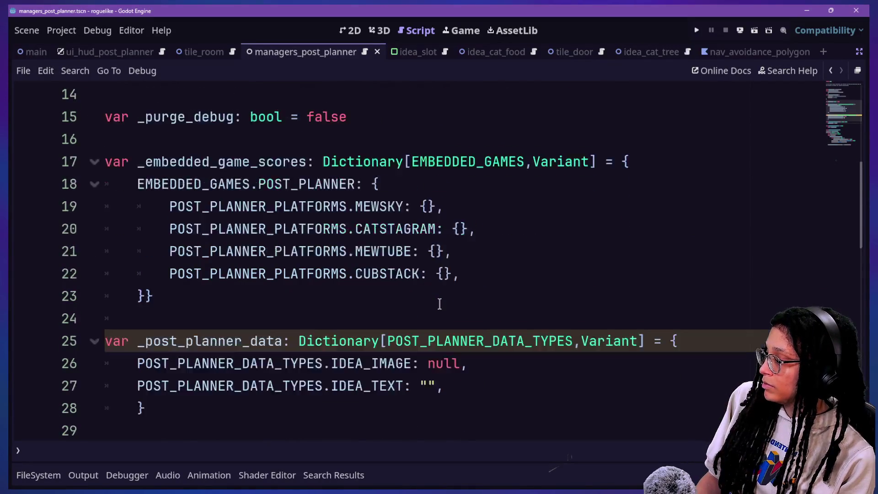
scroll(439, 304, "up", 2)
scroll(440, 302, "up", 4)
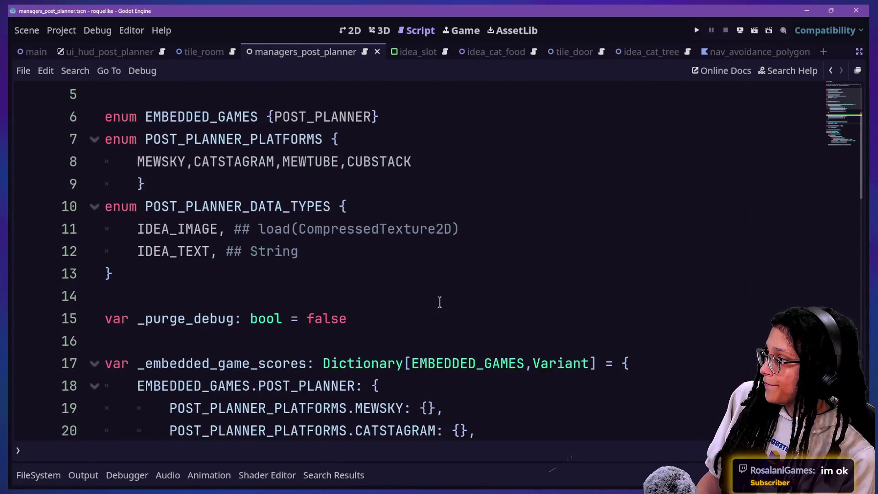
scroll(486, 259, "down", 1)
scroll(486, 259, "up", 2)
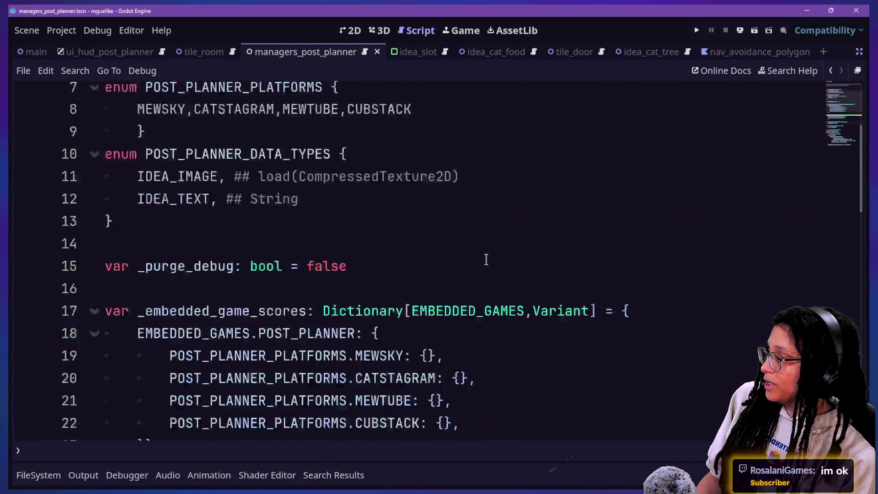
scroll(486, 259, "down", 8)
scroll(486, 259, "down", 3)
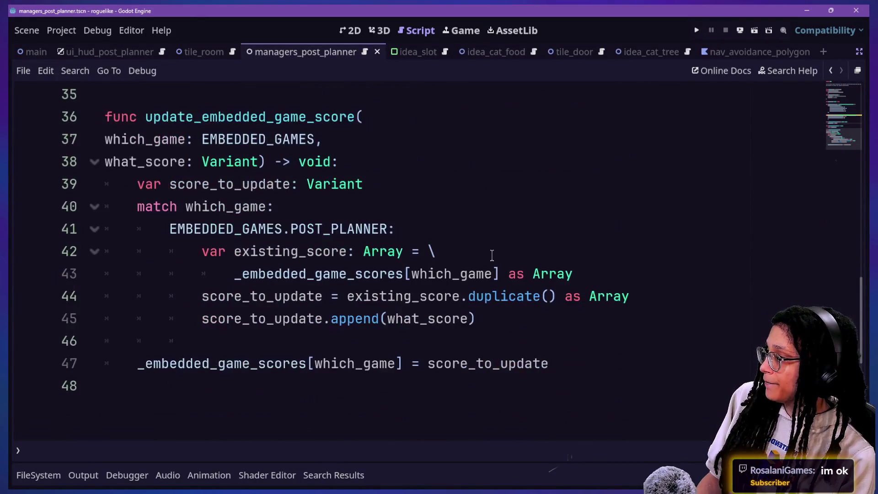
left_click(640, 398)
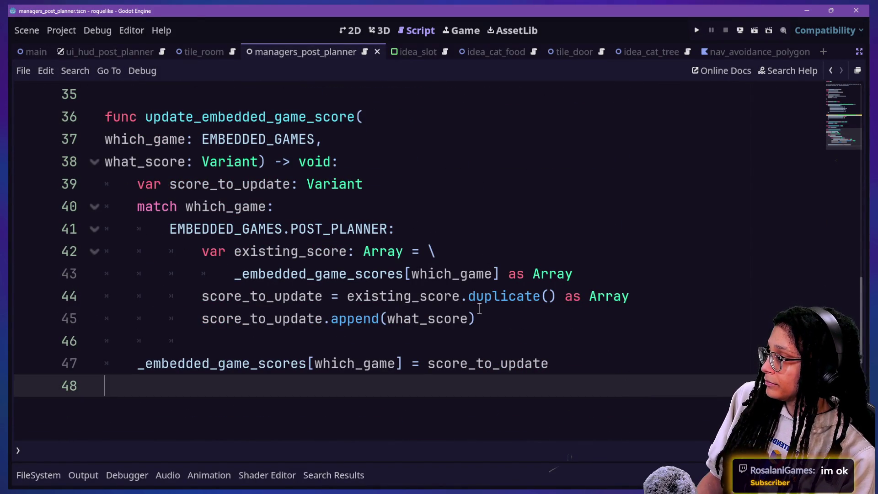
Begin a new function 'func update_post_planner_data(' below the score function.
key("Return")
type("func i")
key("BackSpace")
type("update_")
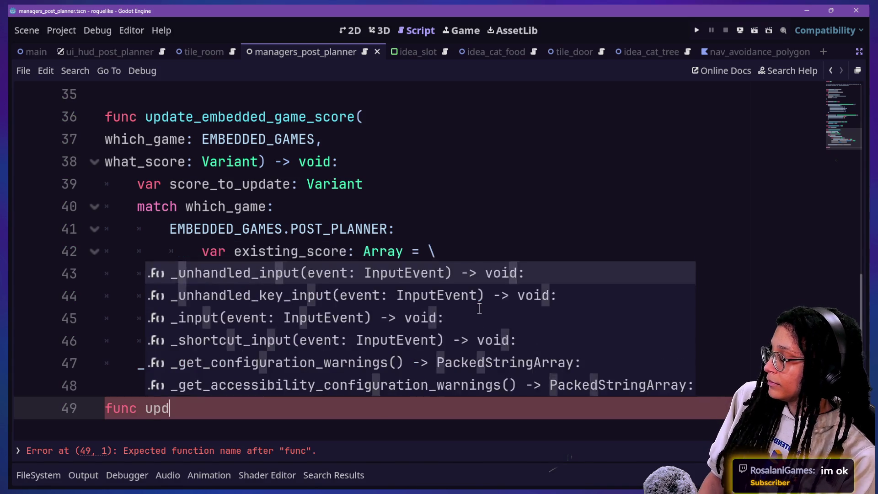
type("post_p")
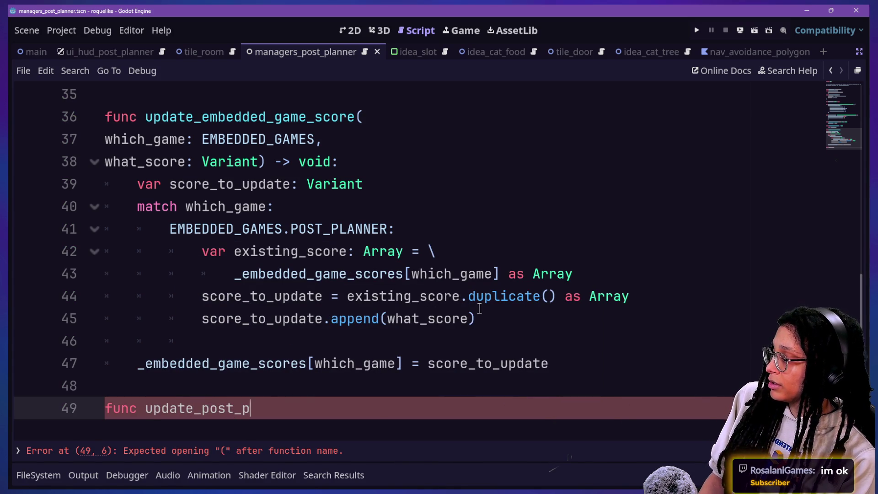
type("lanner_data(")
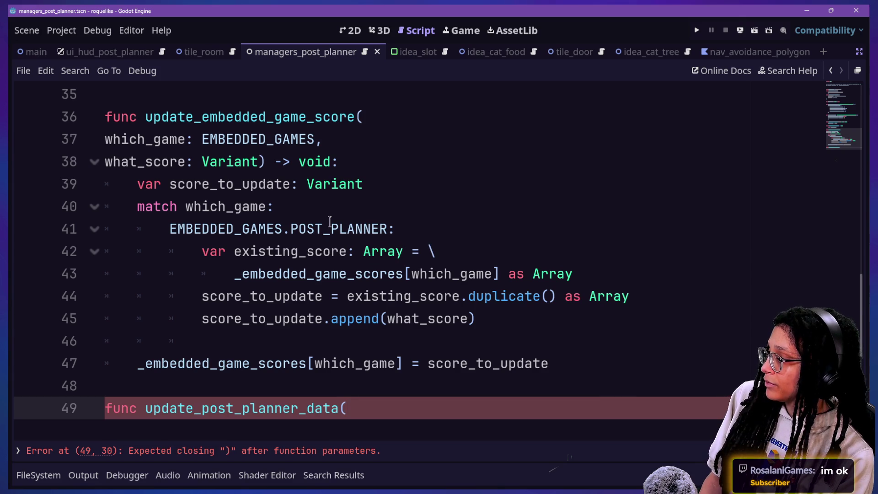
scroll(264, 146, "up", 5)
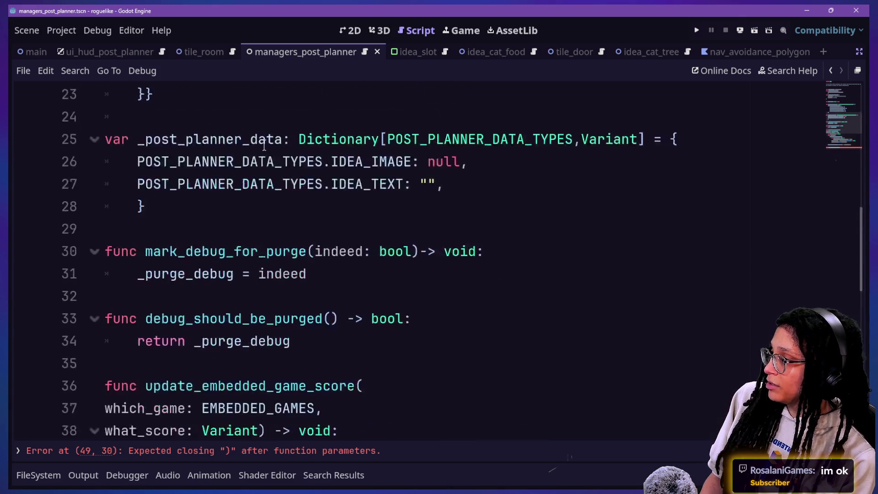
scroll(265, 145, "down", 5)
Add which_platform as the first parameter on its own line, fixing the typo.
key("Return")
type("which_platform")
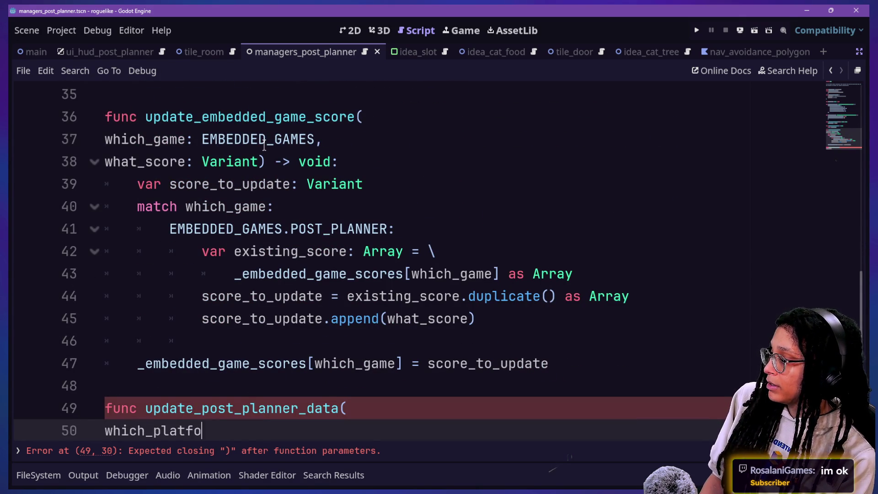
scroll(265, 146, "up", 8)
scroll(264, 146, "up", 3)
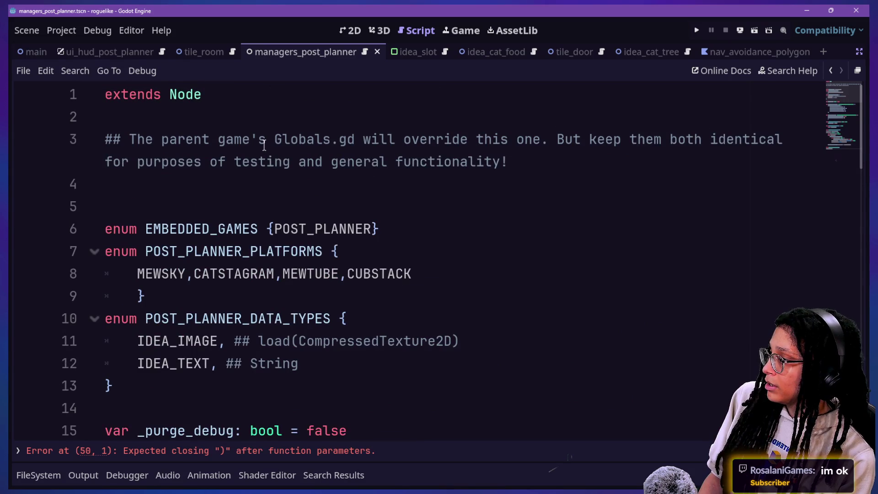
scroll(265, 146, "down", 13)
key("BackSpace")
key("BackSpace")
type("rm{")
key("BackSpace")
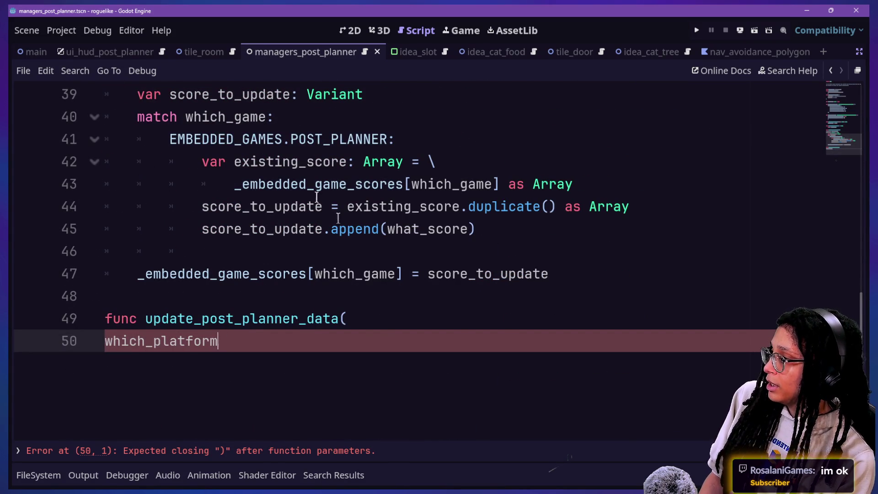
scroll(367, 244, "up", 11)
key("ctrl+shift+f")
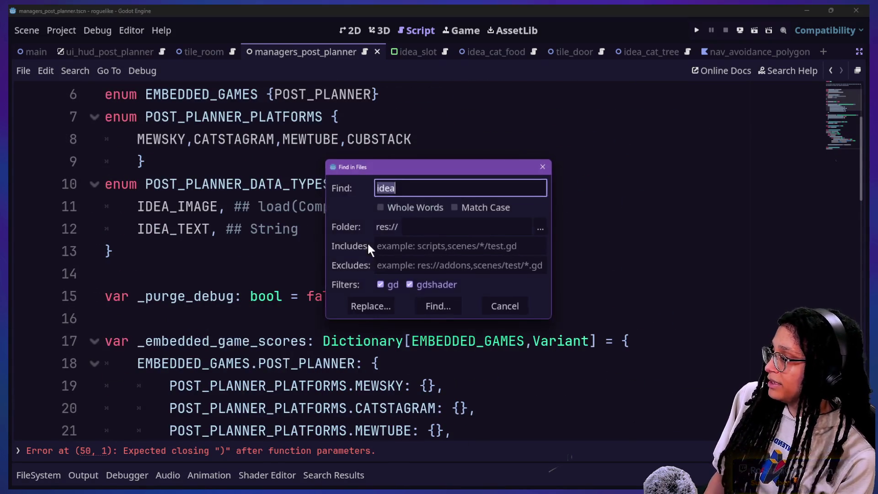
type("catast")
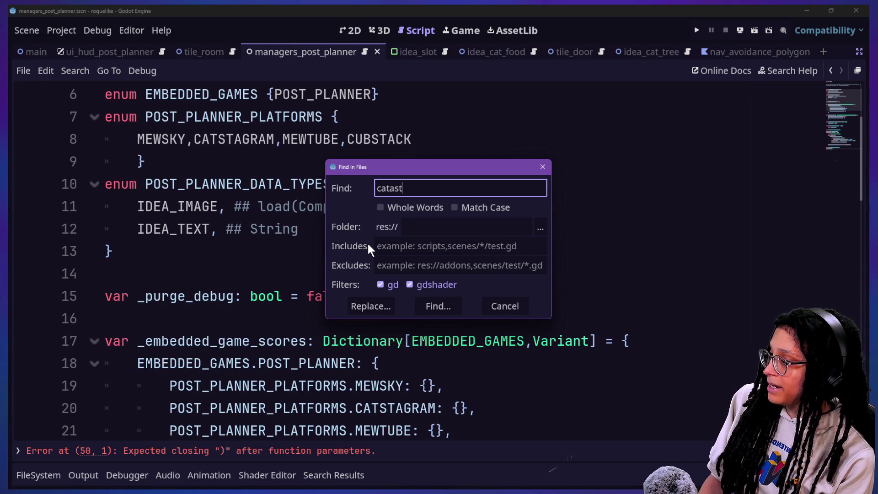
key("BackSpace")
key("BackSpace")
type("sta")
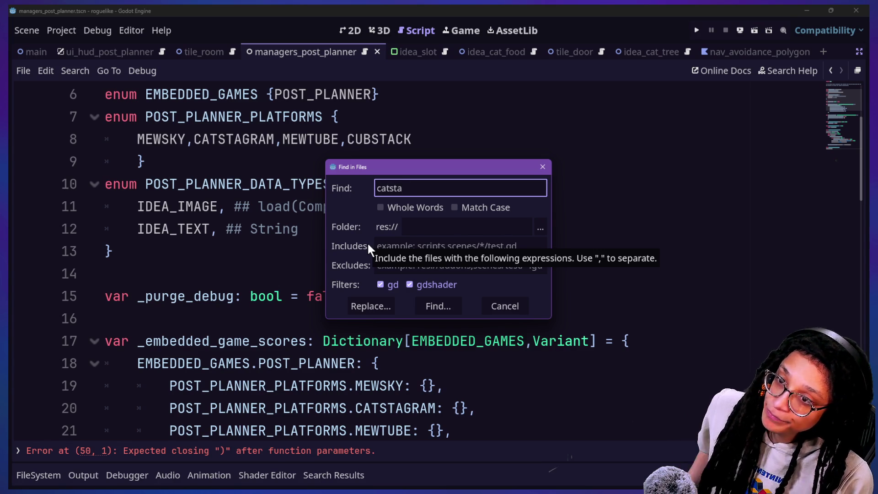
key("Escape")
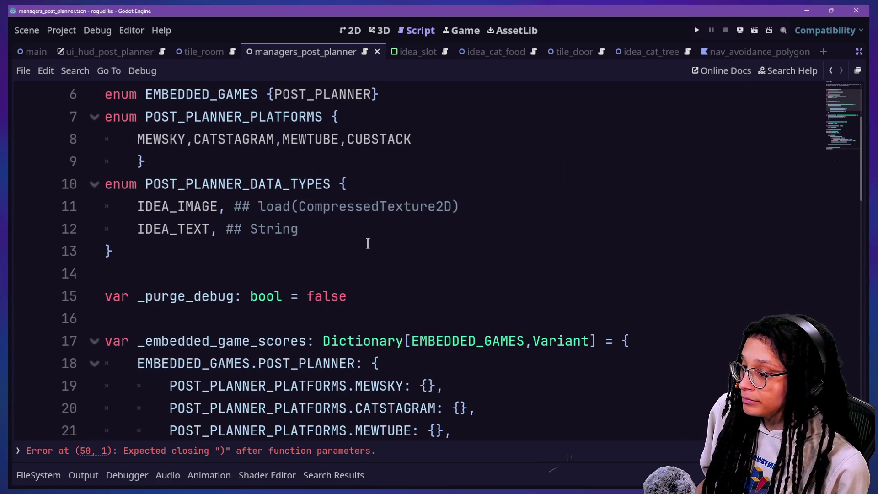
Type which_platform as POST_PLANNER_PLATFORMS, followed by a comma.
scroll(368, 243, "down", 2)
scroll(293, 296, "down", 4)
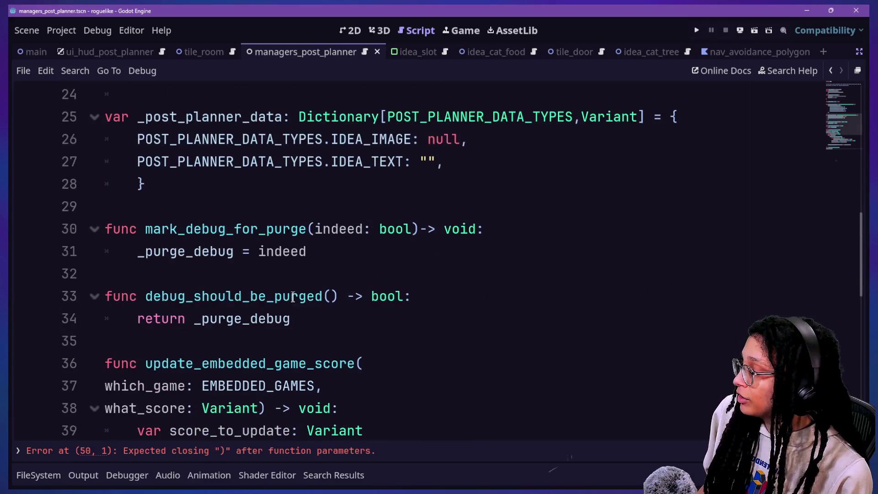
scroll(397, 298, "up", 2)
scroll(398, 298, "down", 7)
scroll(397, 298, "up", 1)
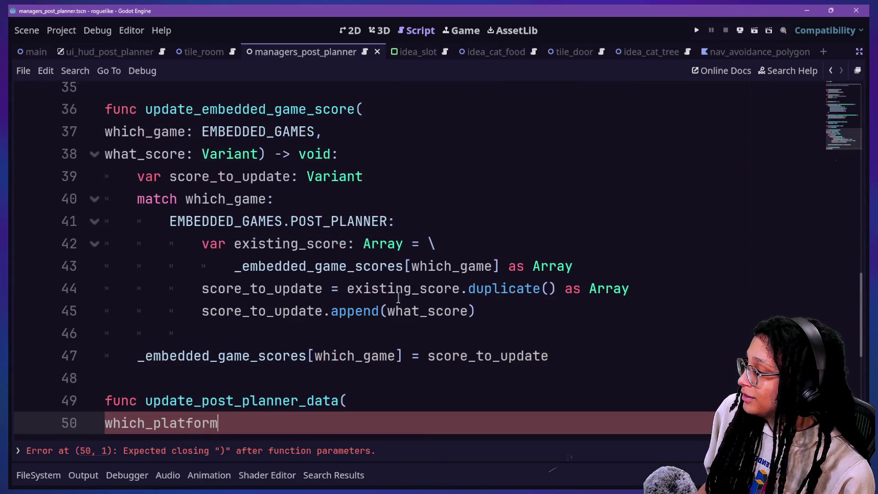
scroll(434, 407, "down", 1)
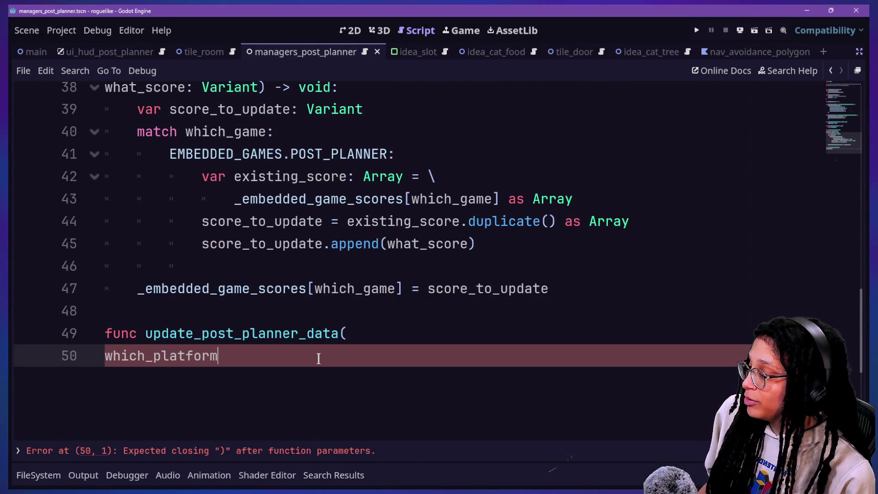
scroll(417, 339, "down", 1)
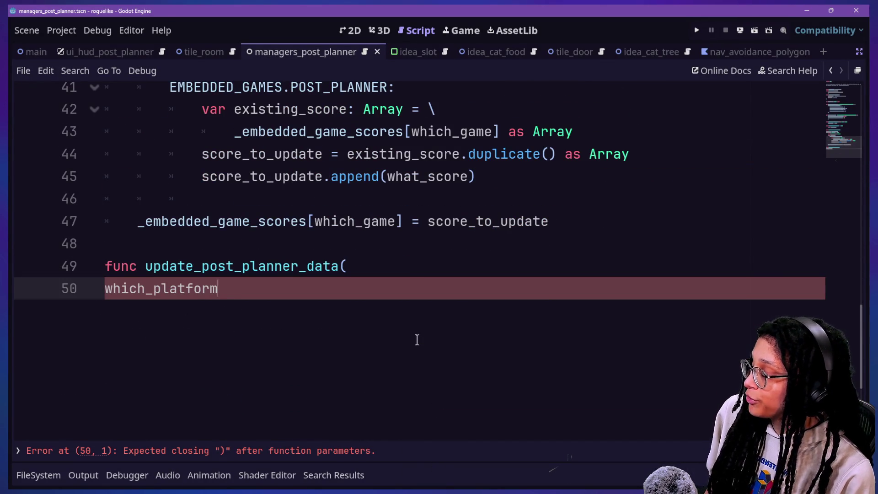
type(": ")
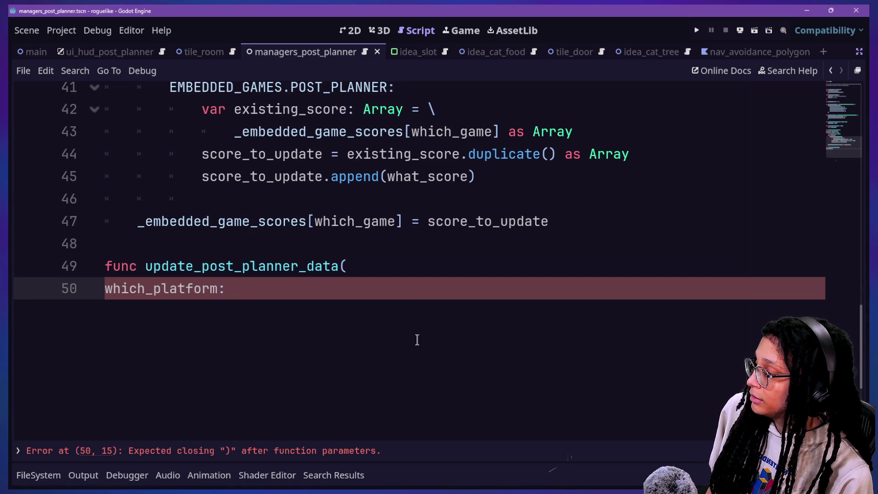
type("P")
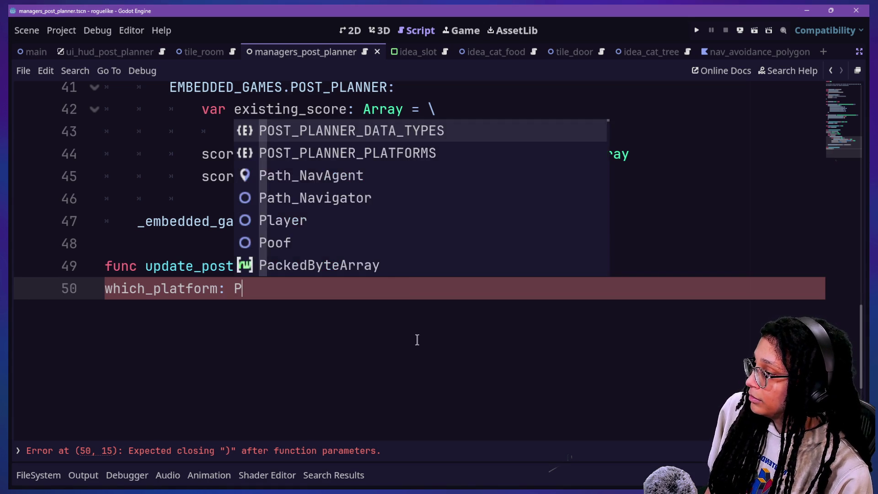
type("OST")
key("Down")
key("Return")
type(",")
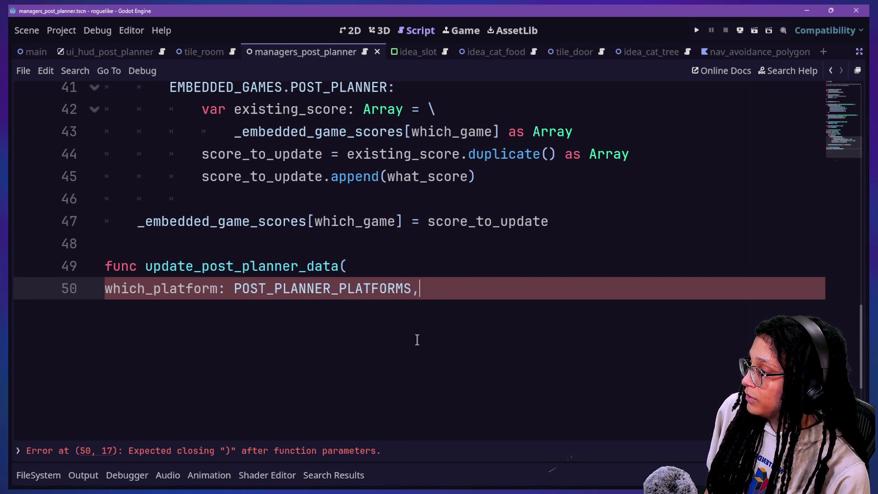
Add a what_data: Dictionary parameter on the next line, checking it against _post_planner_data.
key("Return")
key("BackSpace")
key("Return")
type("what_data: ")
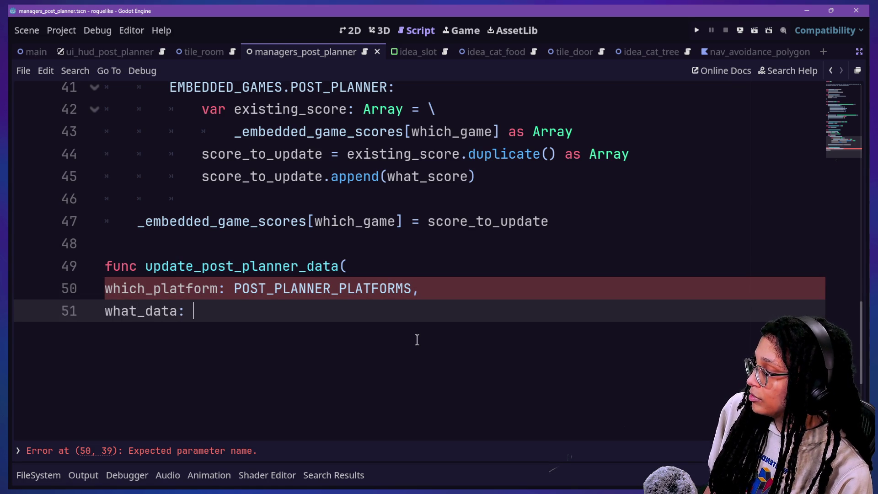
type("Dictionary")
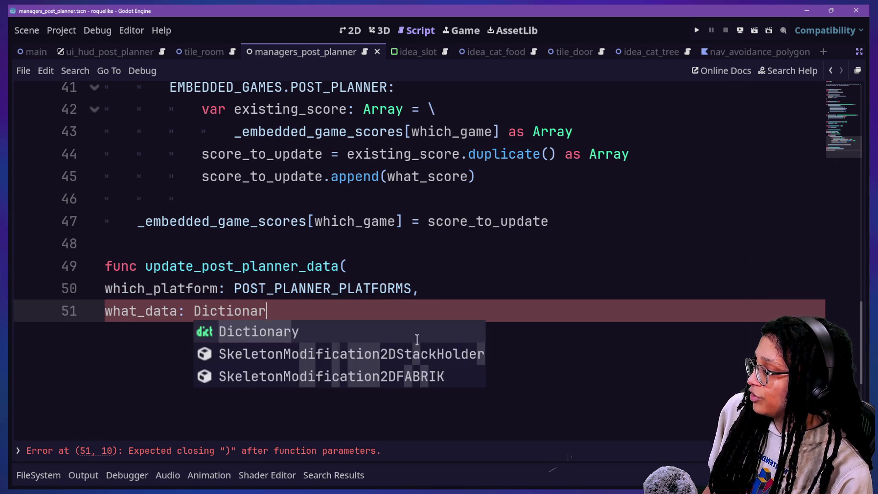
scroll(417, 340, "up", 7)
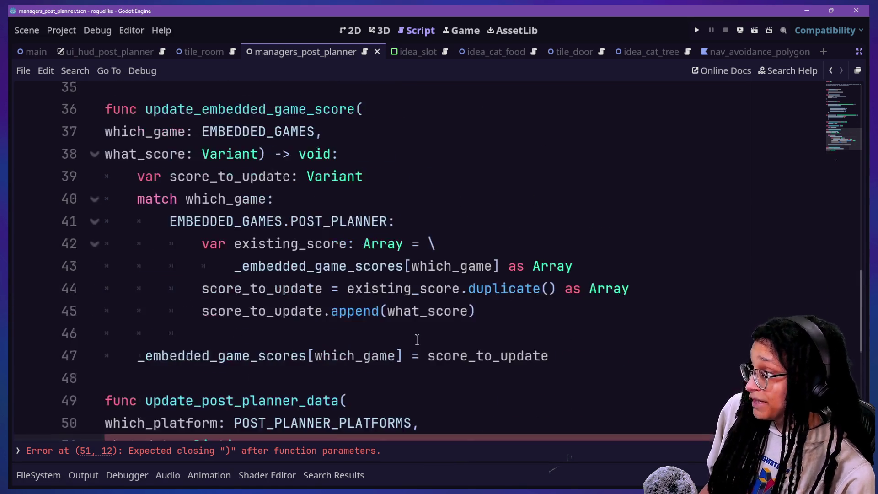
mouse_move(124, 186)
left_mouse_down()
mouse_move(280, 240)
mouse_move(249, 245)
mouse_move(258, 278)
left_mouse_up()
scroll(258, 278, "down", 8)
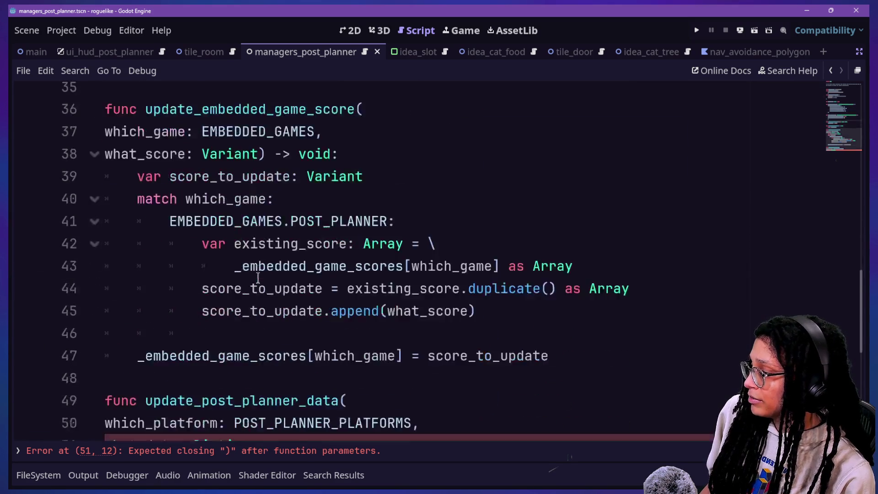
left_click(286, 254)
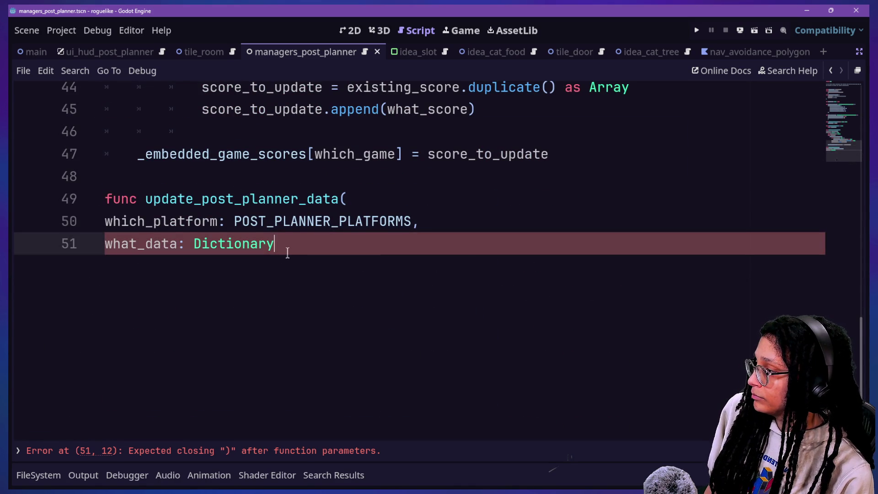
scroll(288, 253, "up", 7)
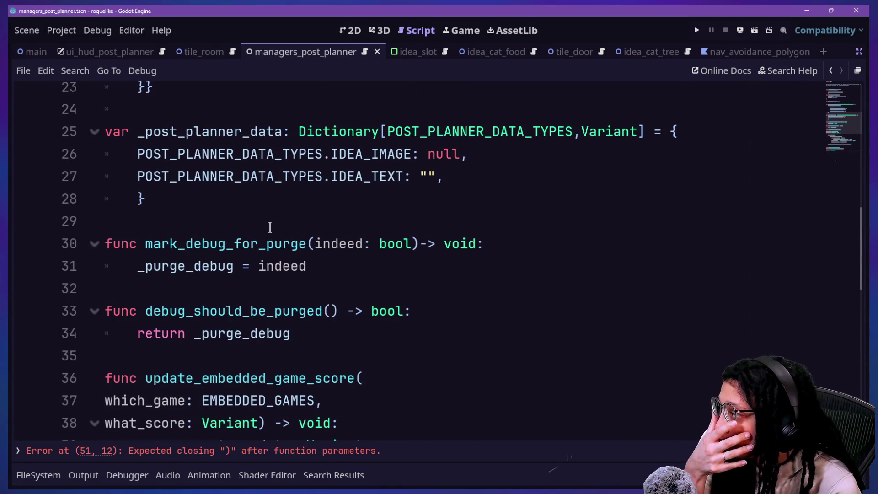
scroll(292, 233, "down", 1)
scroll(325, 243, "up", 2)
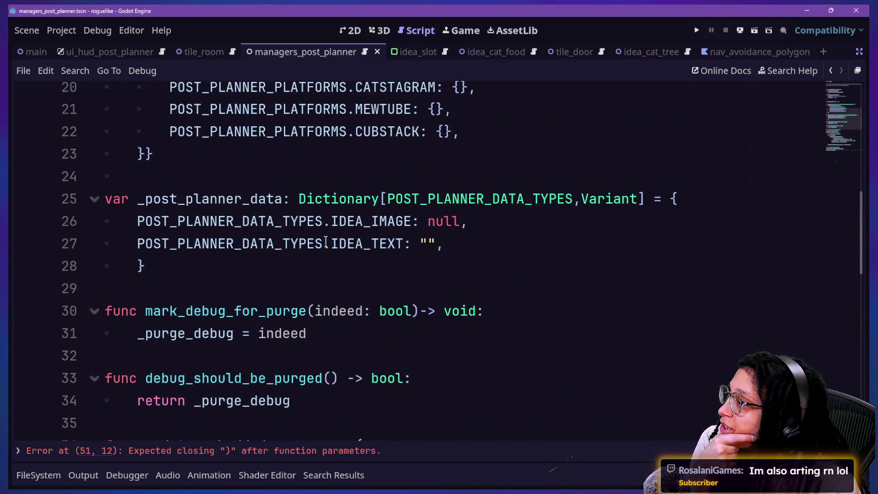
scroll(183, 173, "down", 8)
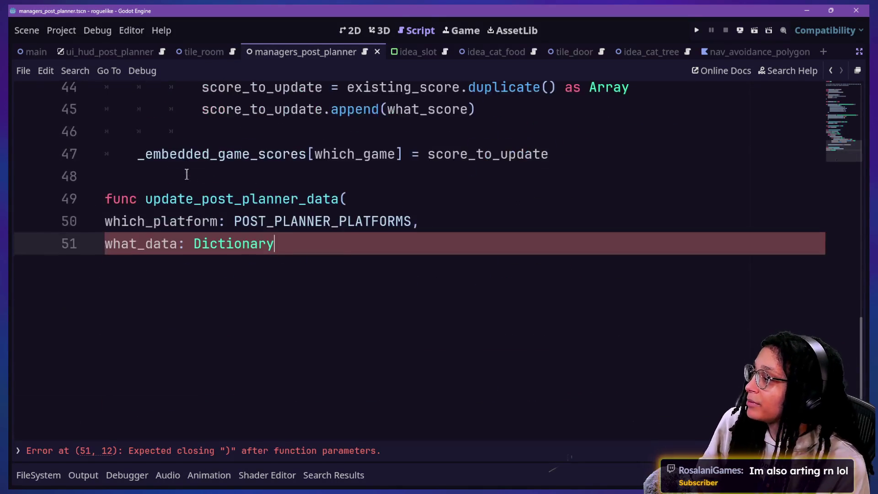
left_click(429, 221)
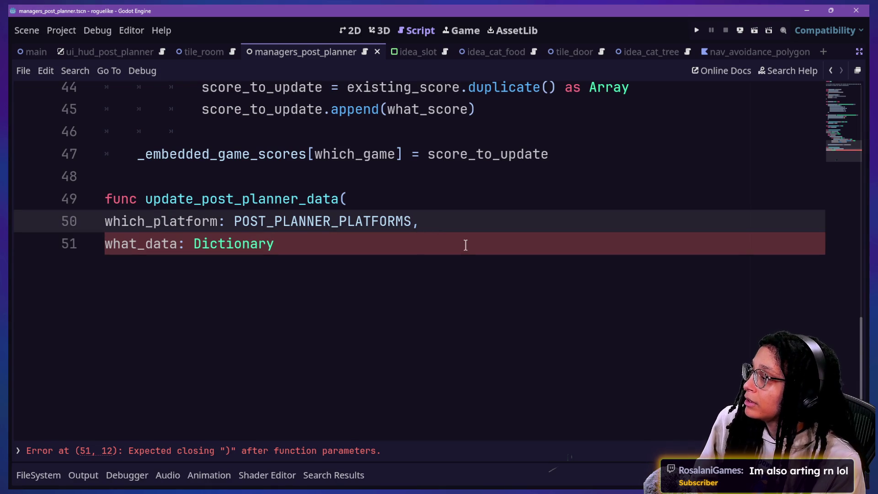
Add a 'which_data_type: POST_PLANNER_DATA_TYPES,' parameter line to update_post_planner_data.
key("Return")
type("which_data_type: ")
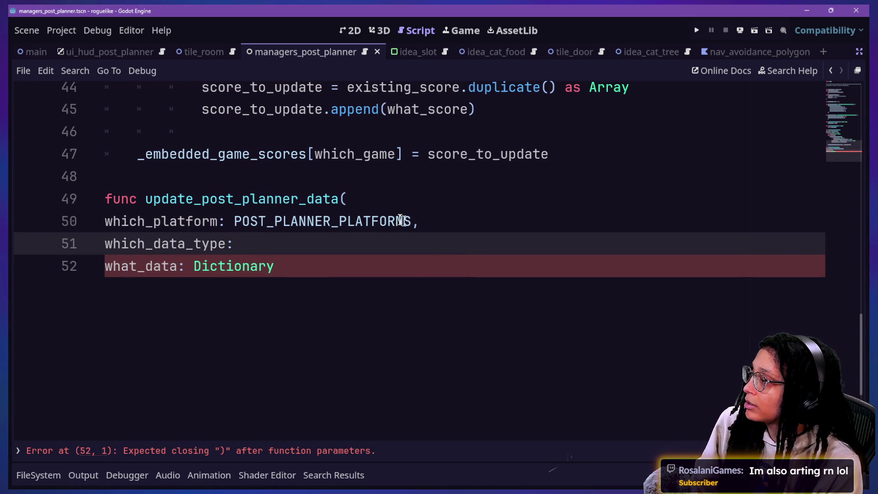
type(" POS")
key("Down")
key("Up")
key("Return")
type(",")
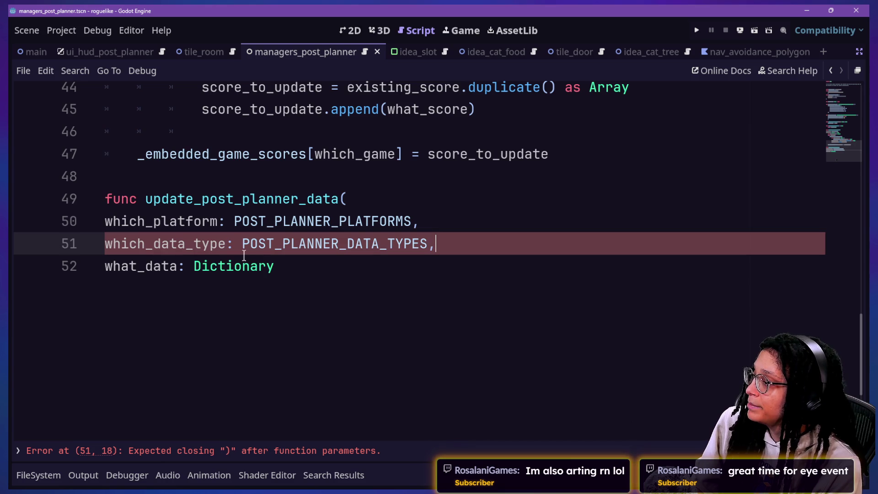
Change what_data's type from Dictionary to Variant and end the signature with '-> void:'.
left_click(172, 273)
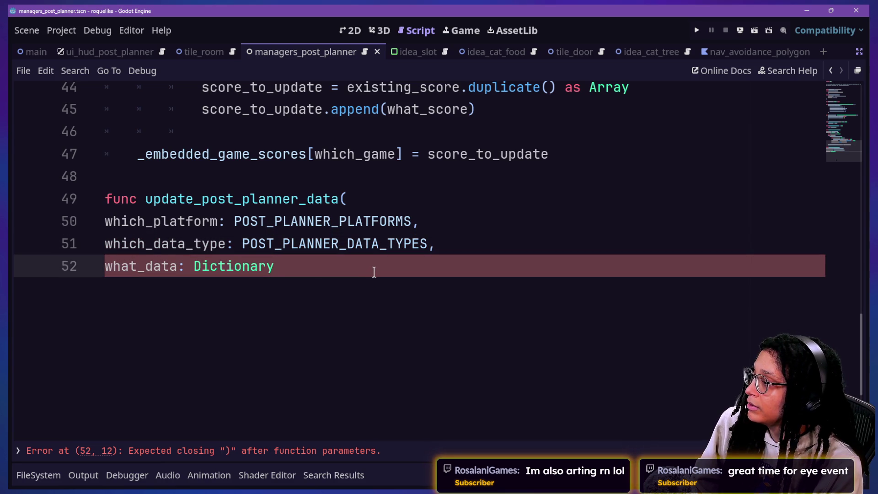
double_click(198, 259)
type("Variant")
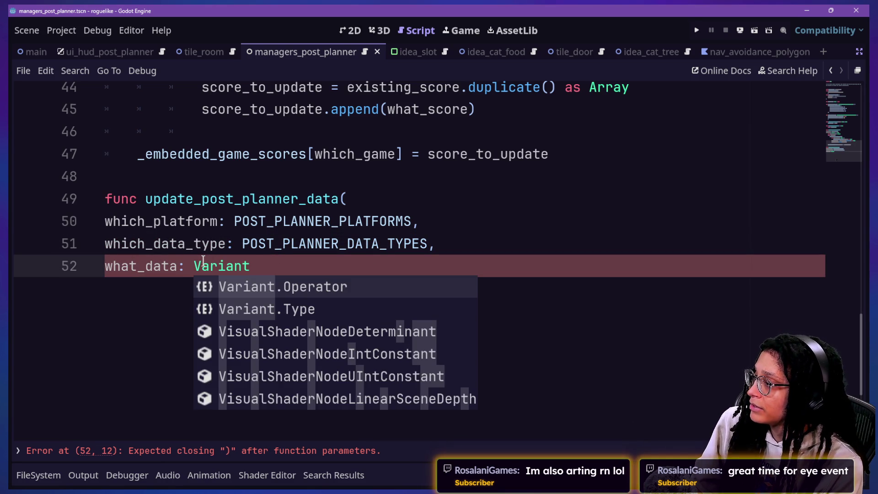
type(") -> void:")
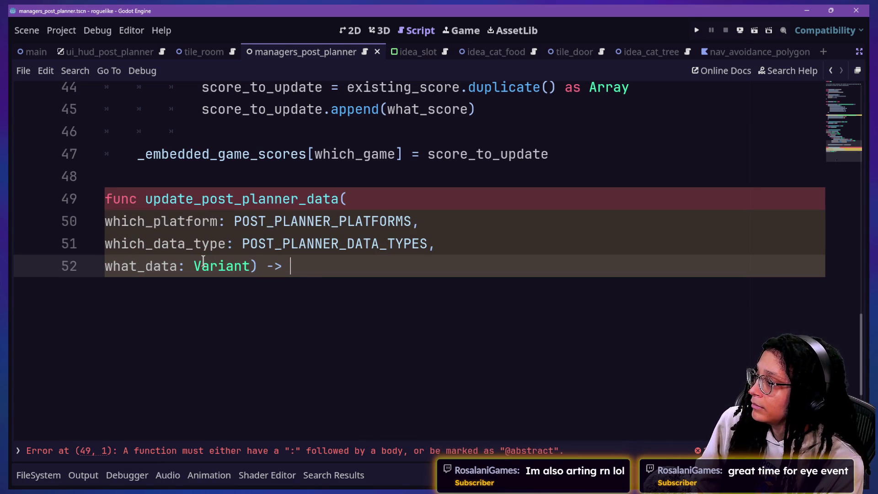
key("Return")
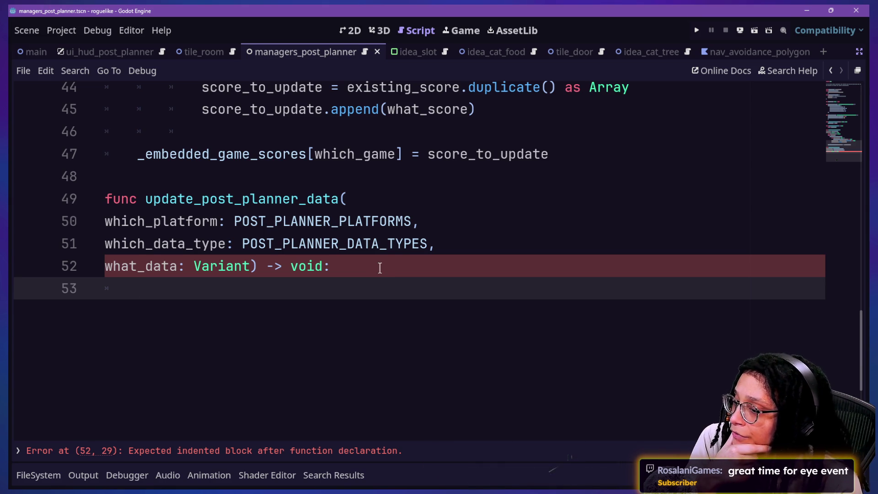
scroll(379, 269, "up", 4)
scroll(379, 267, "up", 3)
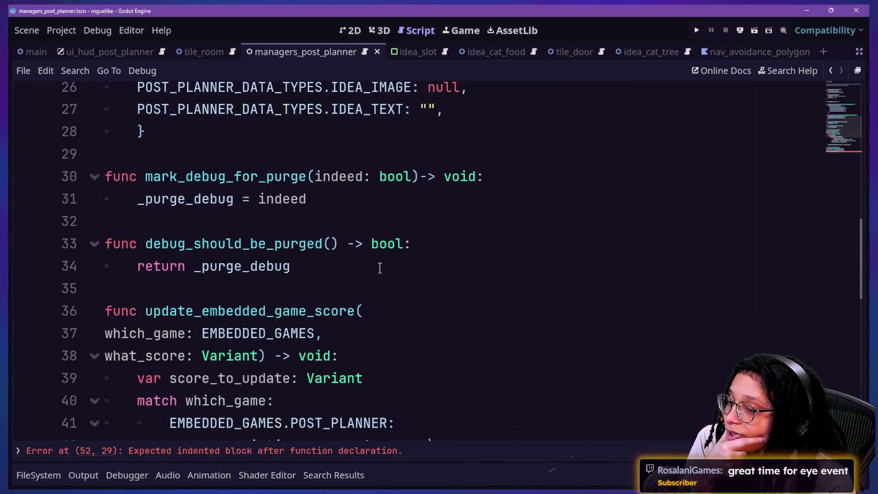
scroll(380, 267, "up", 3)
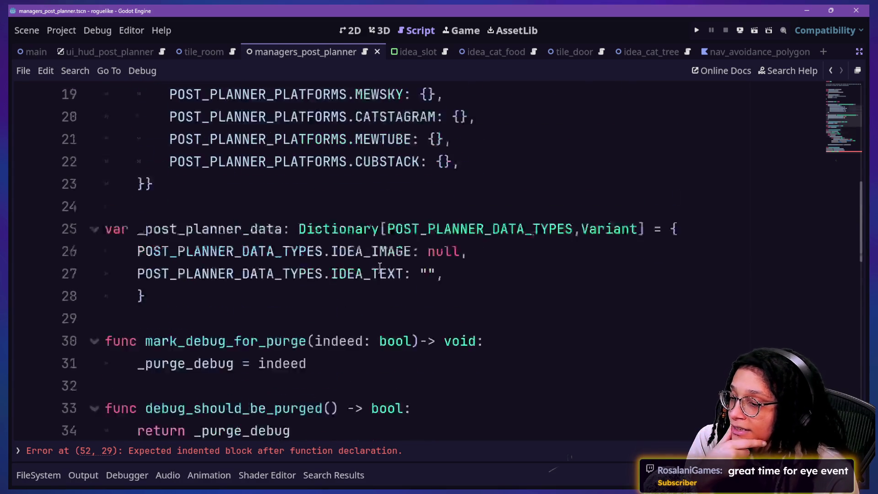
scroll(379, 268, "up", 1)
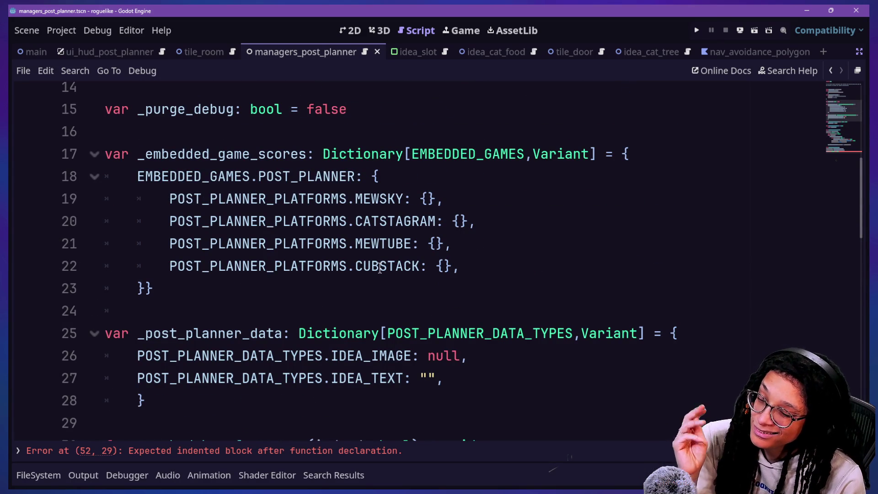
scroll(380, 268, "up", 2)
scroll(382, 267, "up", 1)
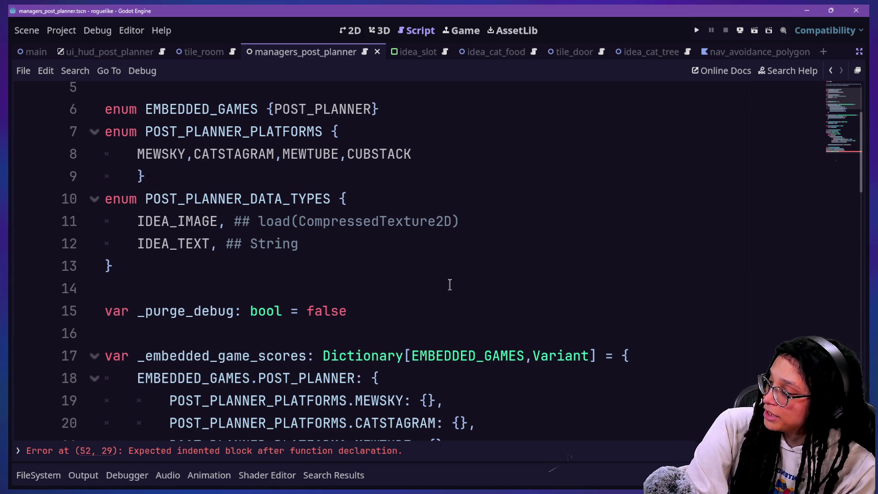
scroll(450, 284, "up", 3)
scroll(450, 285, "down", 2)
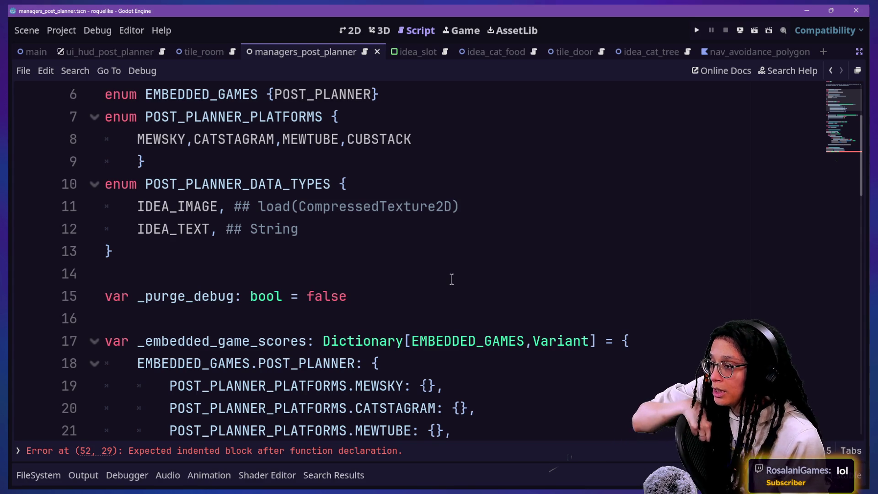
scroll(452, 279, "down", 2)
scroll(452, 279, "up", 1)
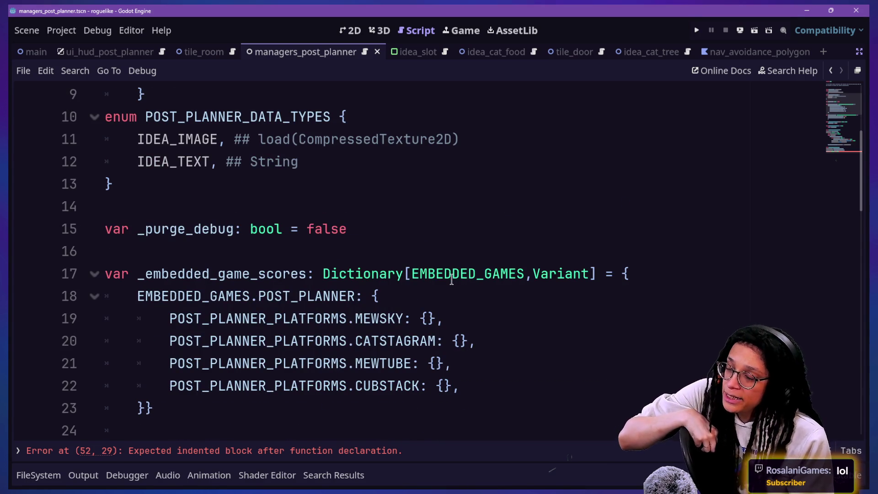
scroll(452, 279, "down", 6)
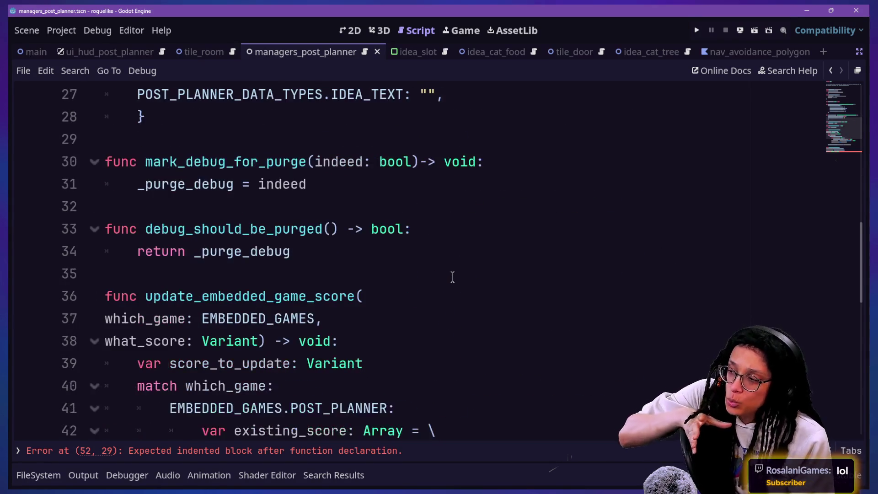
scroll(452, 277, "down", 4)
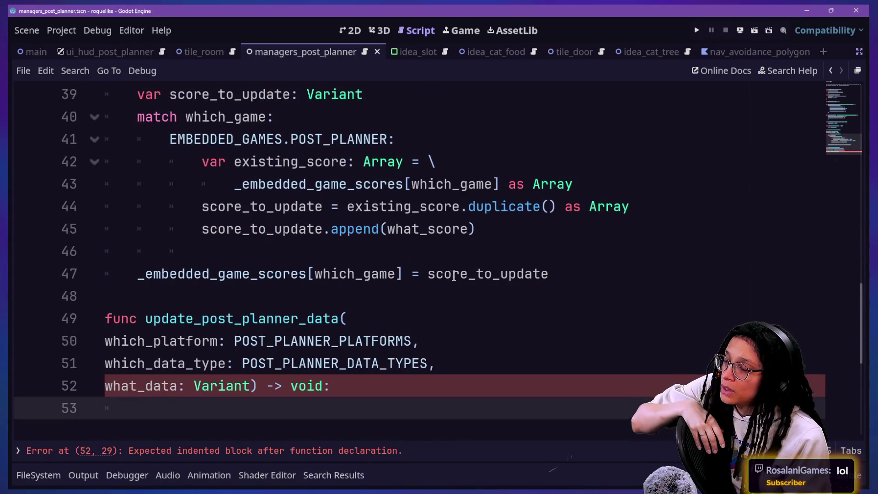
scroll(452, 276, "up", 8)
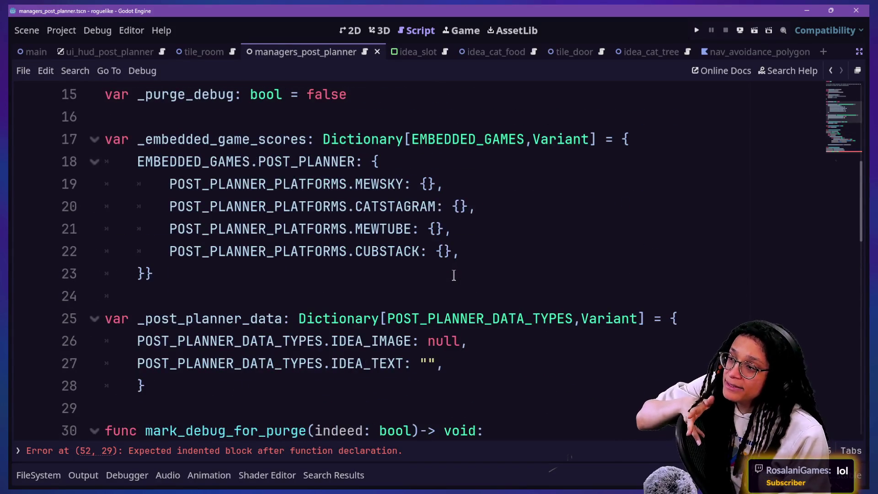
scroll(454, 275, "up", 1)
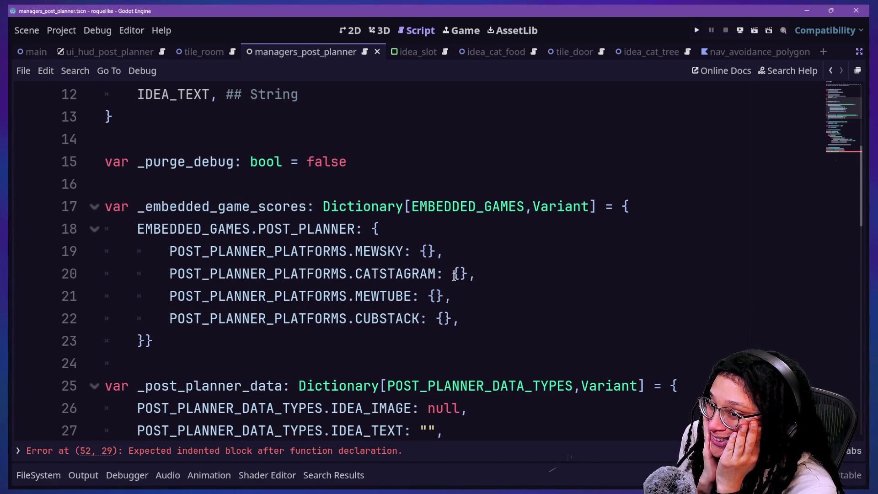
scroll(166, 199, "up", 4)
left_click(468, 186)
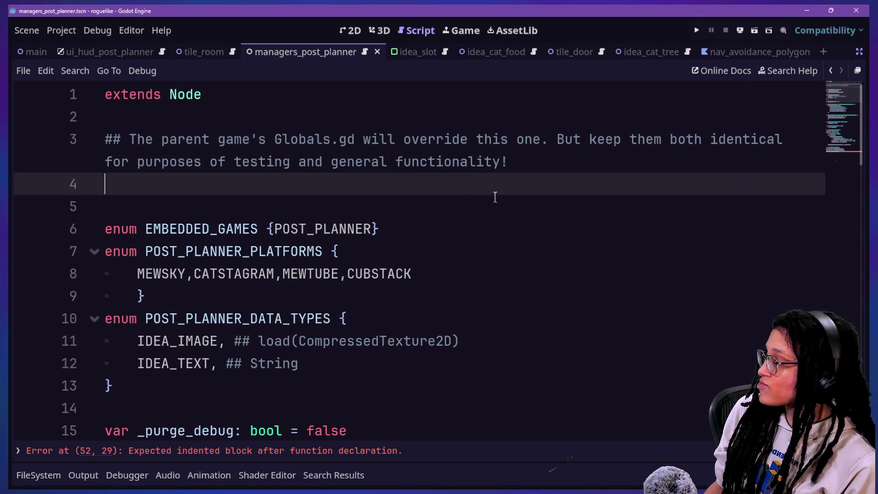
scroll(495, 197, "down", 10)
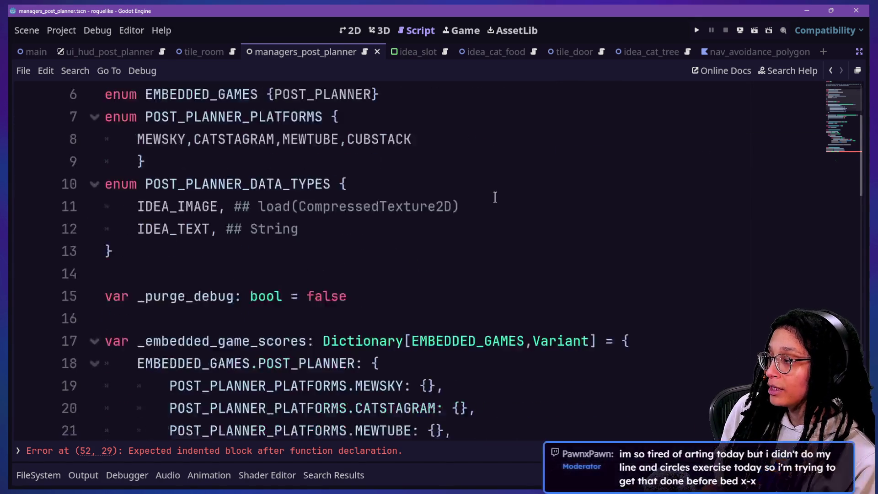
scroll(495, 197, "down", 7)
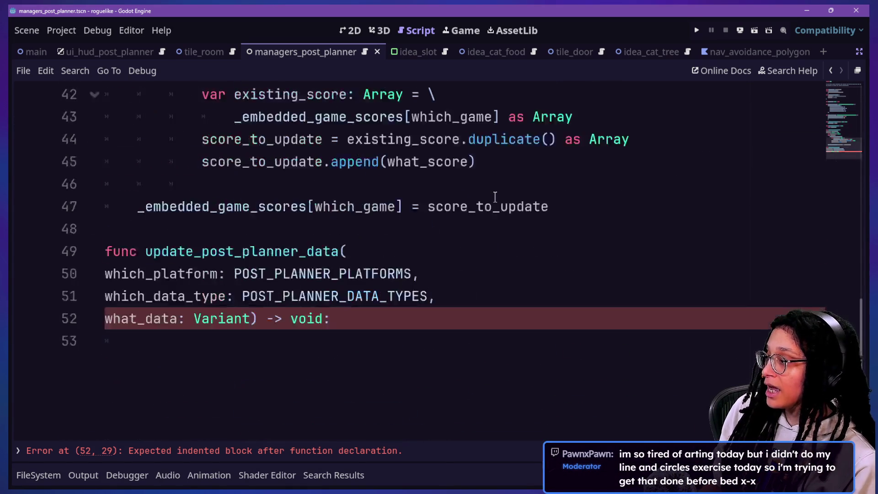
scroll(495, 196, "up", 2)
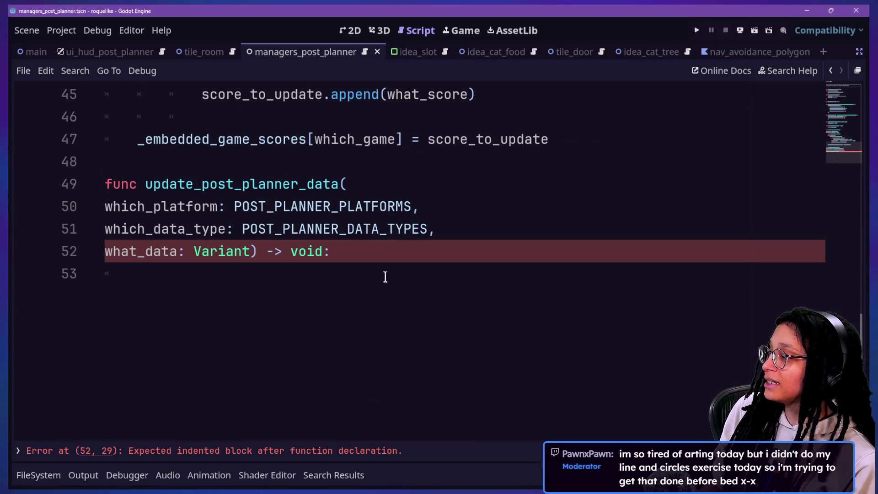
left_click_drag(373, 254, 375, 162)
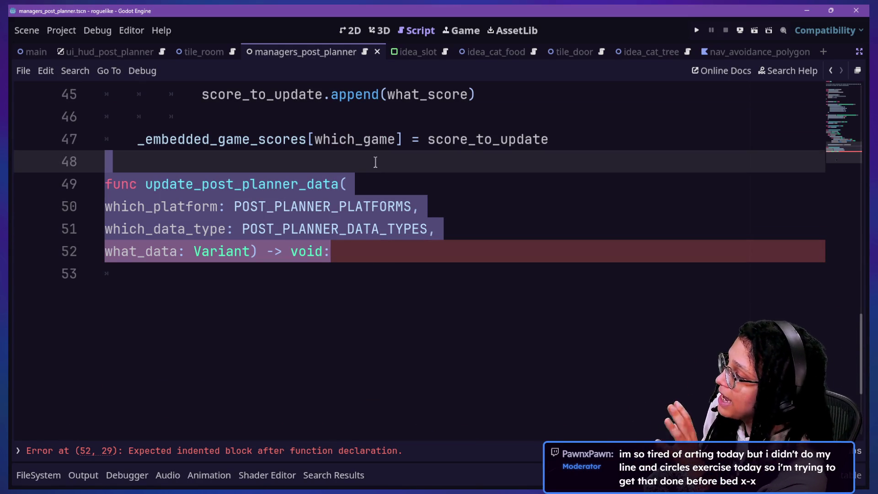
Delete the which_data_type parameter from update_post_planner_data.
left_click(396, 283)
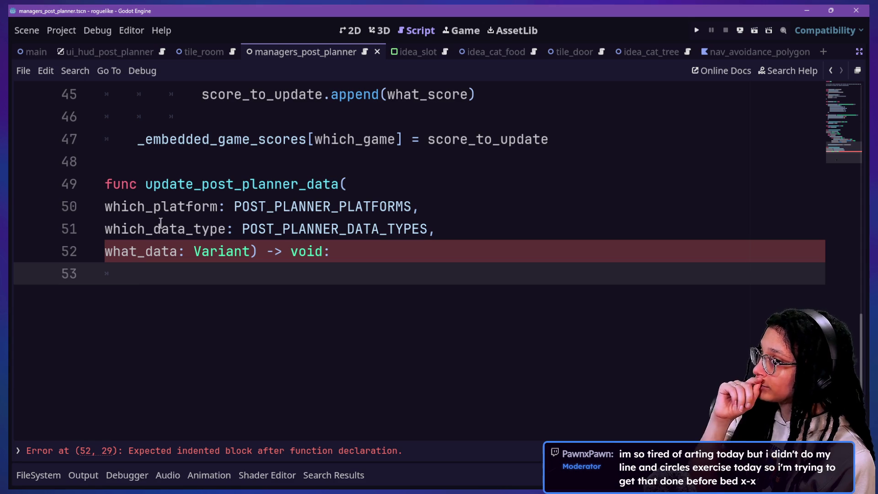
left_click_drag(105, 205, 251, 242)
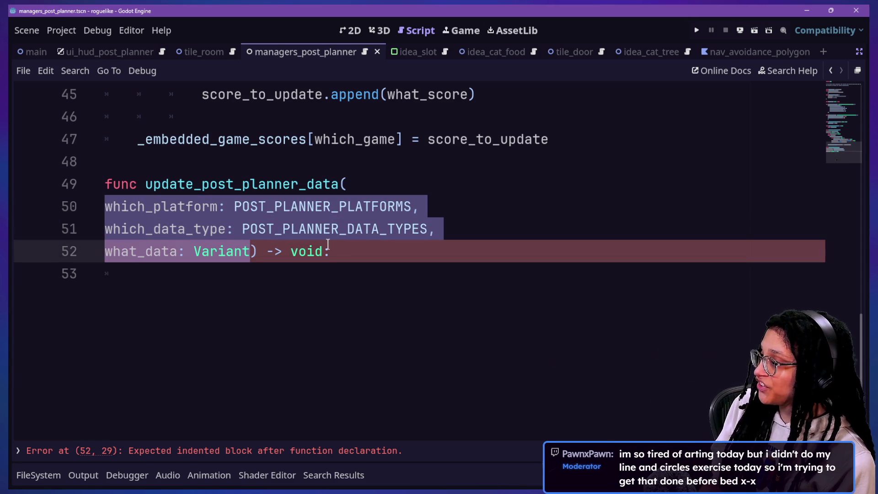
scroll(328, 244, "up", 10)
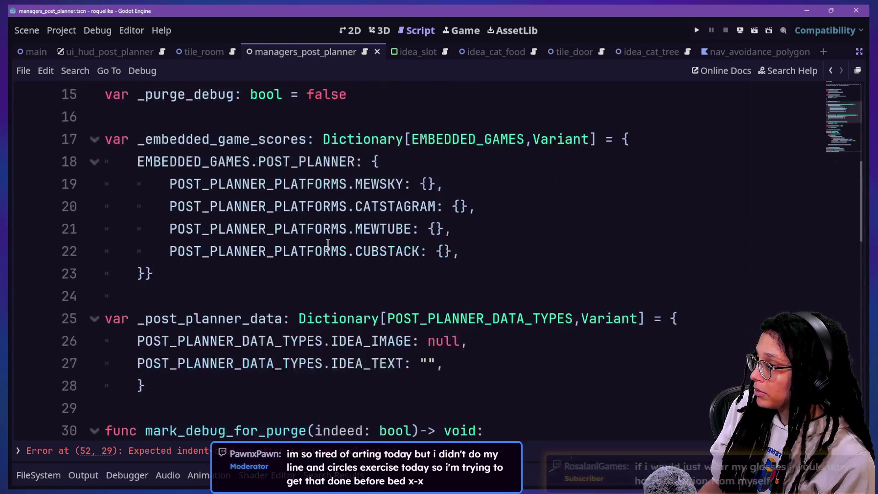
scroll(327, 243, "up", 1)
scroll(328, 244, "down", 9)
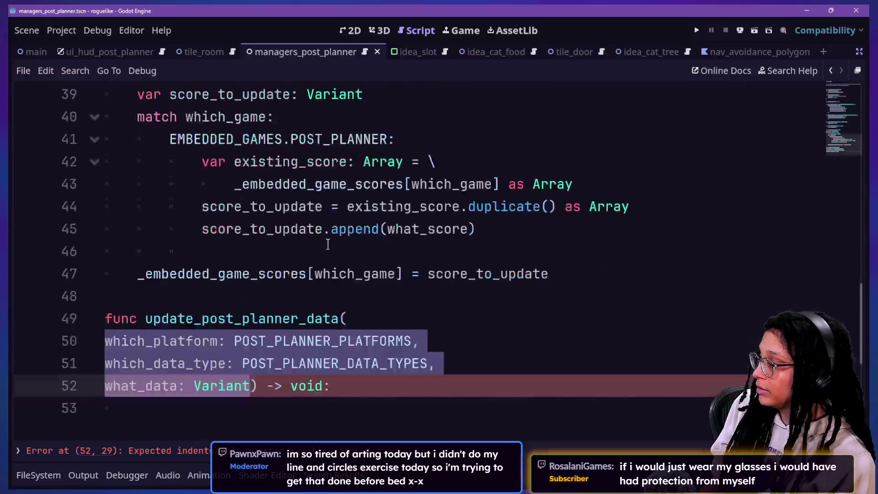
scroll(328, 243, "down", 2)
left_click_drag(455, 229, 455, 212)
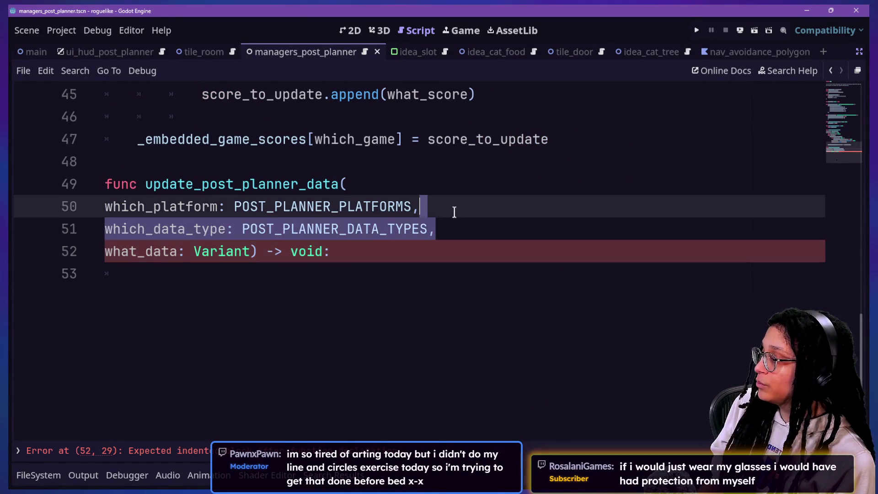
key("BackSpace")
Replace what_data's Variant type with Dictionary.
double_click(198, 221)
type("Diuct")
key("BackSpace")
key("BackSpace")
key("BackSpace")
type("ctionar")
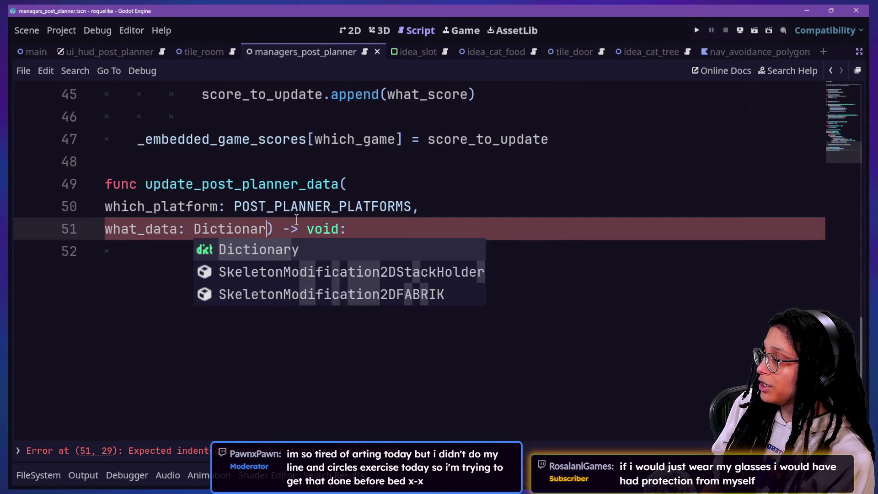
key("Return")
scroll(425, 224, "up", 9)
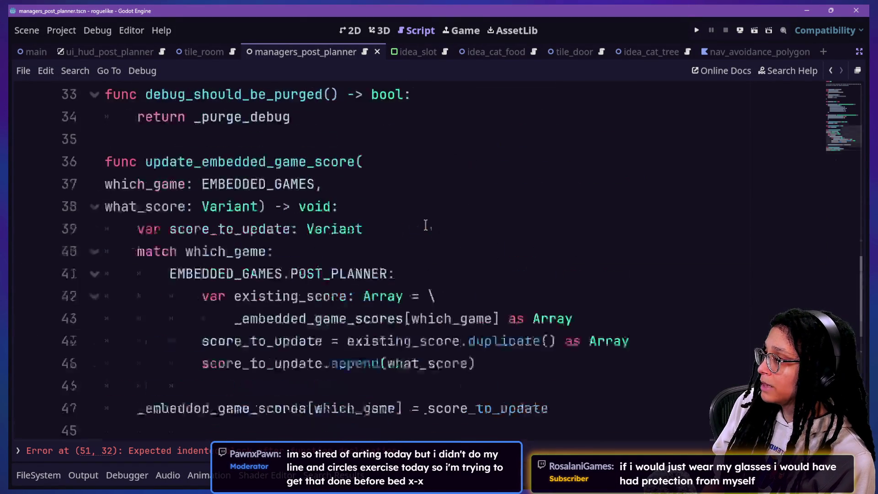
scroll(284, 282, "down", 1)
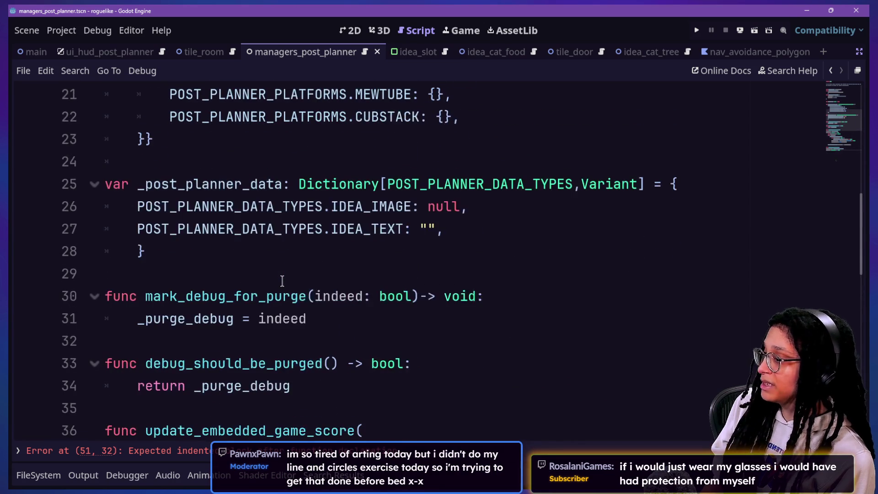
scroll(281, 280, "down", 1)
scroll(282, 280, "down", 6)
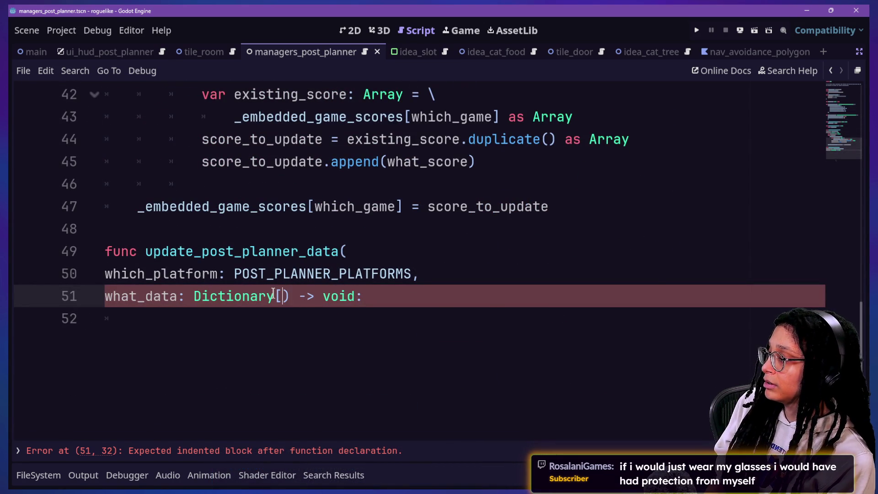
Type the dictionary as Dictionary[POST_PLANNER_DATA_TYPES,Variant].
type("P")
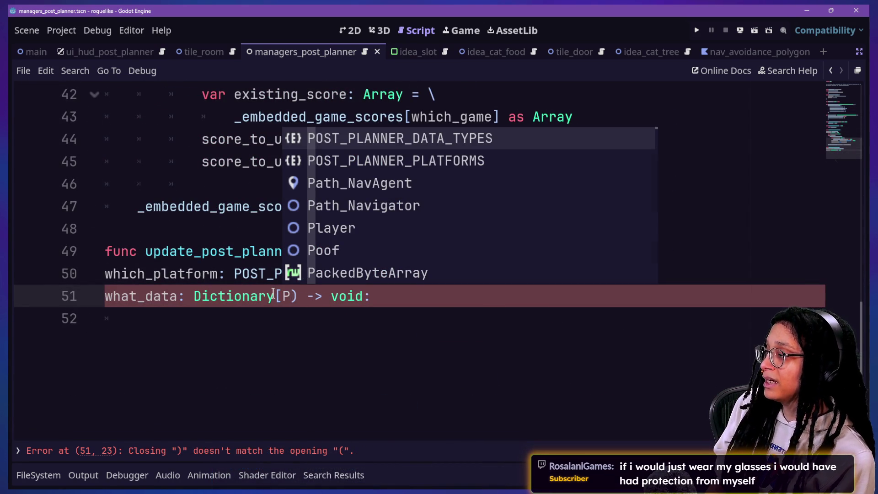
scroll(273, 293, "up", 12)
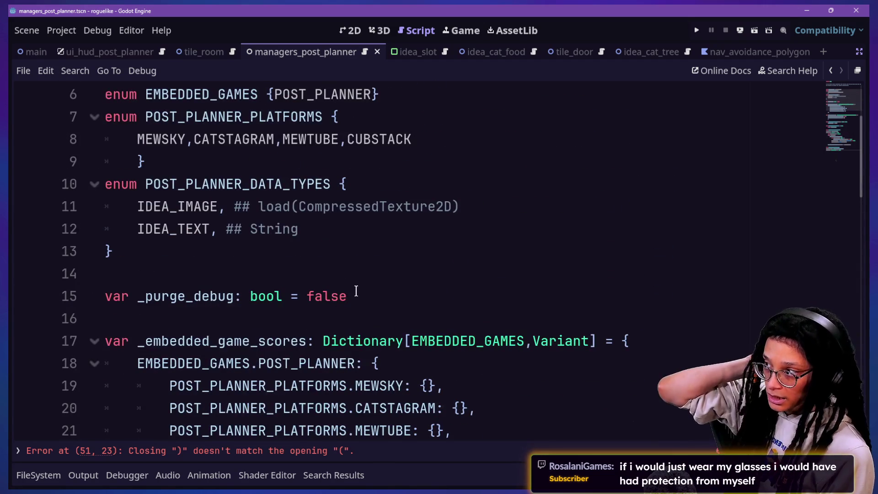
scroll(356, 291, "up", 2)
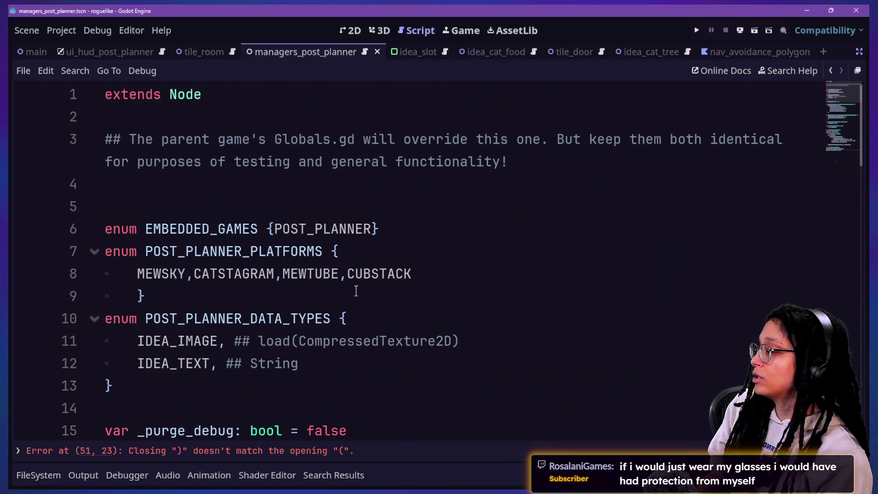
scroll(357, 291, "down", 4)
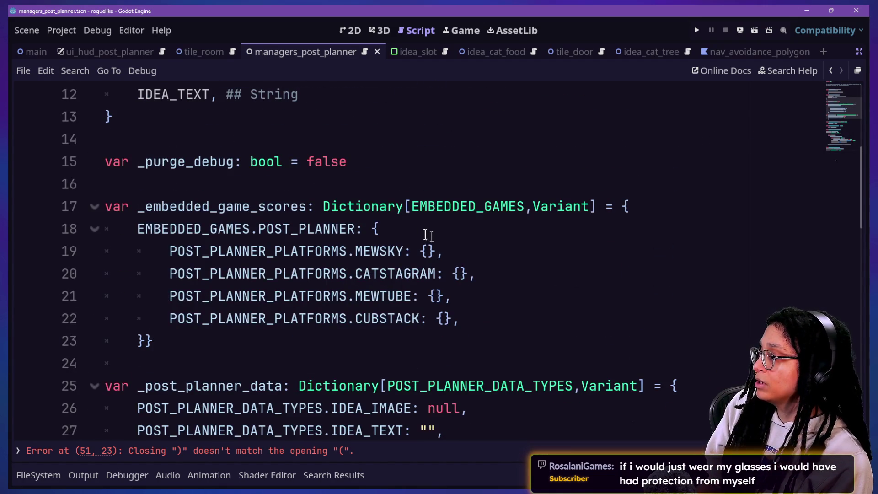
scroll(443, 236, "down", 12)
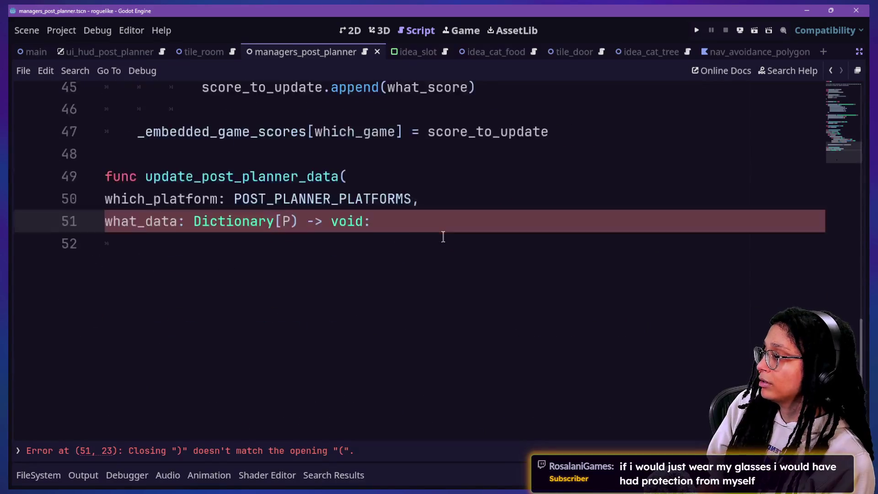
scroll(443, 236, "up", 2)
type("OST")
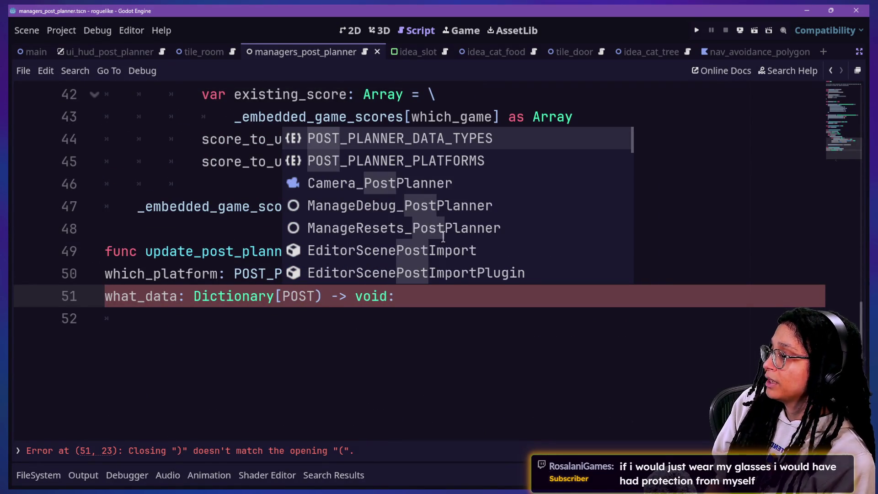
key("Return")
type(",")
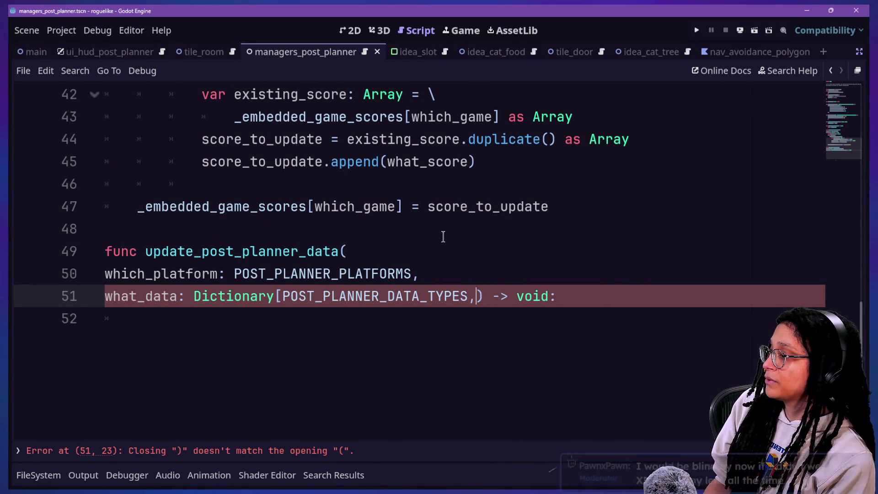
type("Variant]")
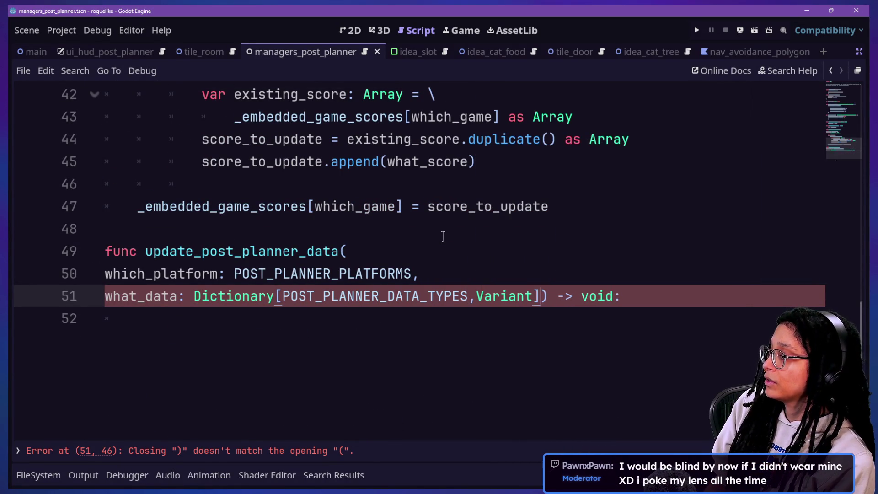
key("Down")
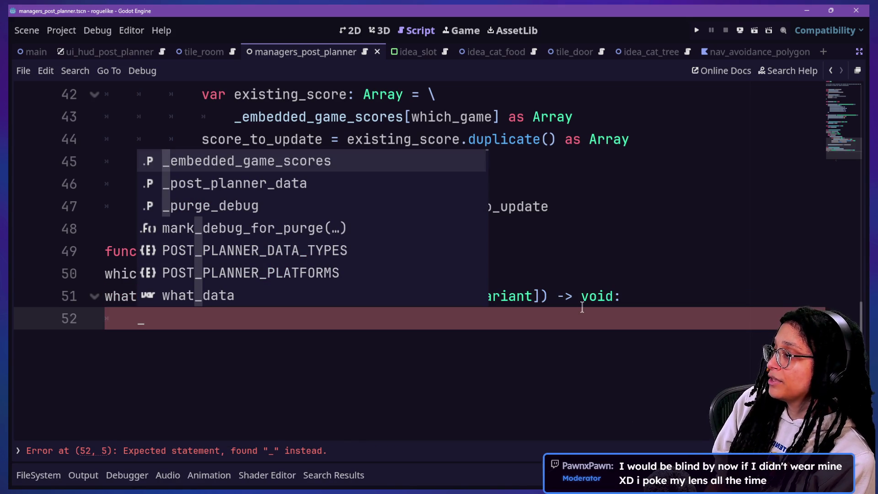
Write the body line '_post_planner_data[which_platform].' in update_post_planner_data.
key("Down")
key("Return")
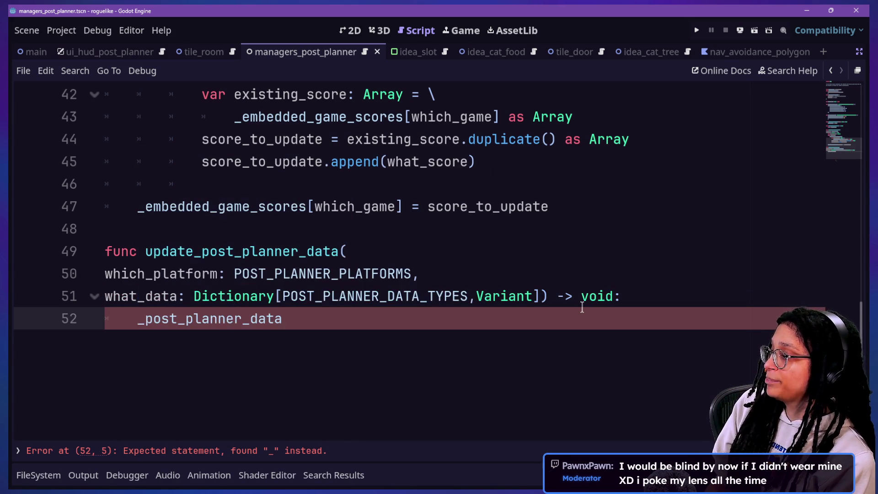
type("[which")
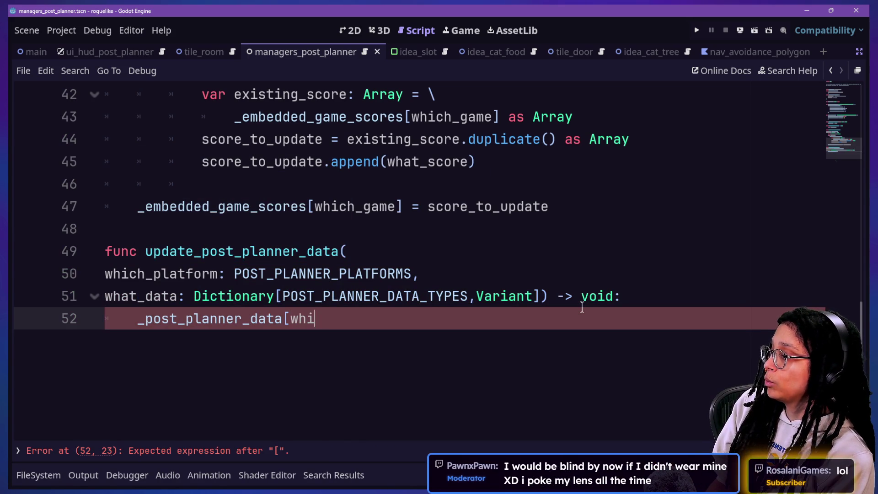
type("_platform,")
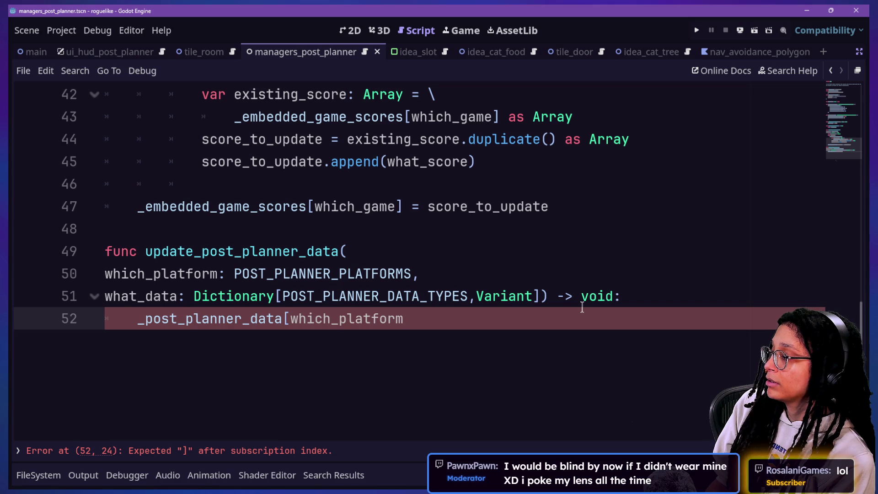
type("what")
key("Return")
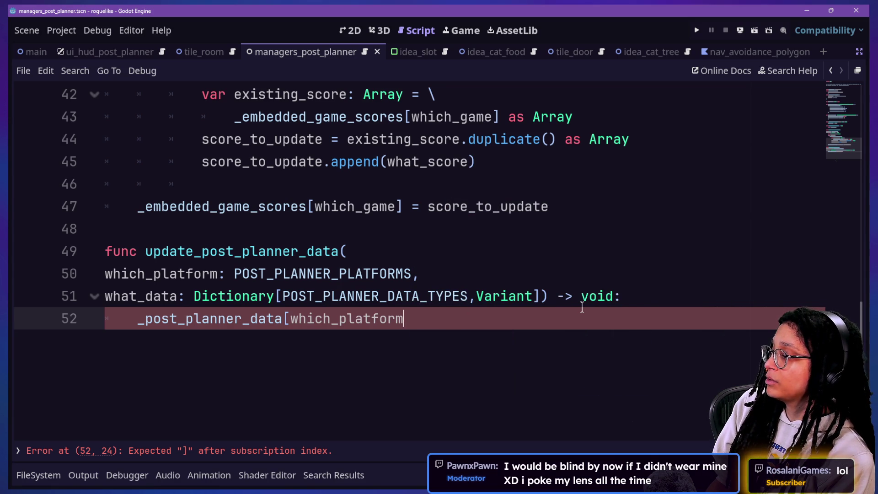
key("BackSpace")
type("[")
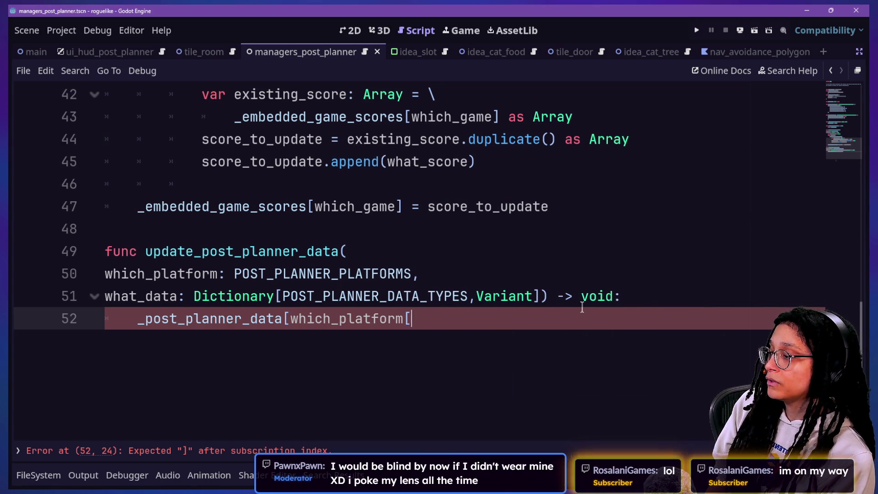
type("].")
key("BackSpace")
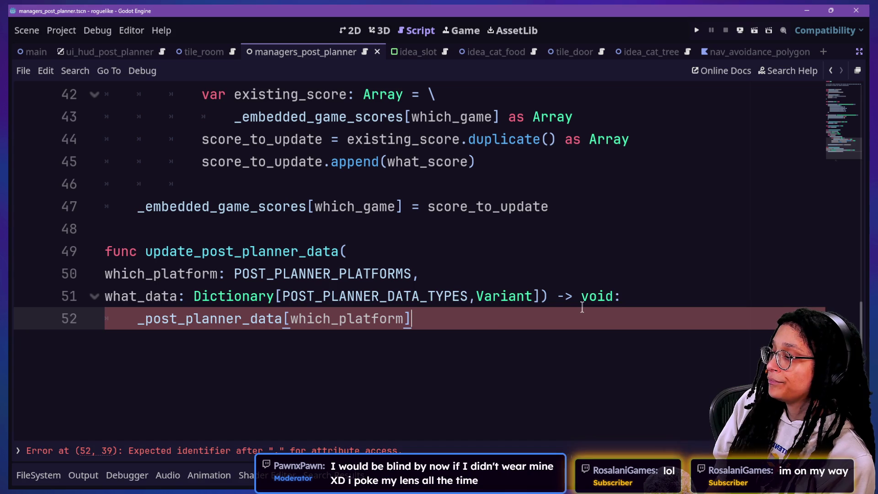
type(".ap")
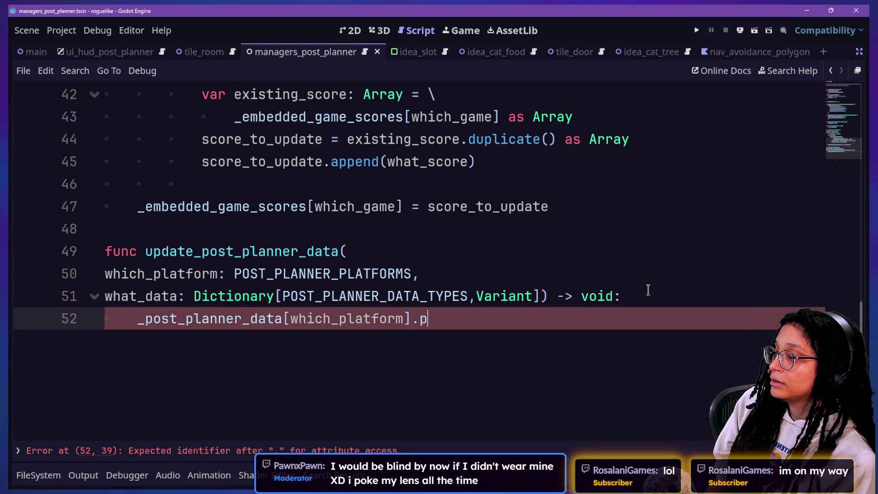
key("BackSpace")
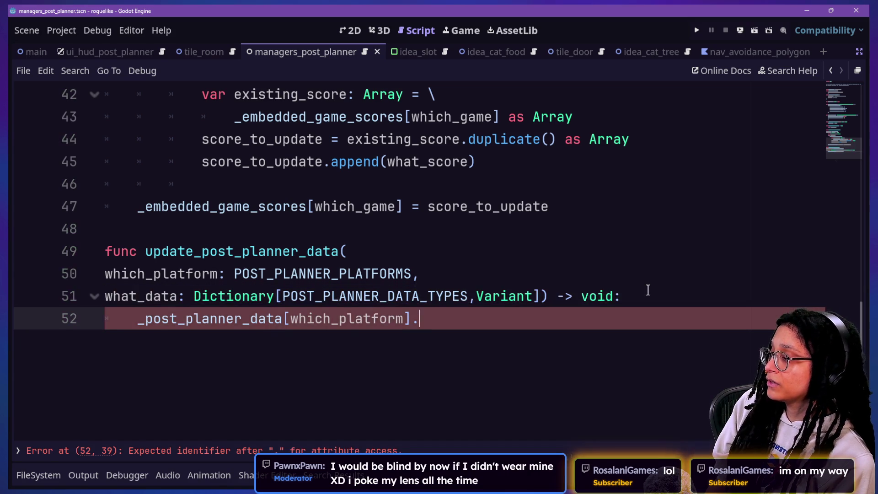
scroll(648, 290, "up", 6)
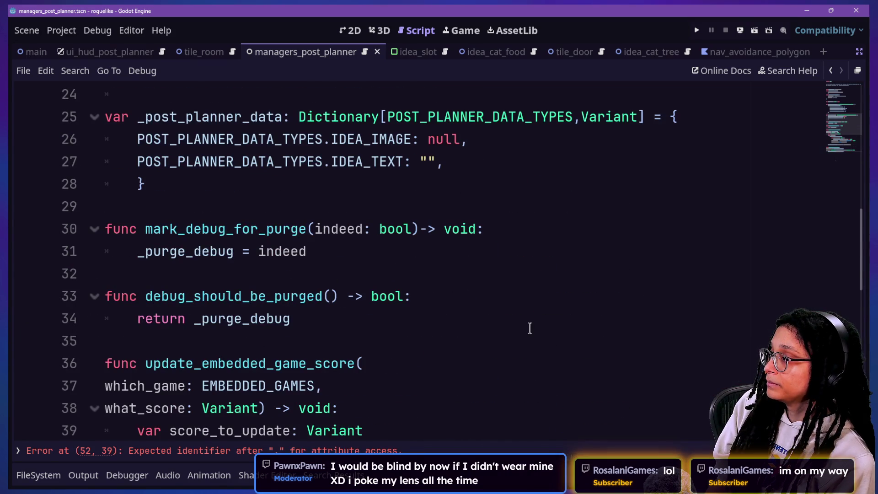
scroll(529, 328, "down", 2)
scroll(529, 328, "up", 5)
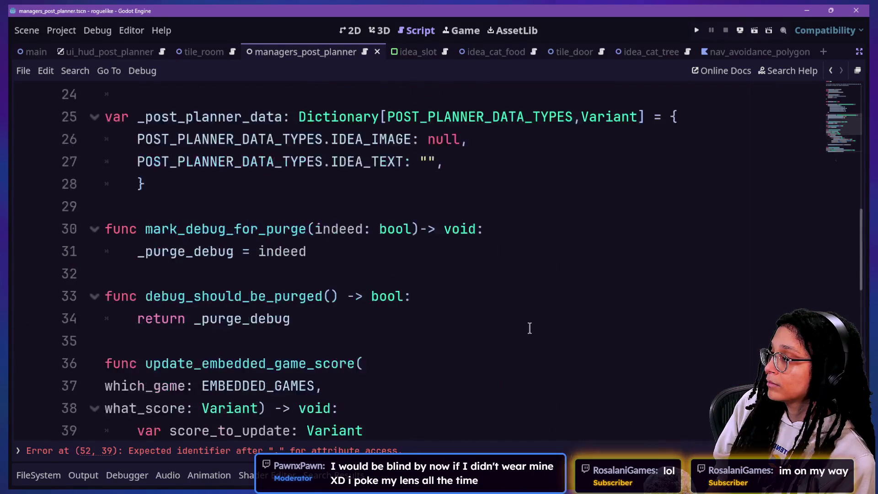
scroll(530, 328, "down", 7)
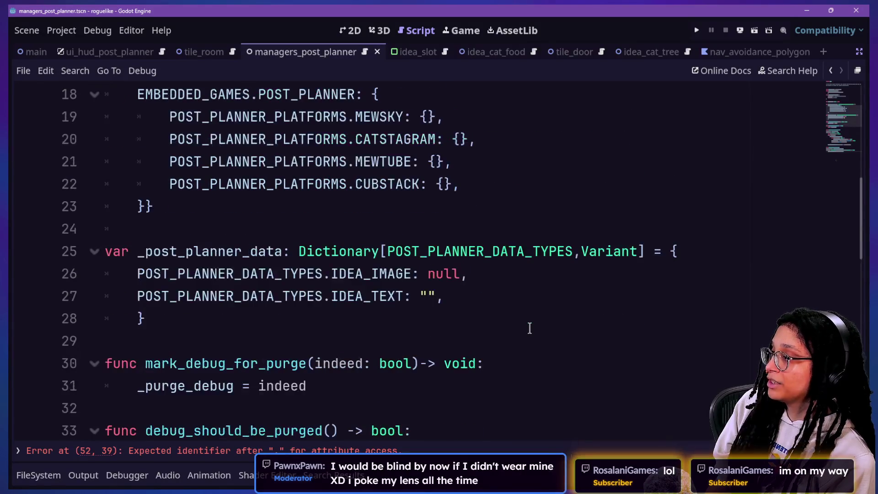
scroll(531, 324, "down", 3)
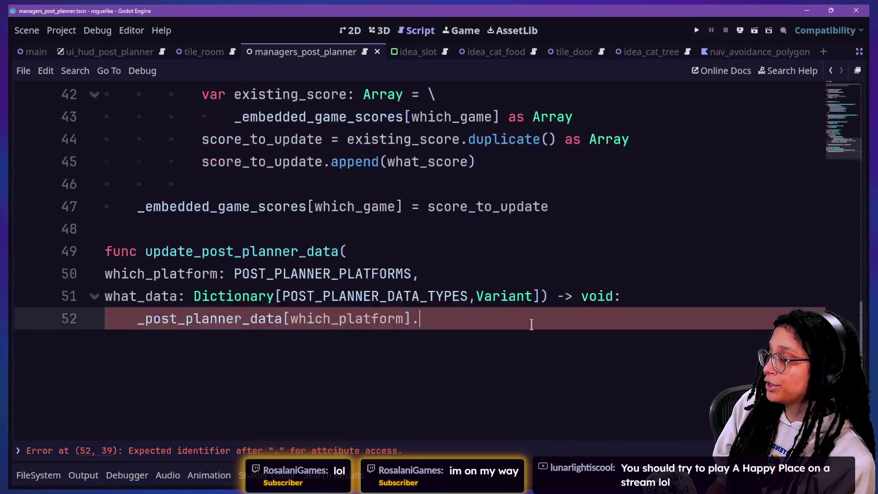
Declare 'var dictionary_to_update' under the function header, then bring up the stream chat.
left_click(626, 228)
key("Return")
type("var dictionary")
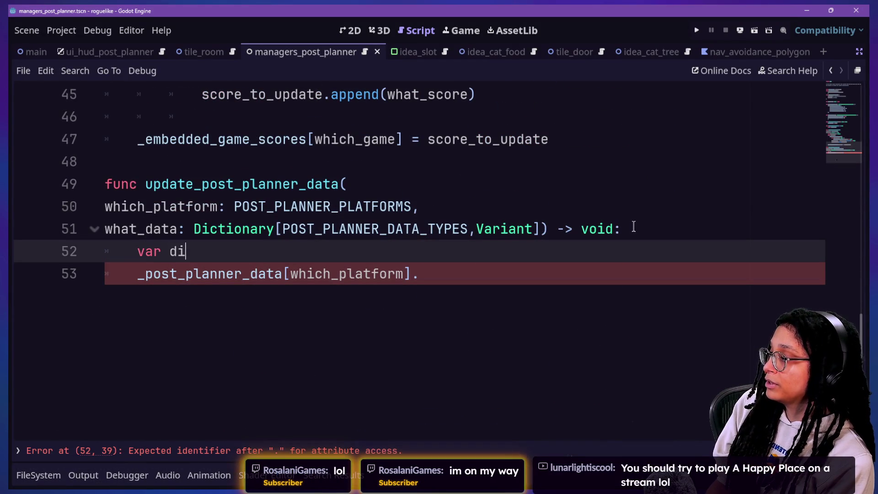
type("_to_update")
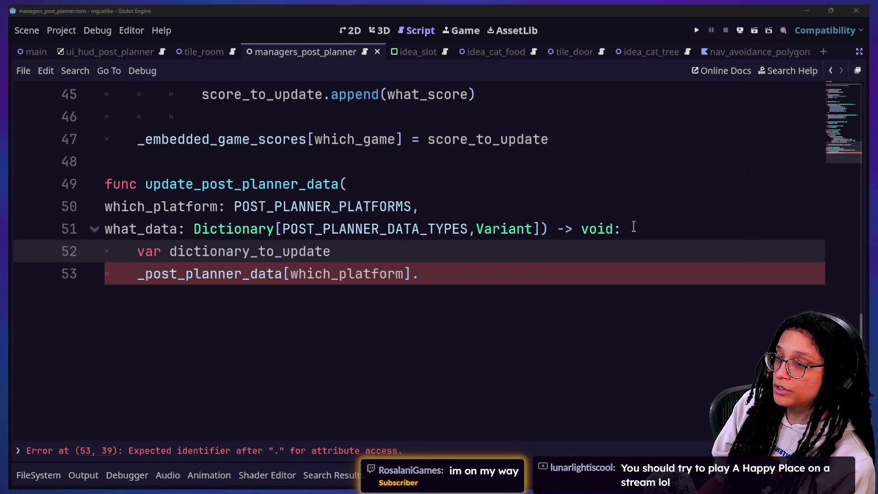
key("alt+Tab")
left_click(258, 455)
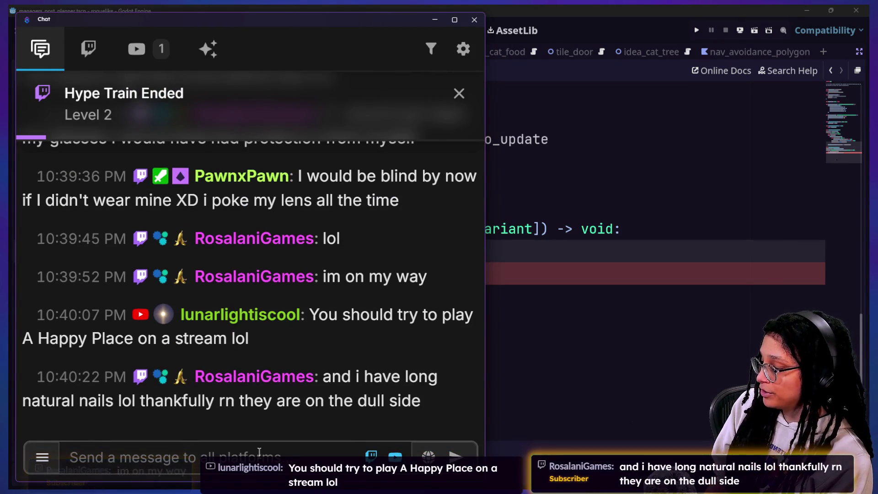
type("https")
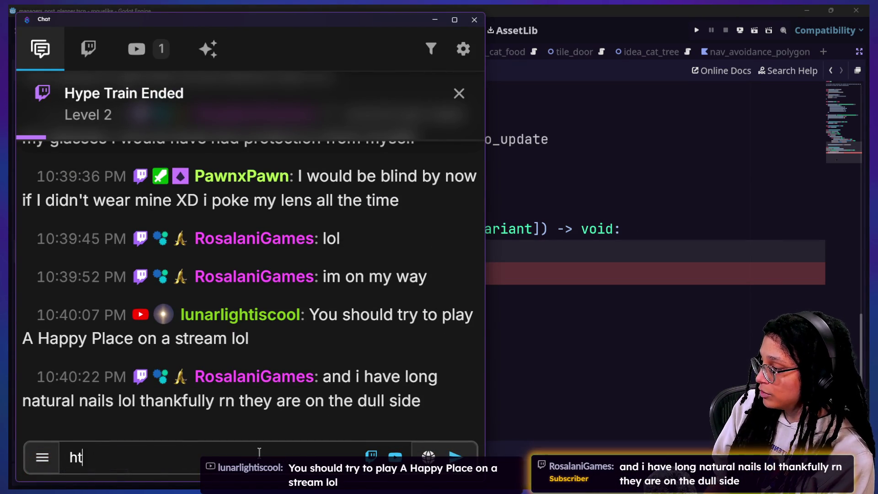
type("://hyperga")
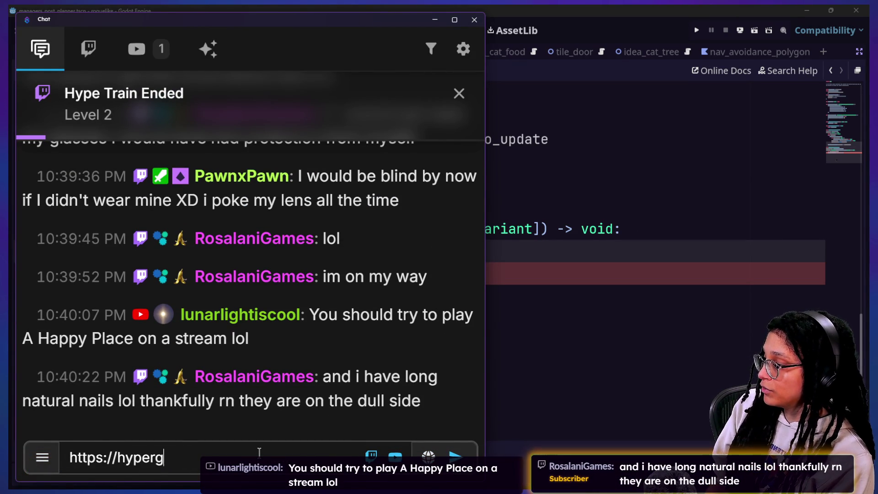
type("m.de")
key("BackSpace")
key("BackSpace")
key("BackSpace")
type("e.dev/g")
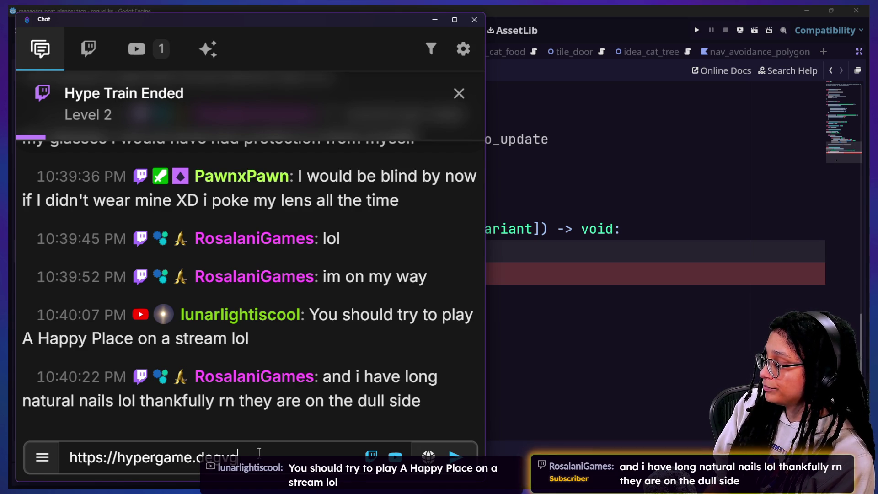
key("Return")
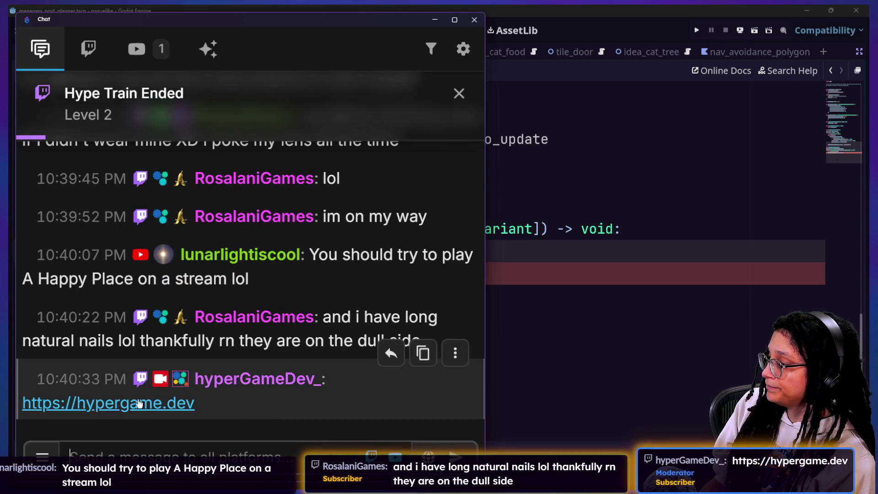
mouse_move(195, 402)
left_mouse_down()
mouse_move(56, 424)
mouse_move(19, 406)
left_mouse_up()
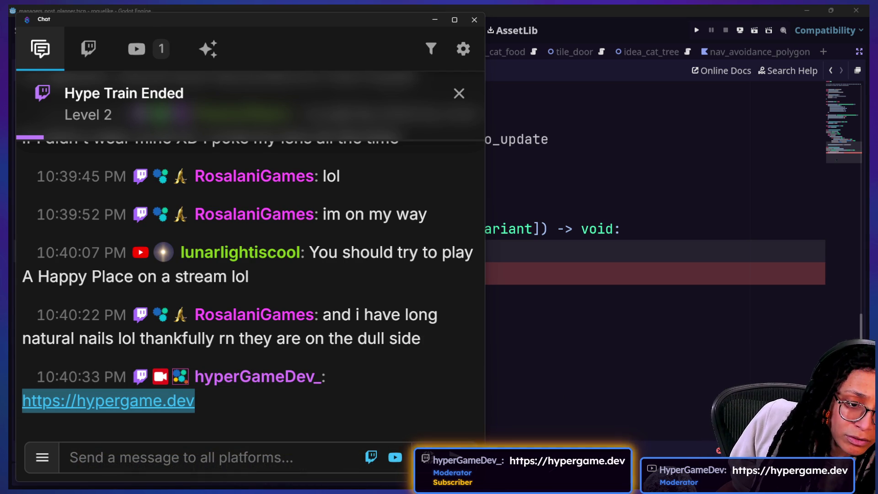
key("alt+Tab")
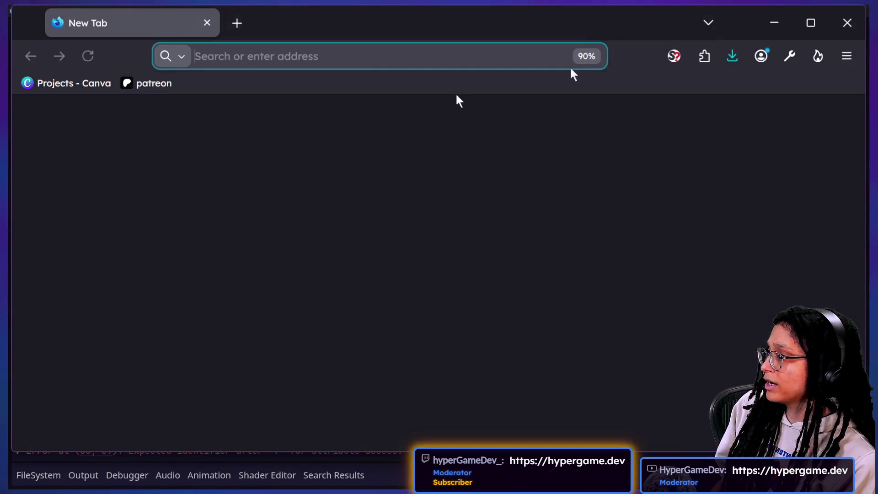
Go to hypergame.dev and sign in by authorizing the Patreon connection.
type("hypergame.dev")
key("Return")
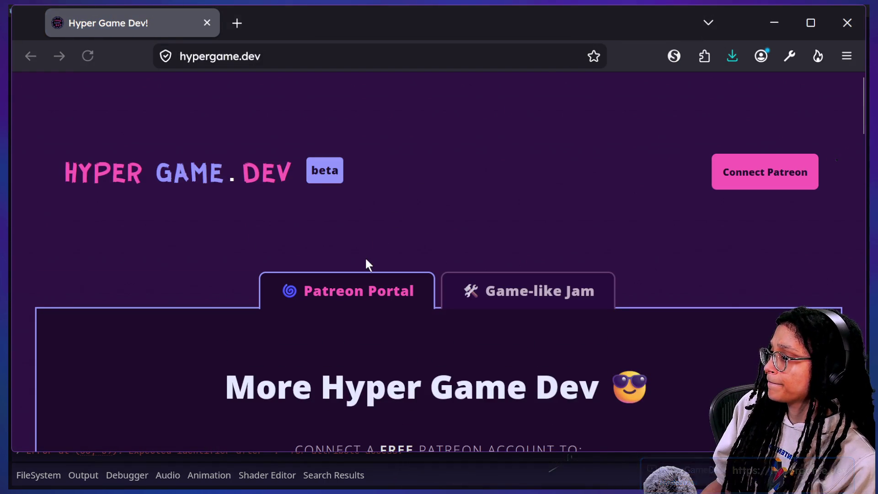
scroll(364, 262, "down", 4)
scroll(365, 256, "down", 1)
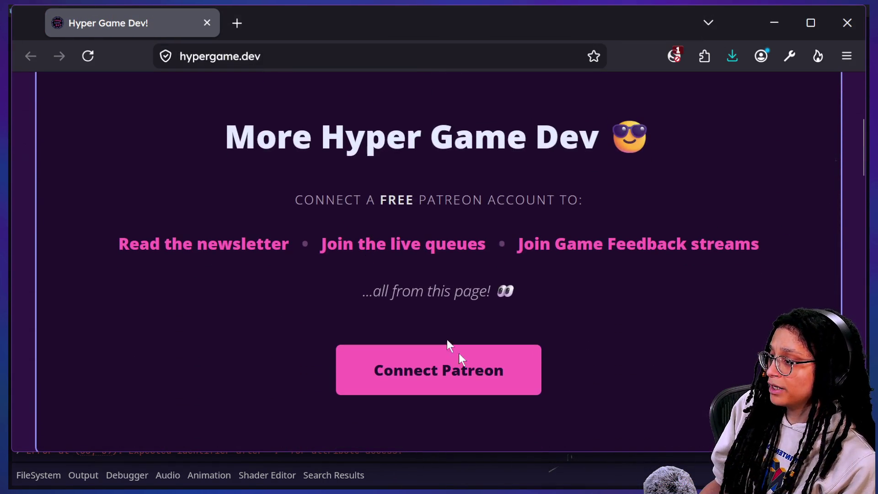
left_click(476, 369)
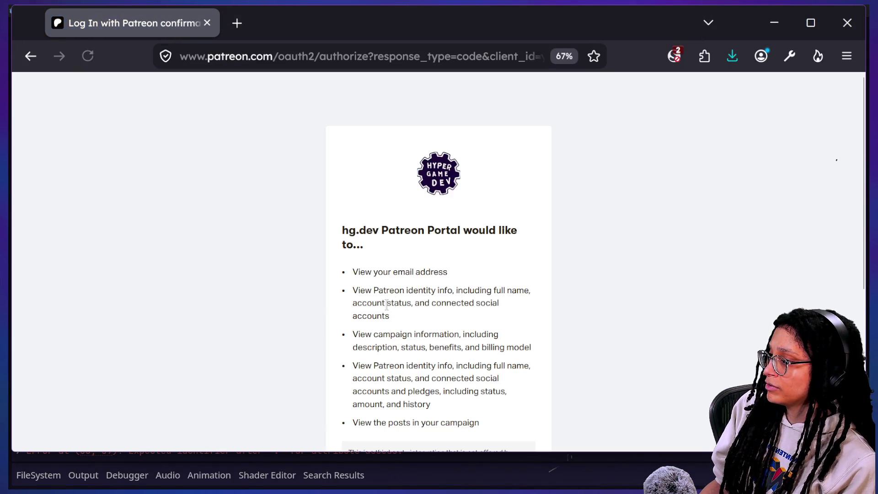
scroll(389, 311, "down", 4)
left_click(363, 327)
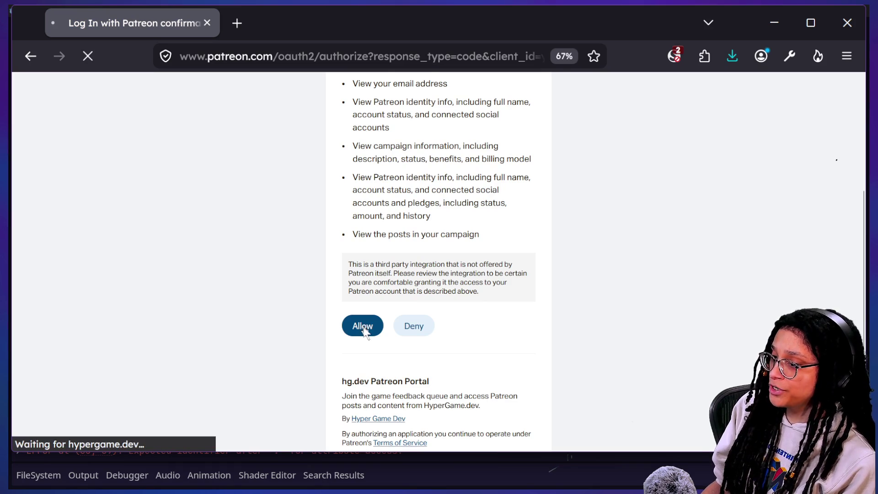
Open the Monday Queue section of the site.
scroll(402, 313, "down", 2)
scroll(404, 319, "down", 1)
scroll(405, 319, "up", 1)
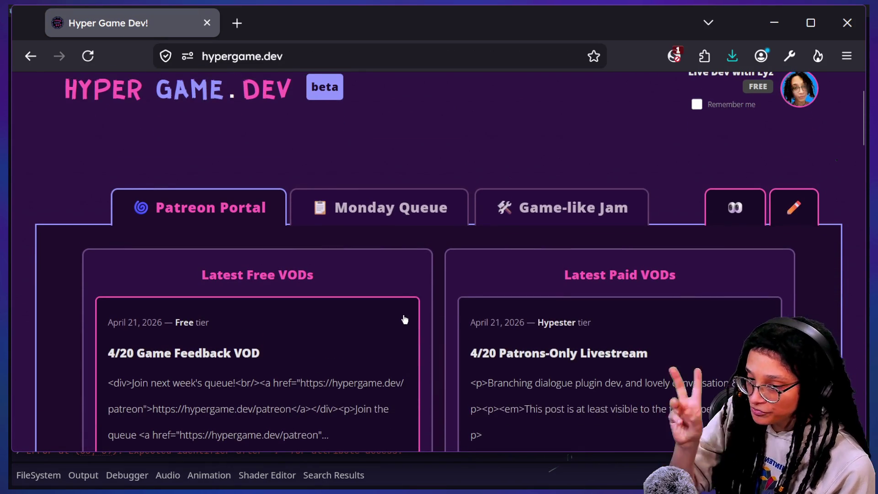
scroll(404, 319, "down", 1)
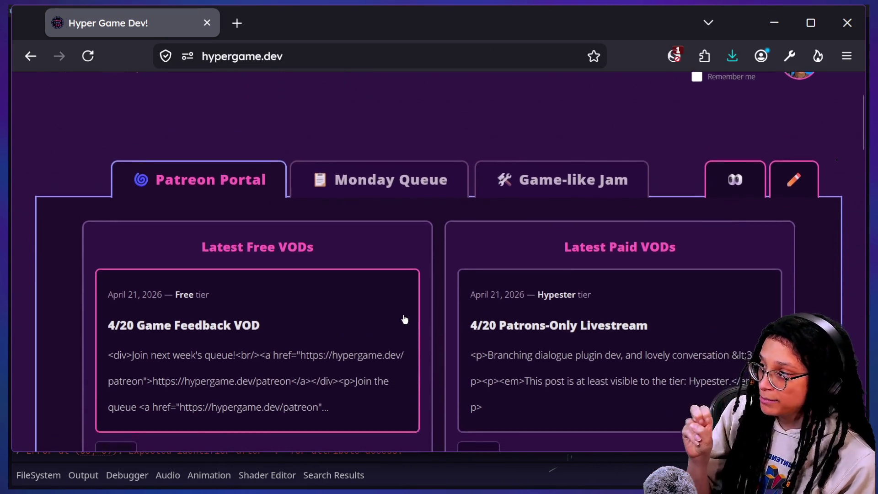
scroll(405, 319, "up", 3)
scroll(347, 270, "down", 1)
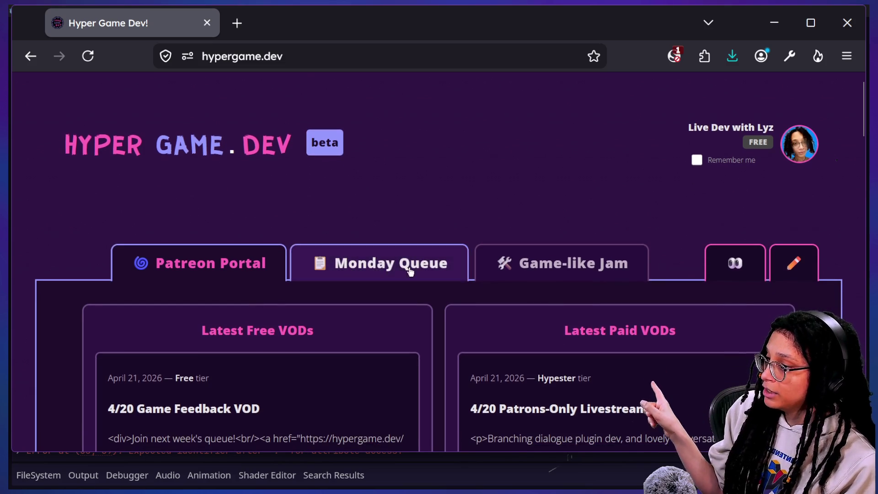
left_click(410, 263)
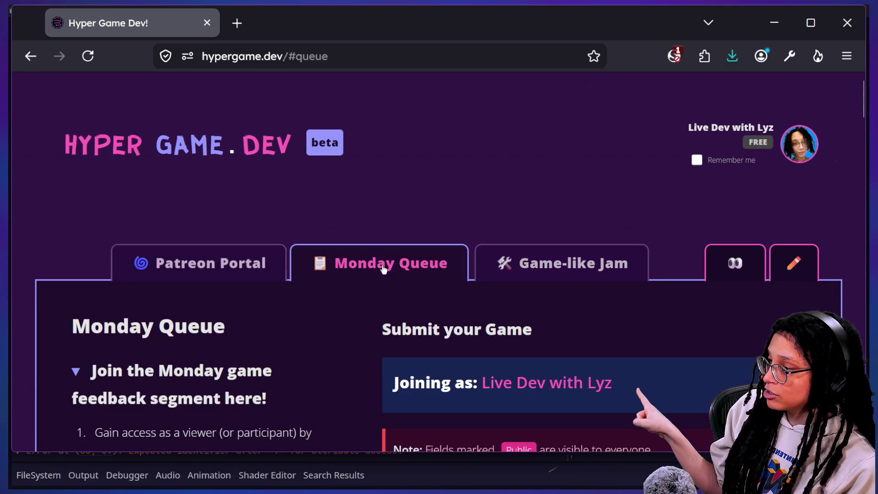
Enter 'A Happy Place' as the game name in the submission form.
scroll(257, 357, "down", 4)
scroll(257, 358, "down", 5)
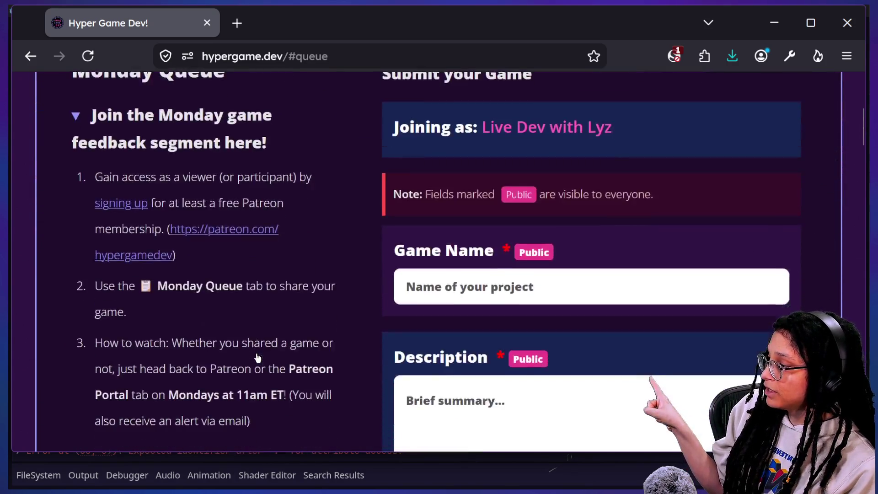
left_click(467, 153)
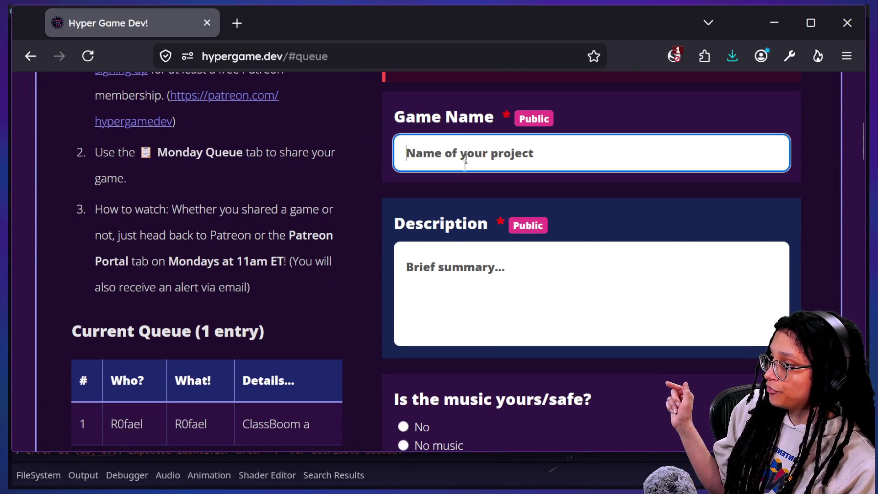
type("er")
key("BackSpace")
type("A")
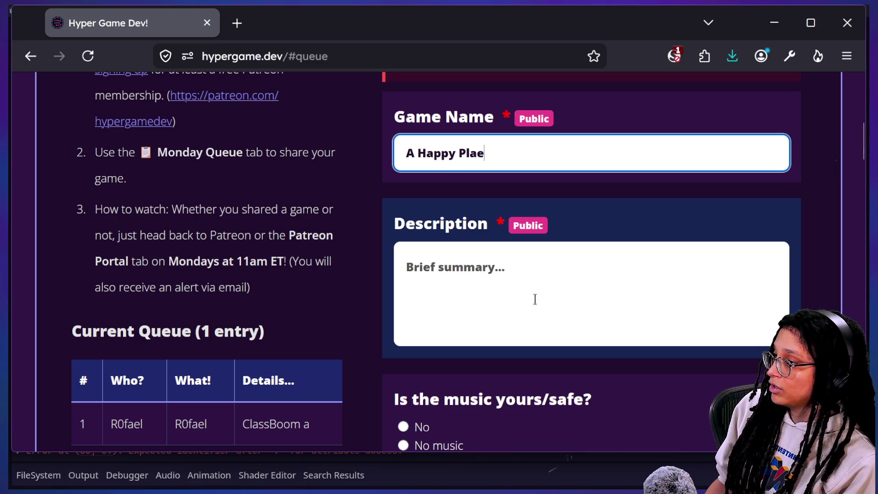
Fill in the game description as 'It's a game'.
left_click(407, 267)
type("It's a game")
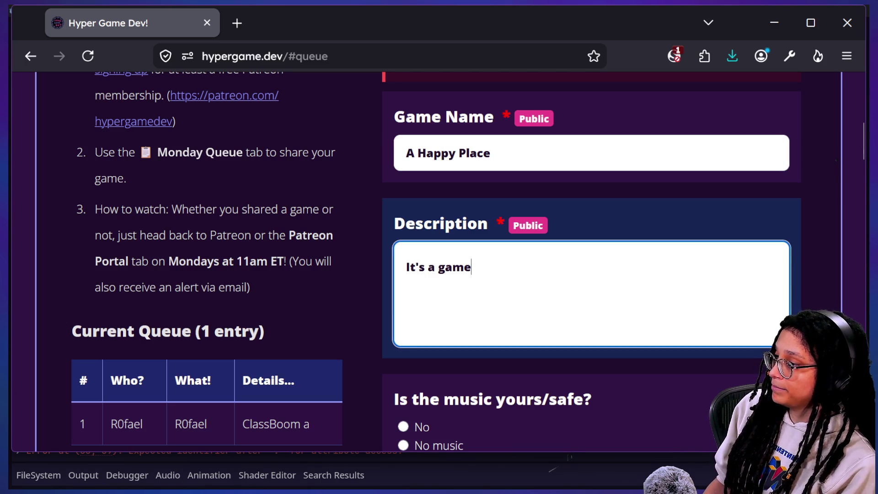
scroll(350, 402, "down", 6)
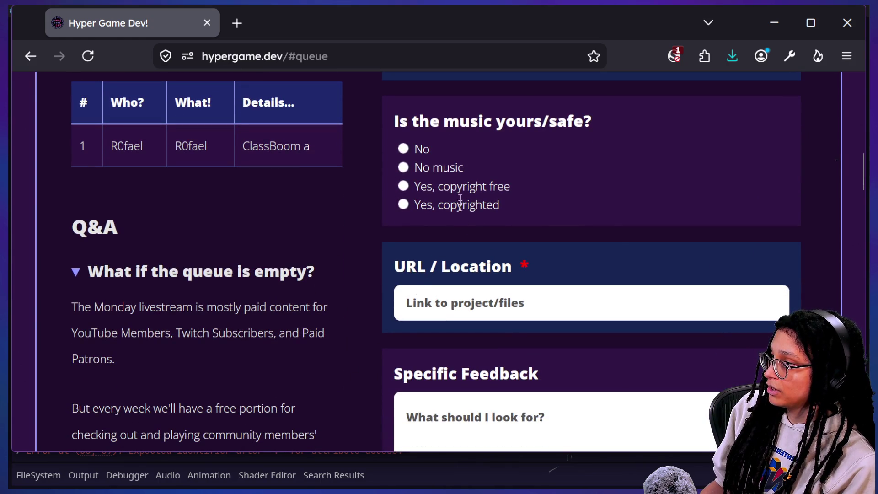
mouse_move(430, 120)
left_mouse_down()
mouse_move(574, 120)
mouse_move(409, 126)
left_mouse_up()
left_click(583, 114)
left_click(408, 127)
left_click_drag(517, 121, 568, 121)
left_click(568, 121)
scroll(475, 124, "down", 1)
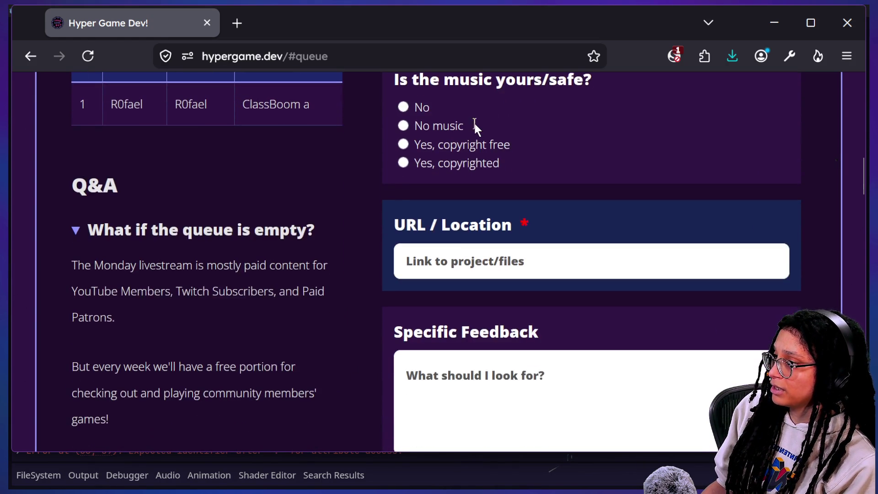
scroll(474, 125, "up", 2)
left_click_drag(430, 163, 562, 183)
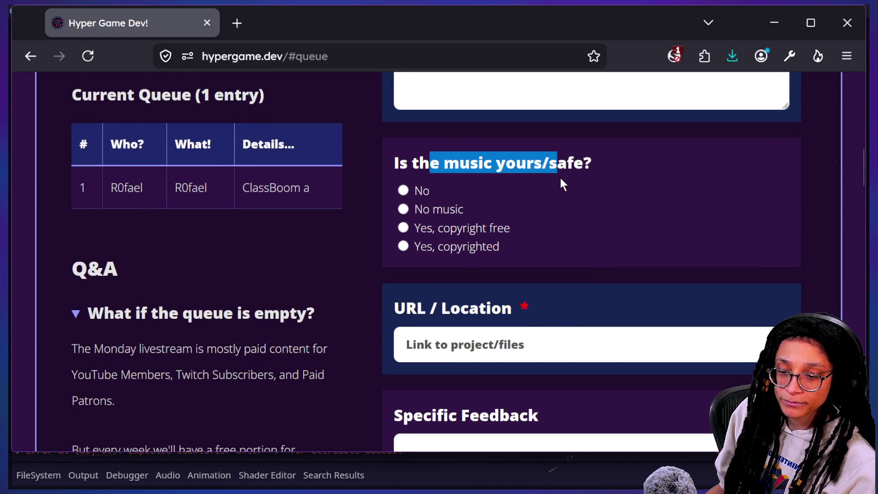
left_click(368, 166)
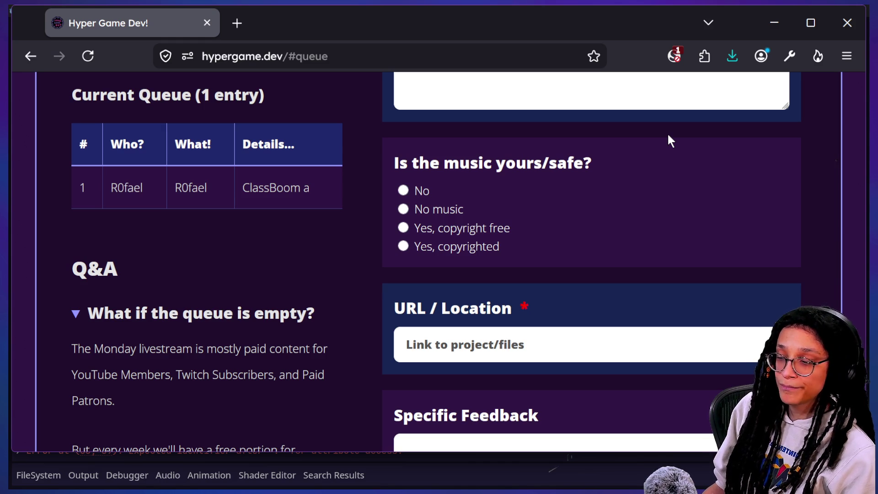
scroll(399, 260, "down", 2)
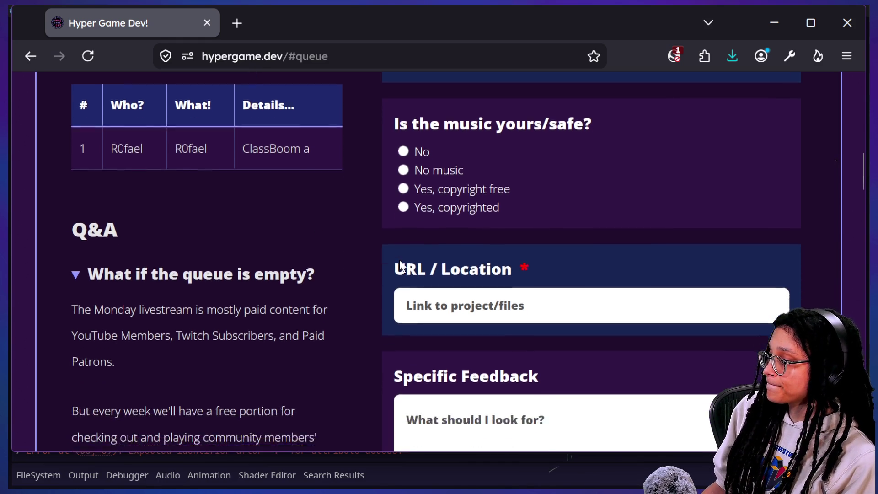
left_click(413, 273)
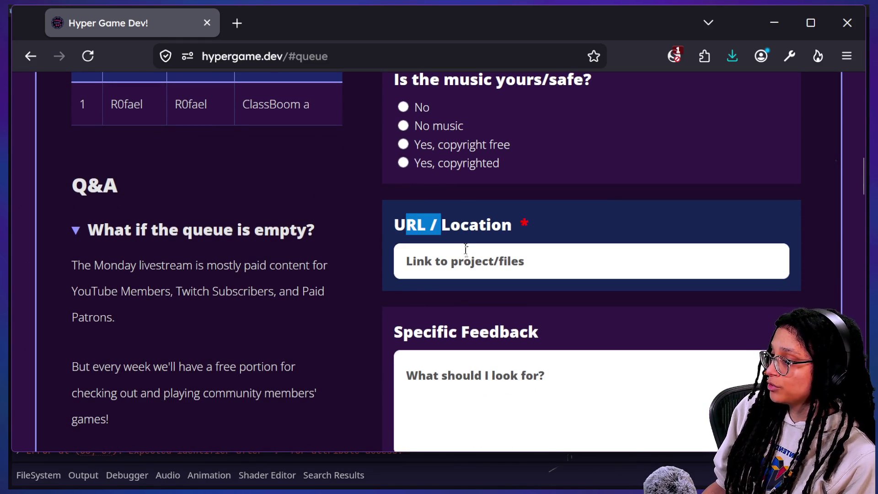
type("j")
type("https://")
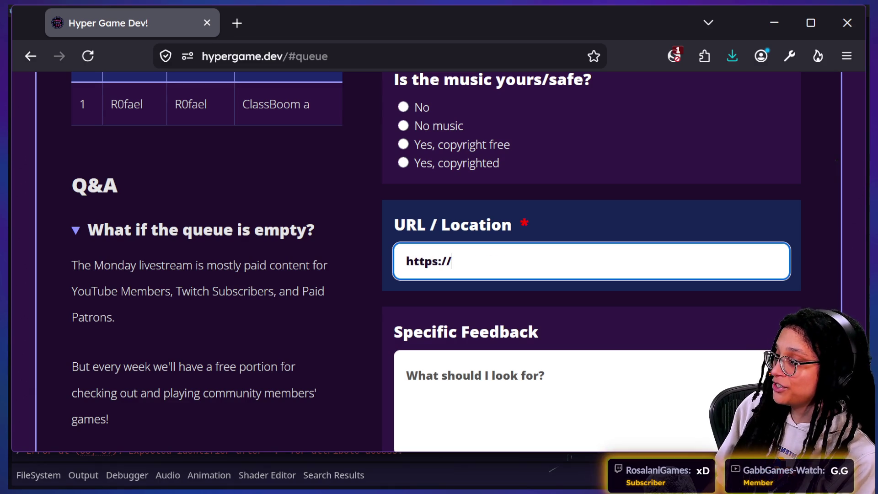
type("steam.page")
right_click(458, 407)
left_click(458, 408)
scroll(439, 365, "down", 5)
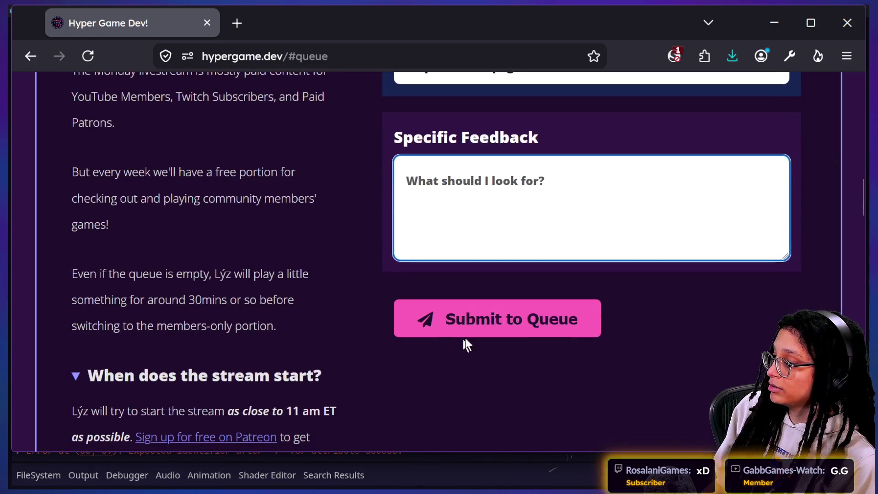
left_click(417, 329)
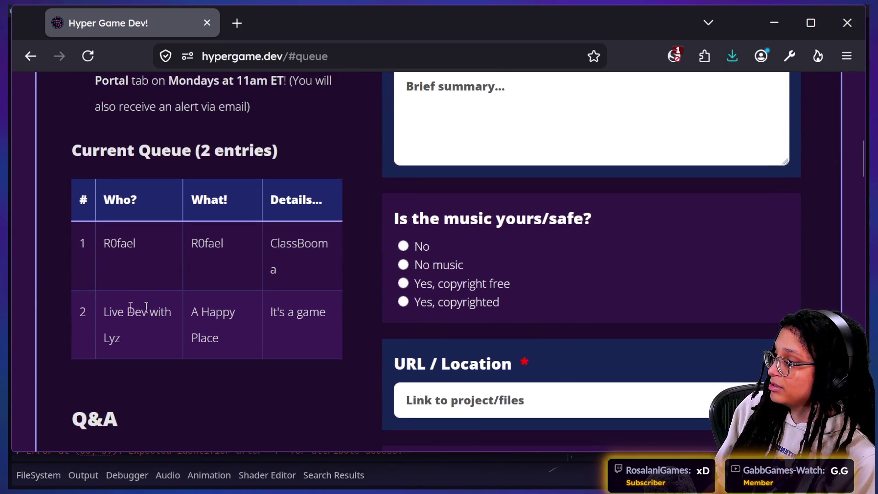
mouse_move(102, 312)
left_mouse_down()
mouse_move(268, 329)
mouse_move(326, 345)
mouse_move(111, 307)
left_mouse_up()
double_click(325, 345)
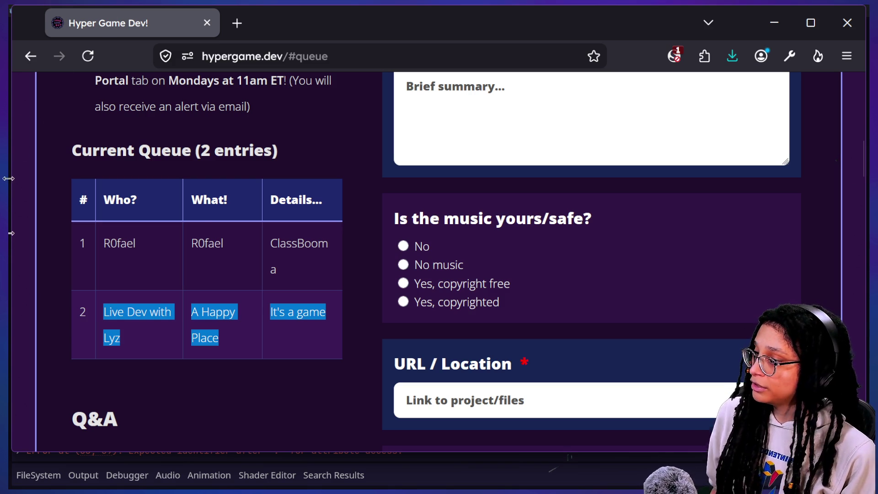
scroll(334, 142, "down", 10)
scroll(447, 355, "down", 5)
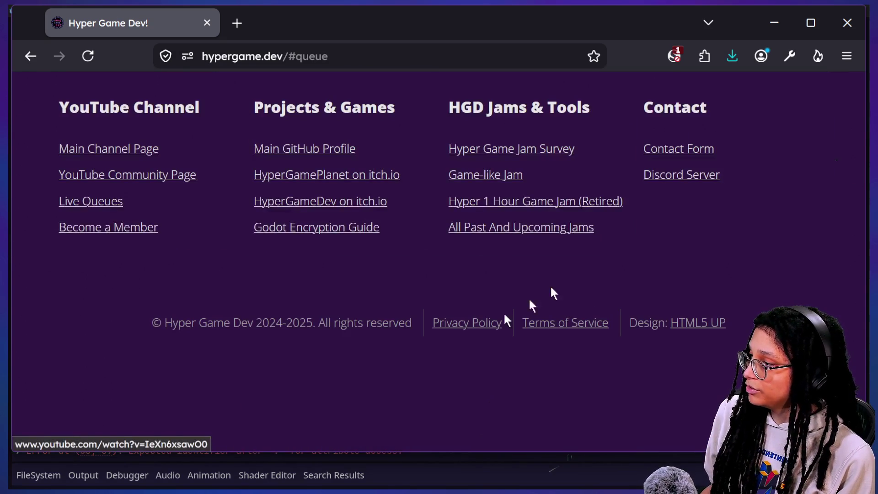
scroll(513, 198, "up", 15)
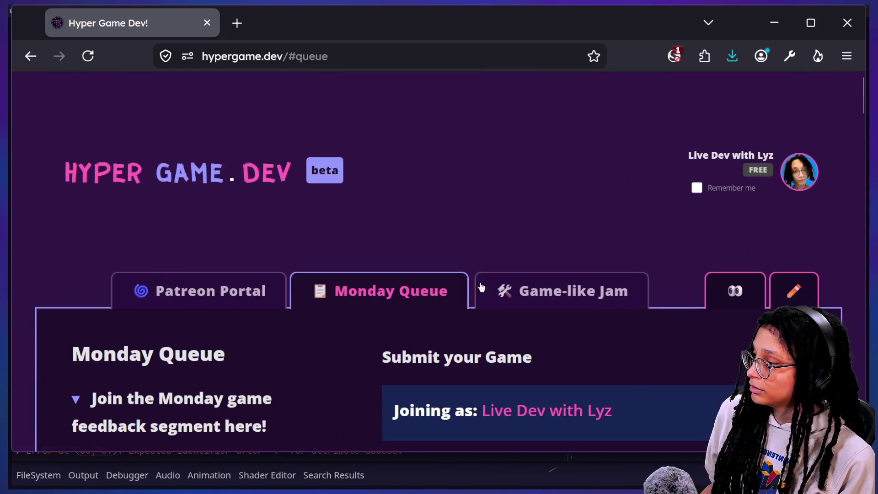
Look over the Game-like Jam section and its queue form, returning to Monday Queue before reopening Game-like Jam.
left_click(507, 290)
scroll(412, 384, "down", 1)
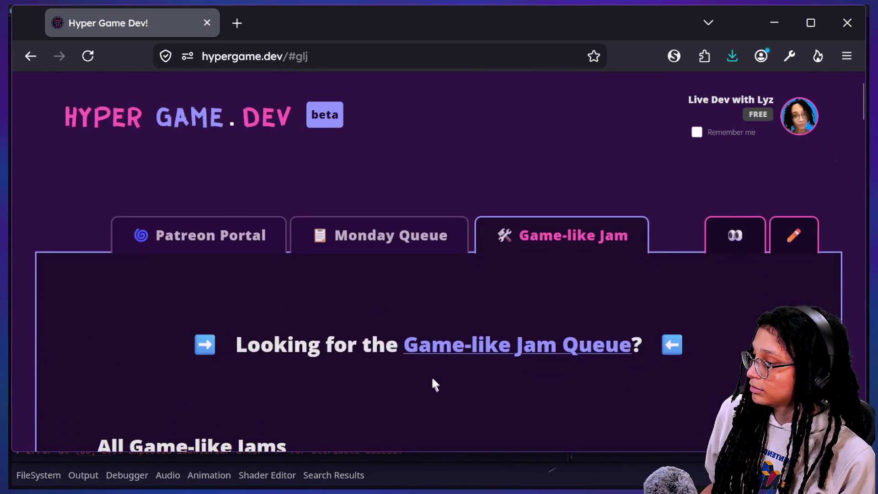
left_click(471, 357)
scroll(494, 361, "down", 10)
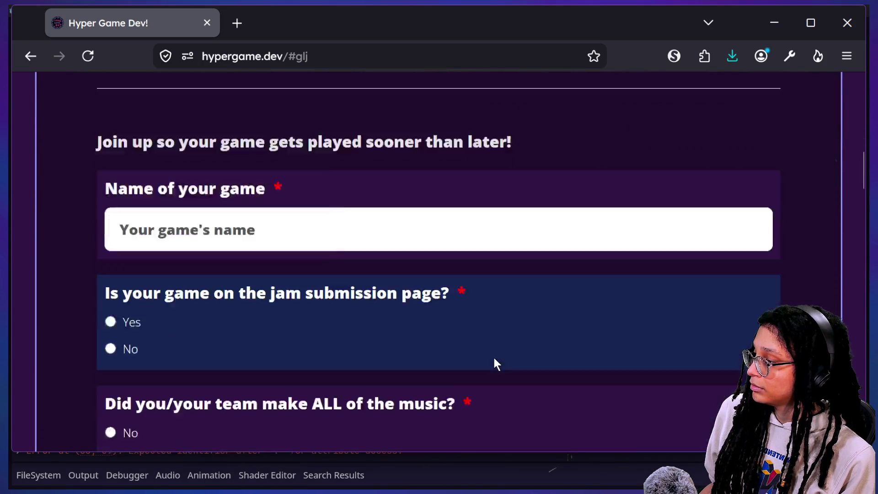
scroll(494, 365, "down", 10)
scroll(493, 357, "up", 5)
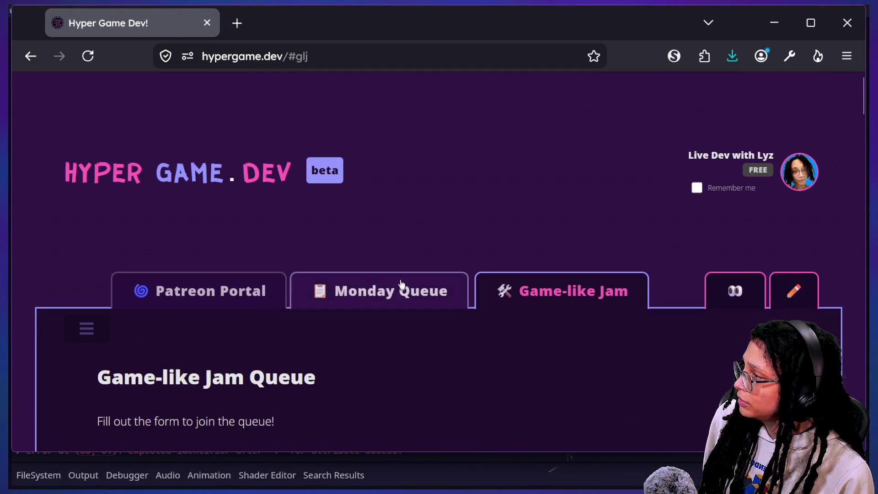
left_click(401, 285)
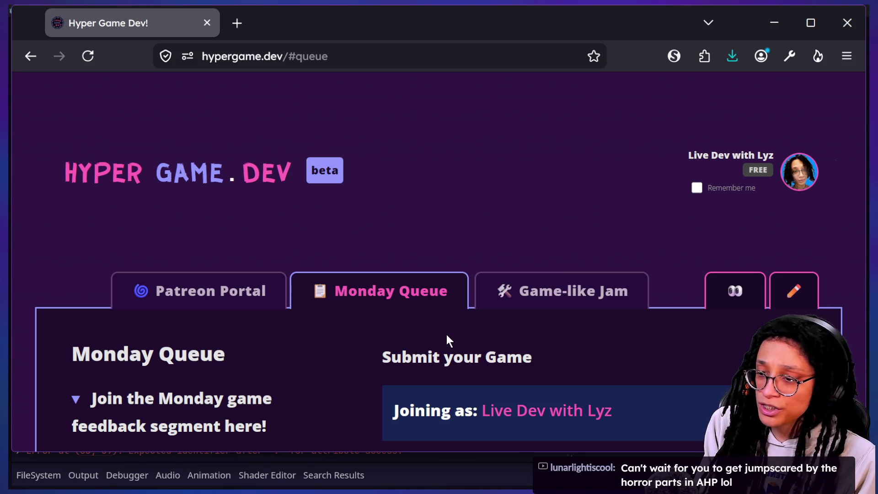
left_click(498, 299)
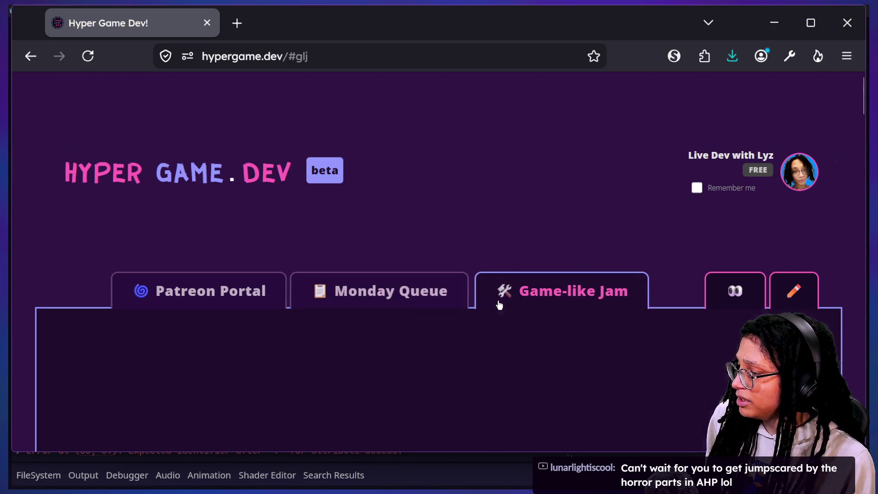
Reopen the Game-like Jam section and bring up its Queue sign-up form.
scroll(498, 300, "down", 10)
scroll(499, 305, "up", 10)
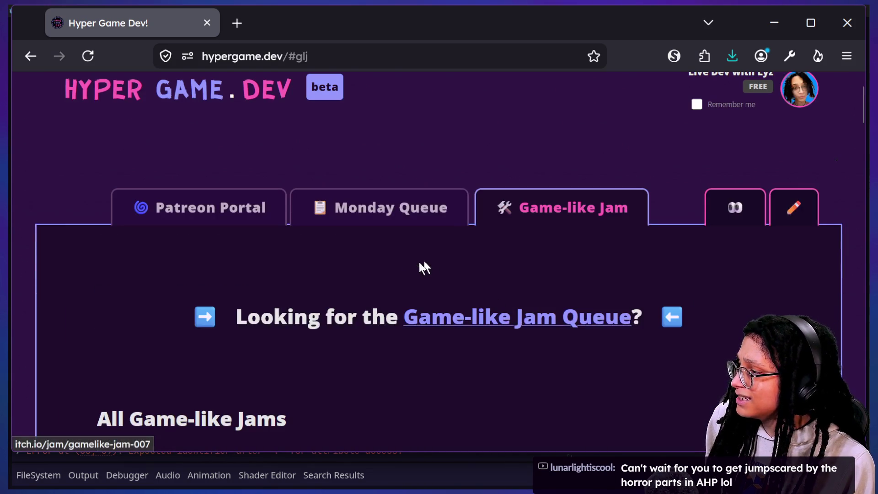
left_click(390, 215)
left_click(580, 208)
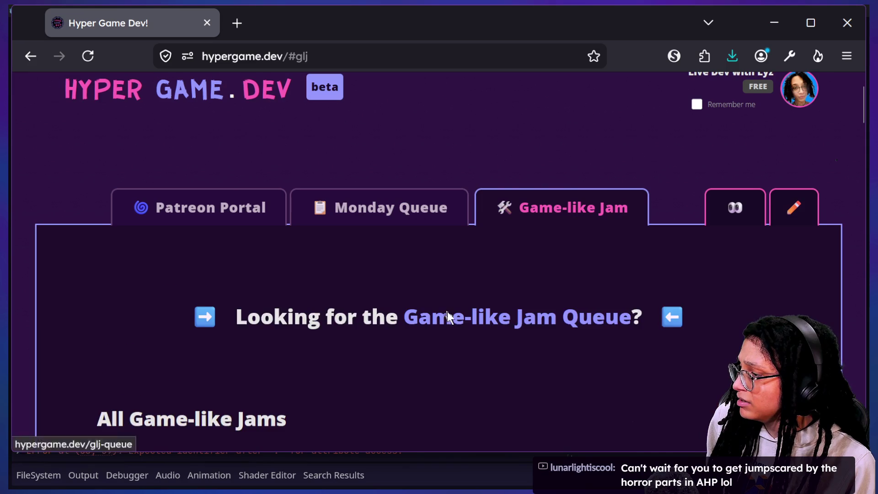
left_click(451, 317)
scroll(455, 320, "down", 9)
scroll(455, 321, "down", 8)
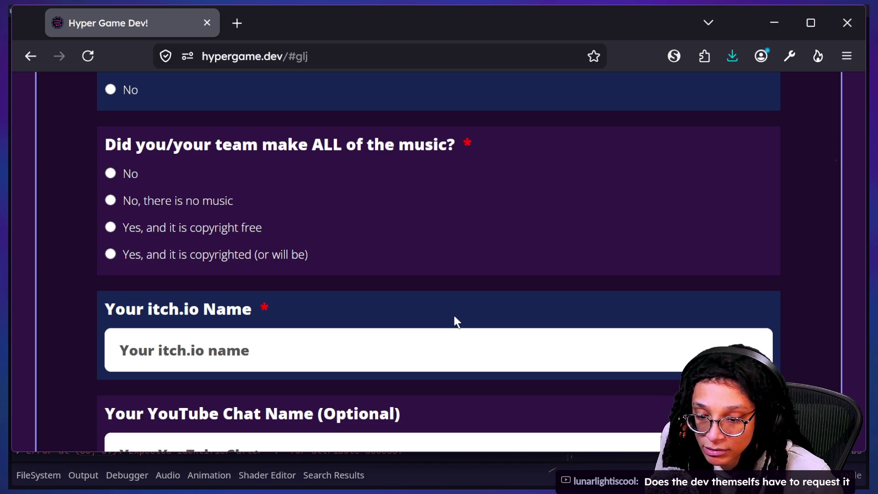
Read the form's itch.io name question, then switch back to the Godot editor.
left_click_drag(453, 315, 506, 223)
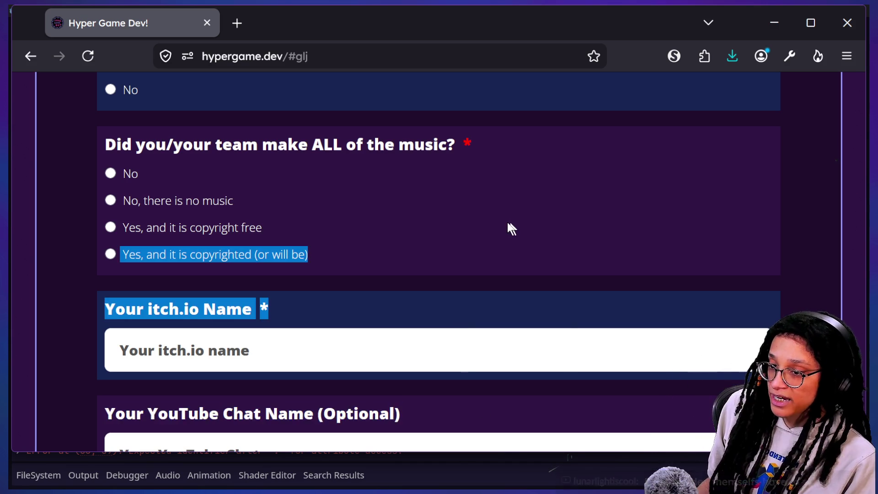
scroll(507, 222, "down", 10)
scroll(507, 222, "up", 20)
scroll(508, 223, "up", 4)
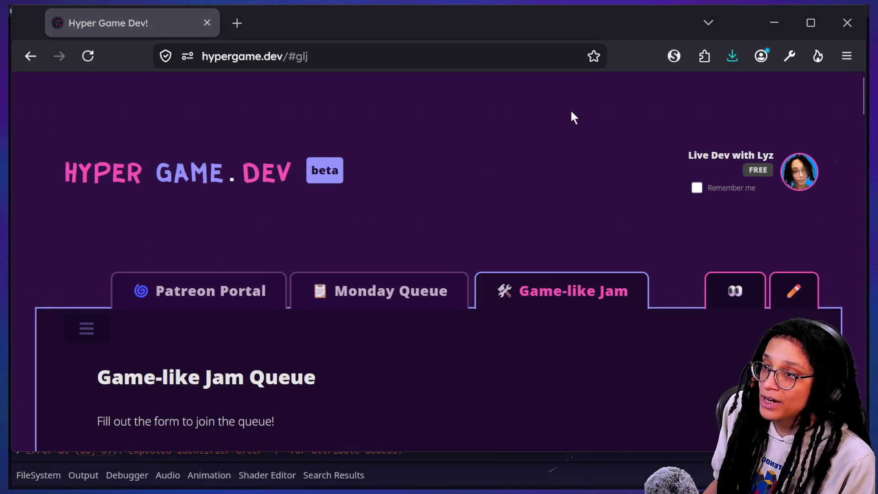
key("alt+Tab")
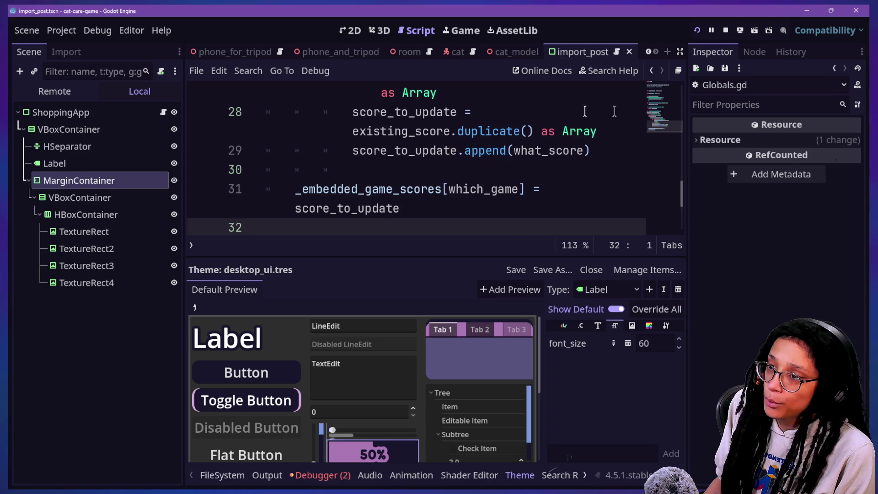
Hide the bottom output panel and side docks for distraction-free editing of the script.
left_click(404, 188)
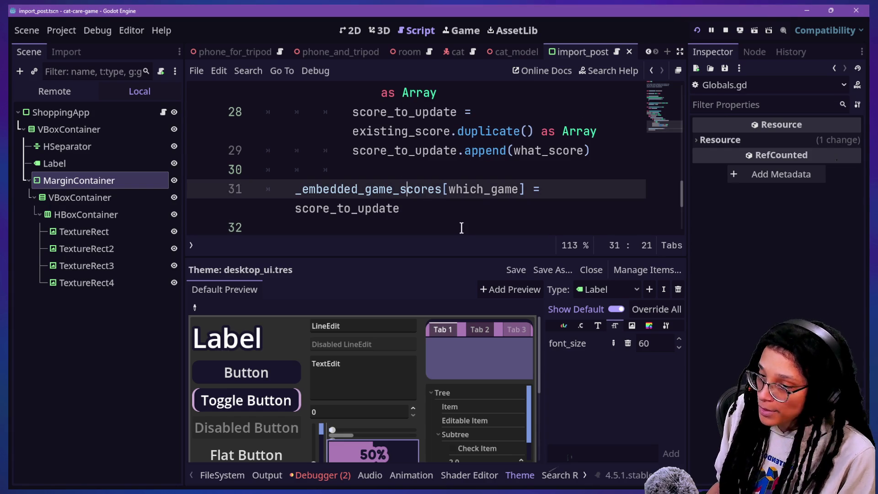
key("alt+o")
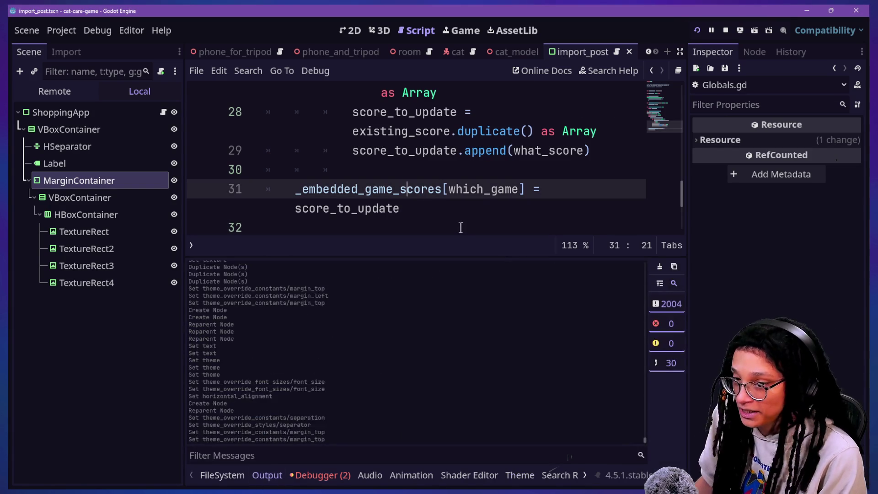
key("alt+o")
key("ctrl+shift+F11")
Undo and redo the last edit while reviewing lines 30–32 of update_embedded_game_score.
left_click(361, 213)
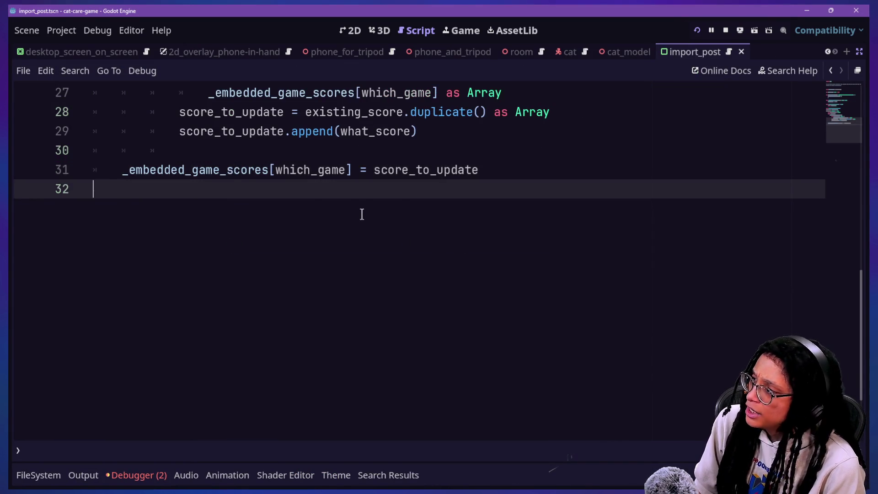
key("ctrl+z")
key("ctrl+shift+z")
scroll(250, 229, "down", 1)
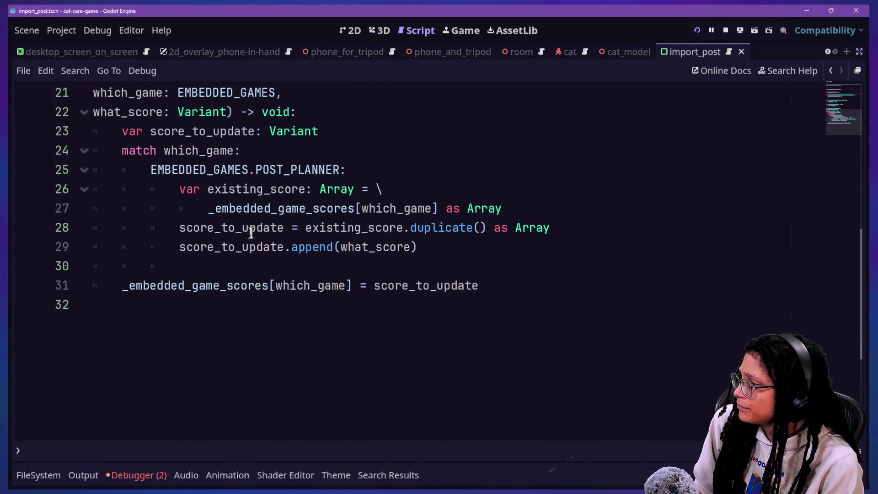
left_click(436, 267)
left_click(508, 278)
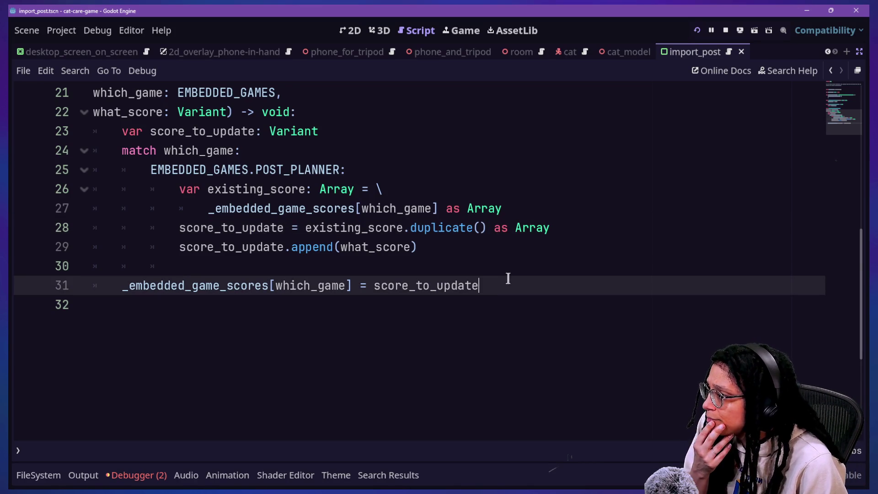
Scroll to update_post_planner_data and place the caret at the end of line 52.
scroll(506, 278, "up", 1)
scroll(505, 277, "up", 6)
scroll(505, 278, "down", 4)
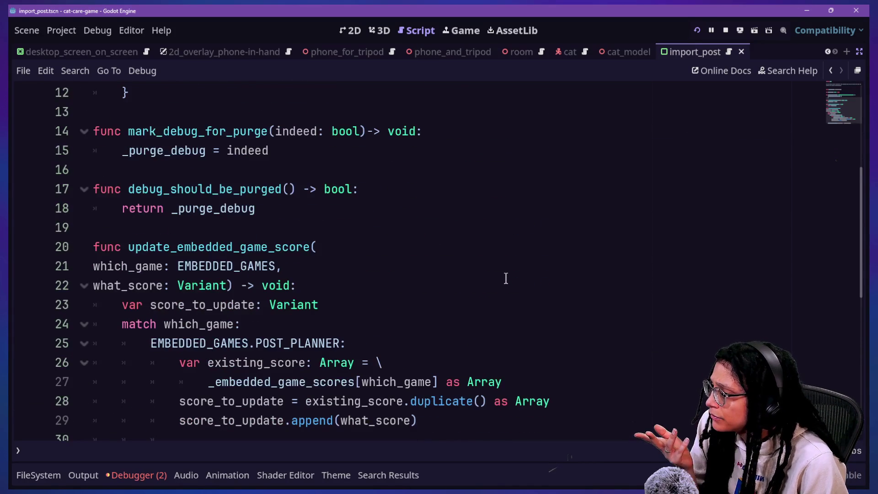
scroll(506, 277, "down", 2)
scroll(505, 278, "up", 2)
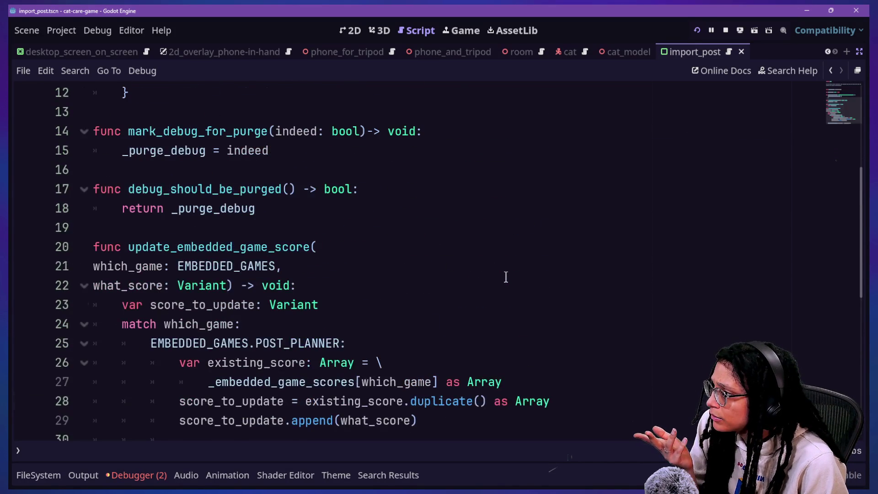
scroll(506, 278, "down", 4)
scroll(505, 278, "up", 2)
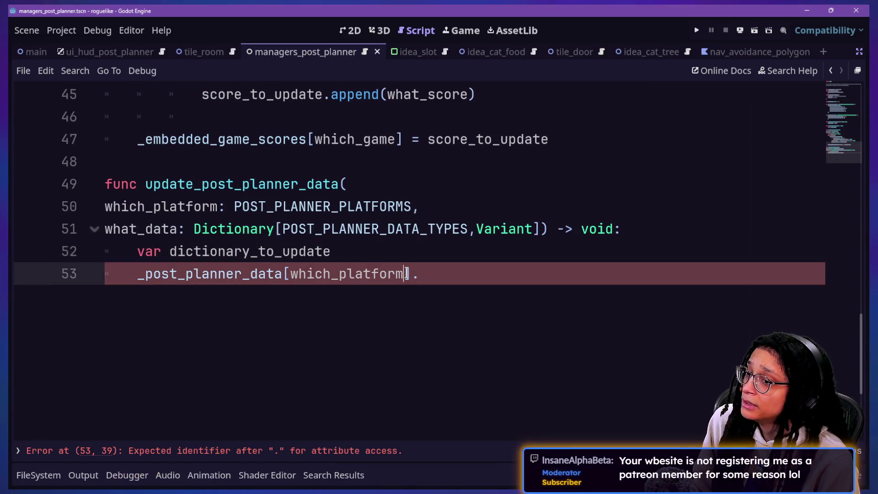
left_click(434, 247)
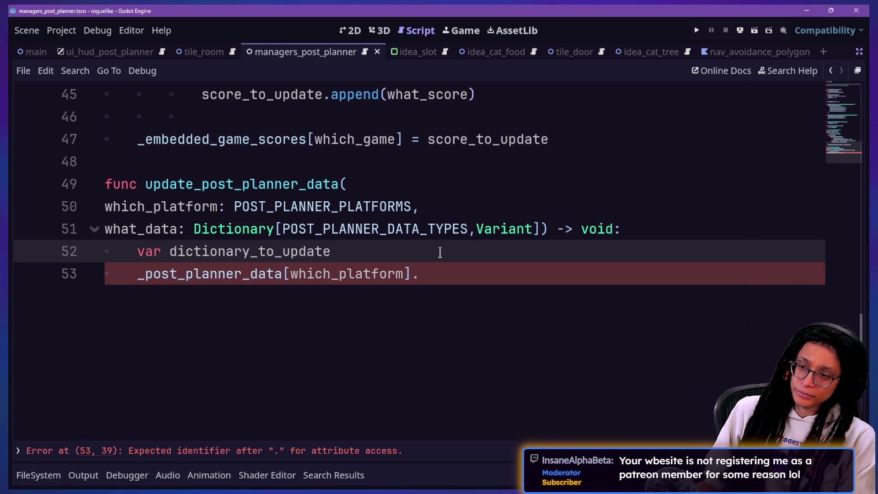
Give the dictionary_to_update declaration the type ': Dictionary'.
key("Down")
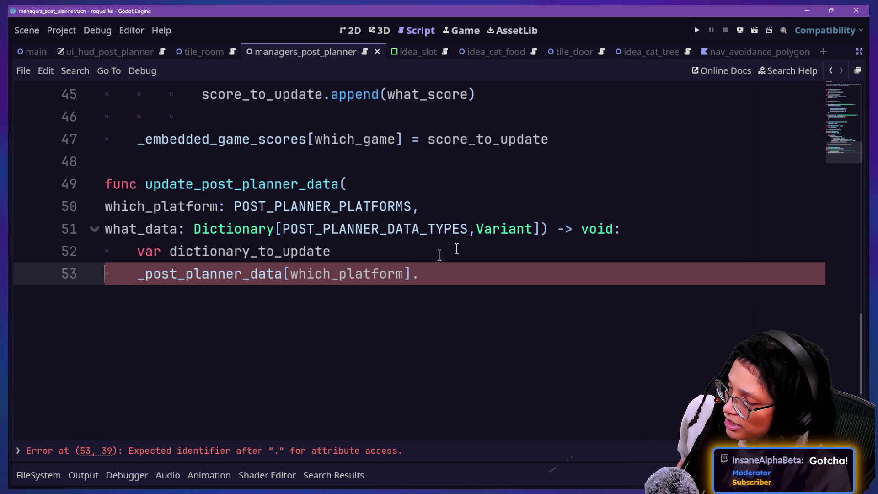
left_click(484, 269)
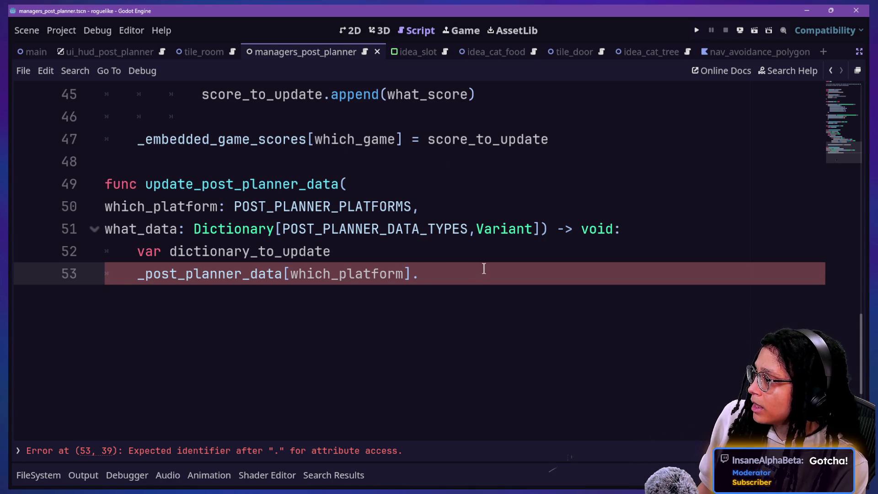
key("Up")
type(": Dictio")
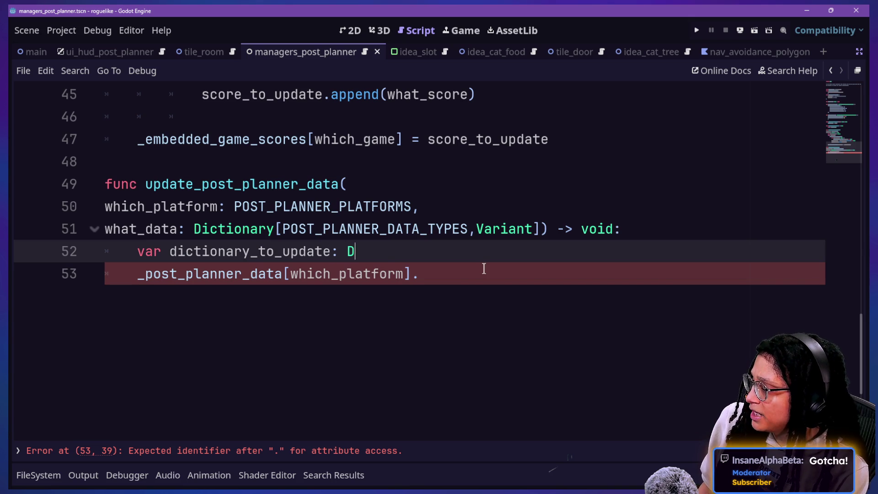
type("nary")
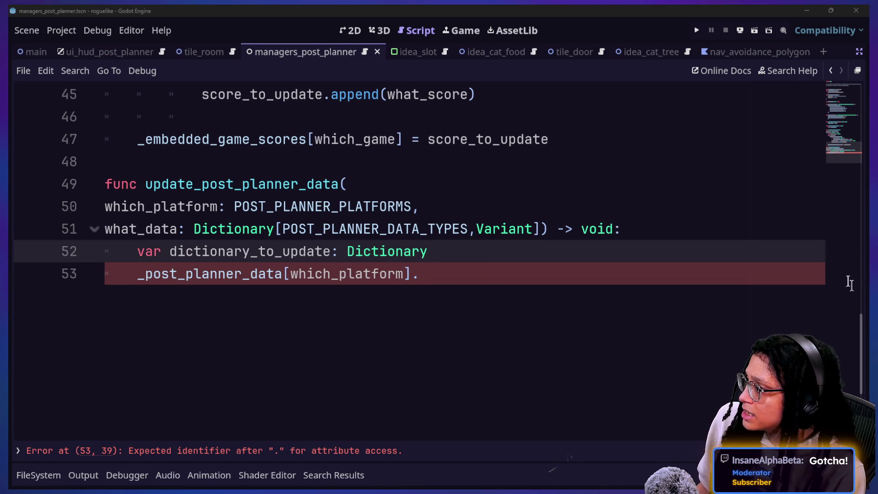
Initialize dictionary_to_update with an empty dictionary '= {}'.
left_click(453, 275)
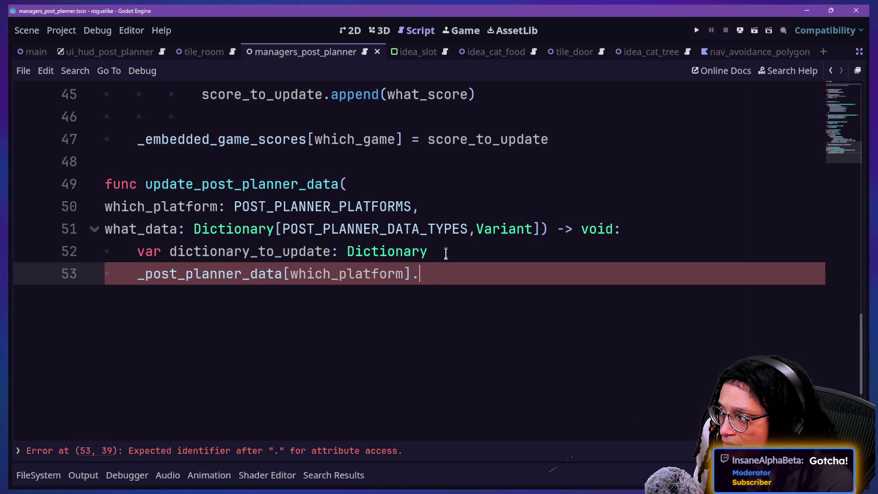
left_click(446, 252)
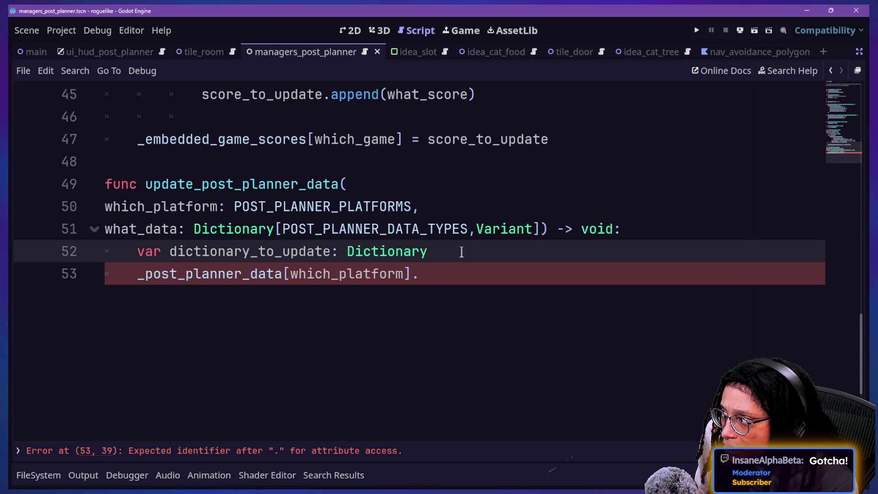
scroll(462, 252, "up", 7)
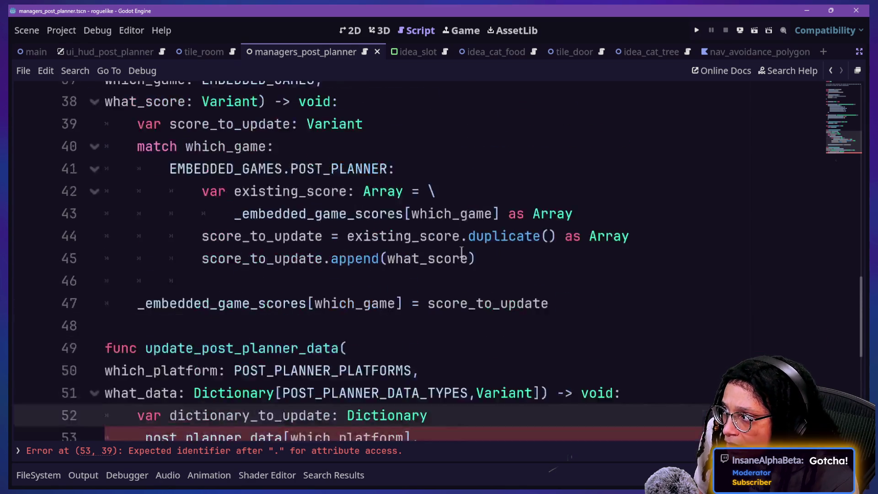
scroll(461, 252, "down", 4)
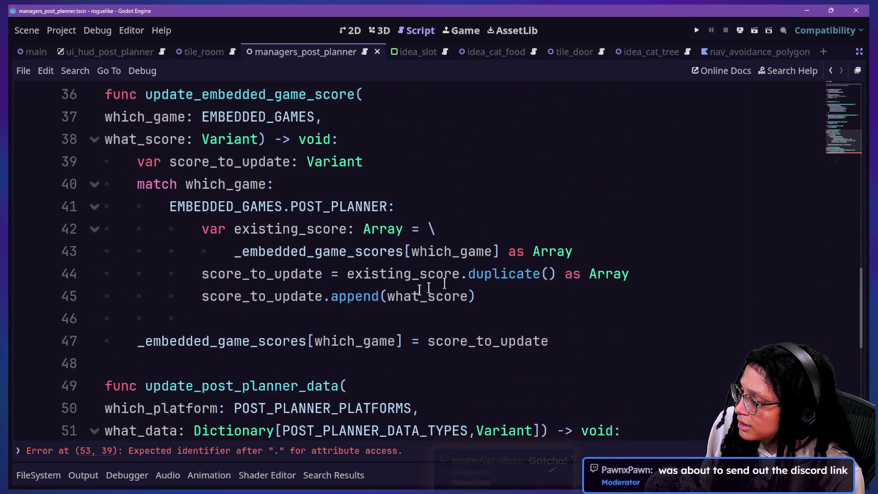
scroll(455, 281, "down", 4)
scroll(412, 291, "up", 1)
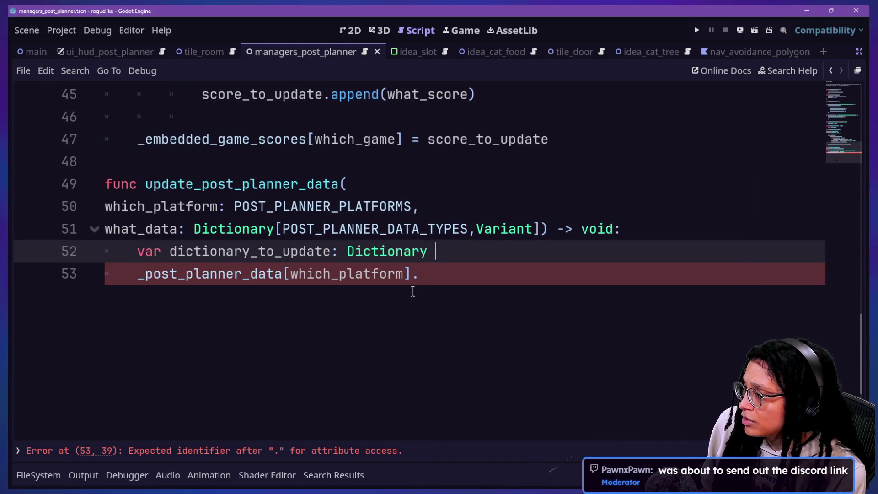
type("= {}")
Join the _post_planner_data[which_platform]. lookup from line 53 onto line 52.
key("Down")
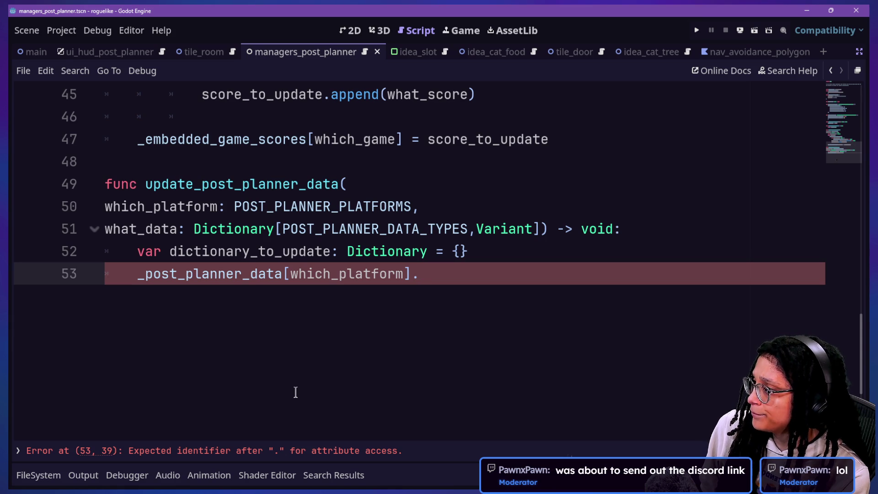
left_click(115, 274)
key("BackSpace")
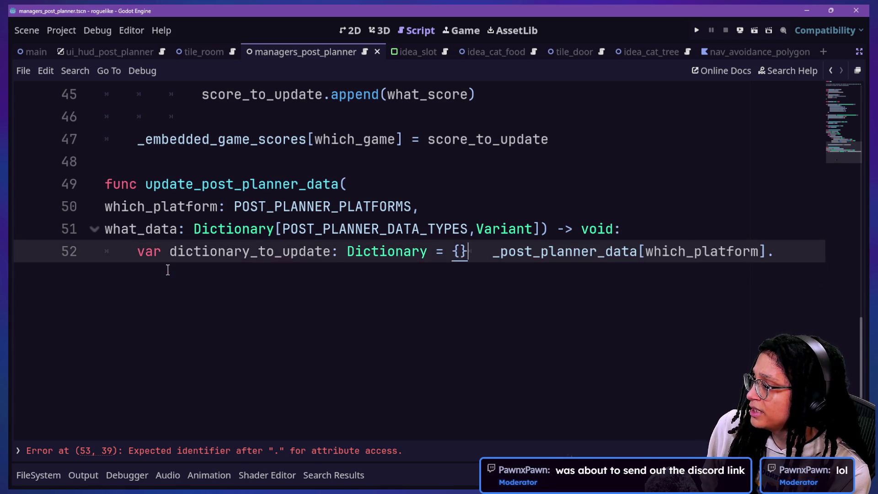
Delete the empty braces and the _post_planner_data platform lookup from line 52.
key("BackSpace")
key("BackSpace")
key("Delete")
left_click(488, 228)
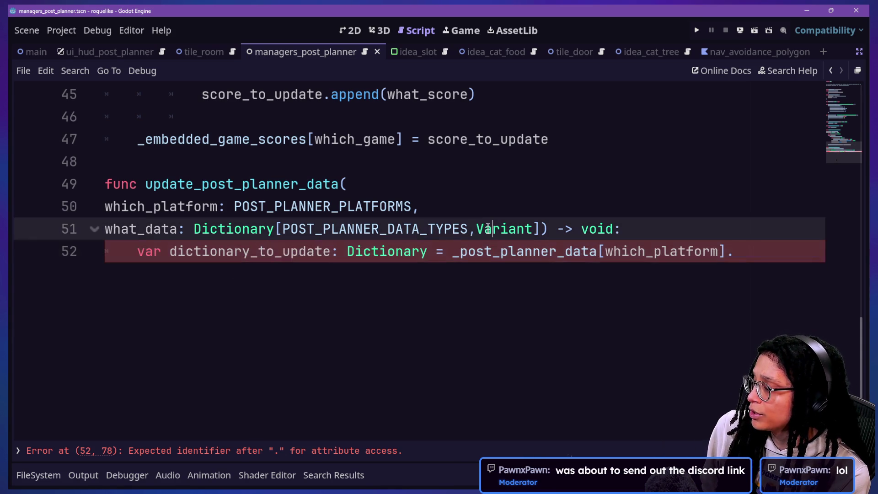
mouse_move(507, 250)
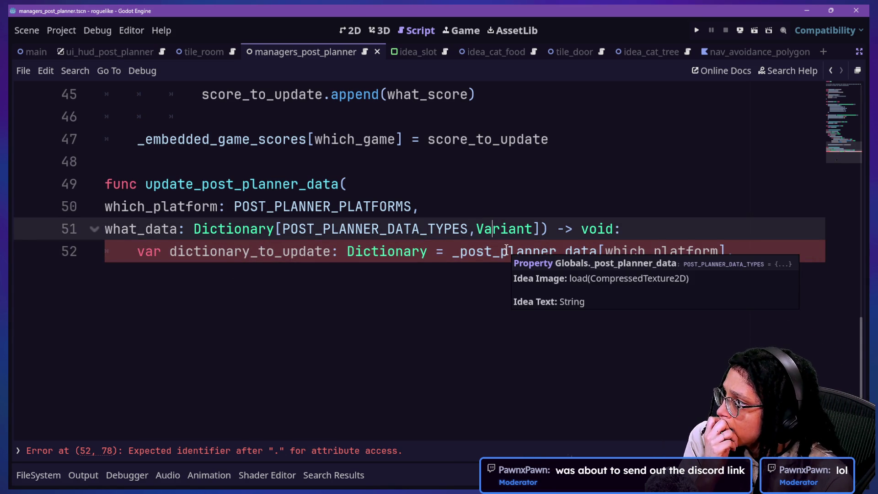
mouse_move(754, 249)
left_mouse_down()
mouse_move(378, 241)
mouse_move(452, 249)
left_mouse_up()
key("ctrl+c")
key("BackSpace")
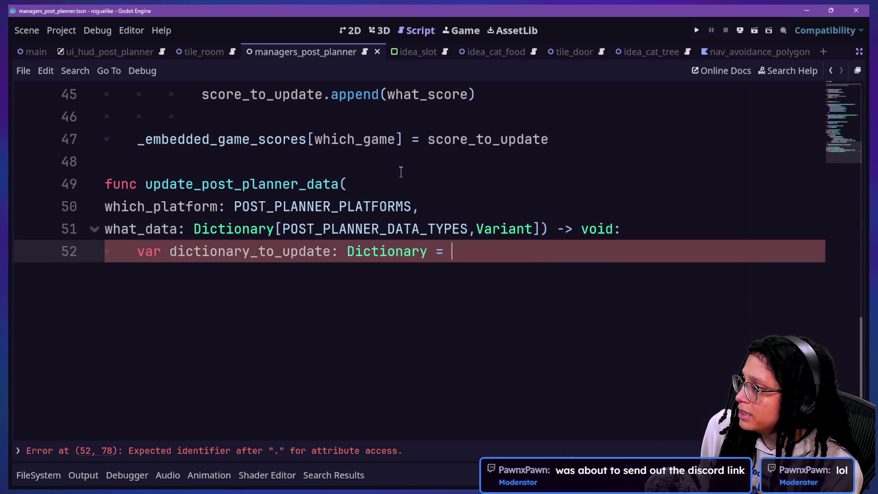
scroll(401, 173, "up", 5)
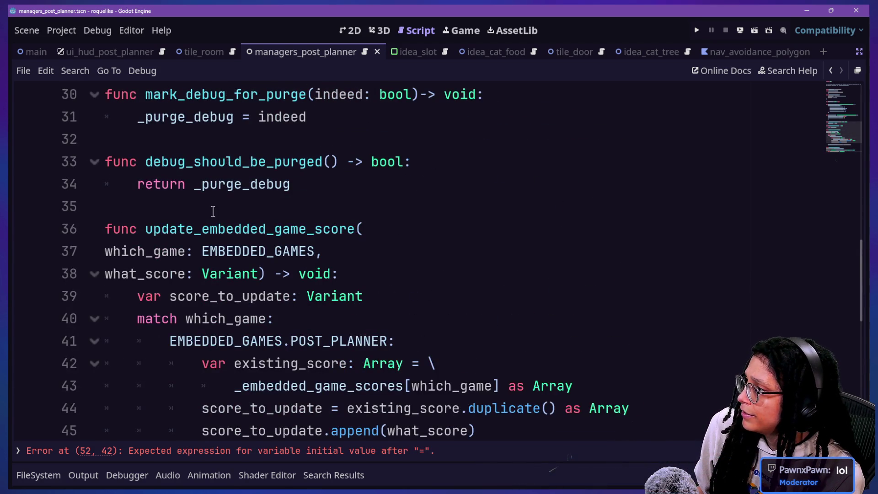
scroll(214, 211, "up", 1)
scroll(213, 211, "up", 2)
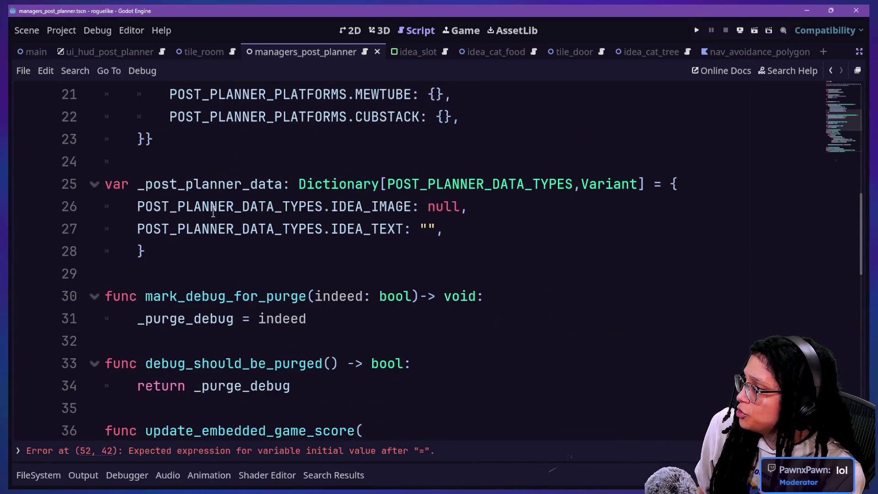
scroll(211, 210, "up", 1)
left_click_drag(137, 249, 369, 333)
scroll(369, 334, "down", 8)
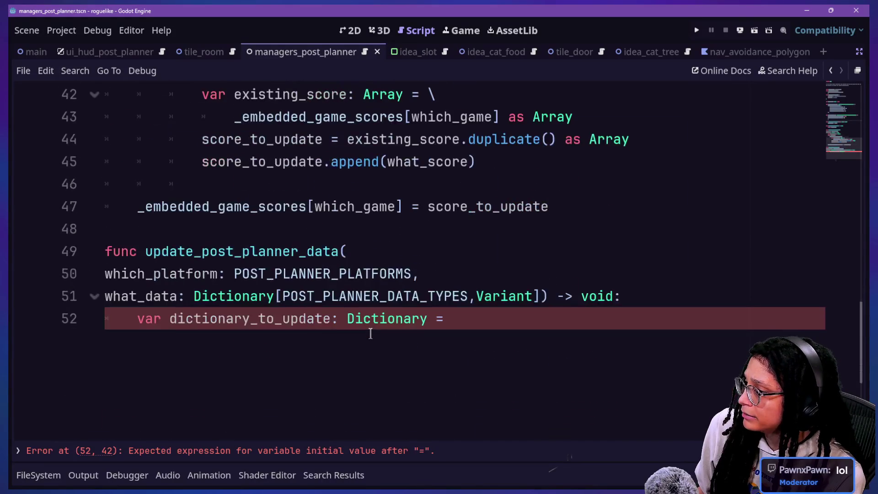
Initialize dictionary_to_update with _post_planner_data.duplicate(), undoing a stray paste below.
left_click(497, 328)
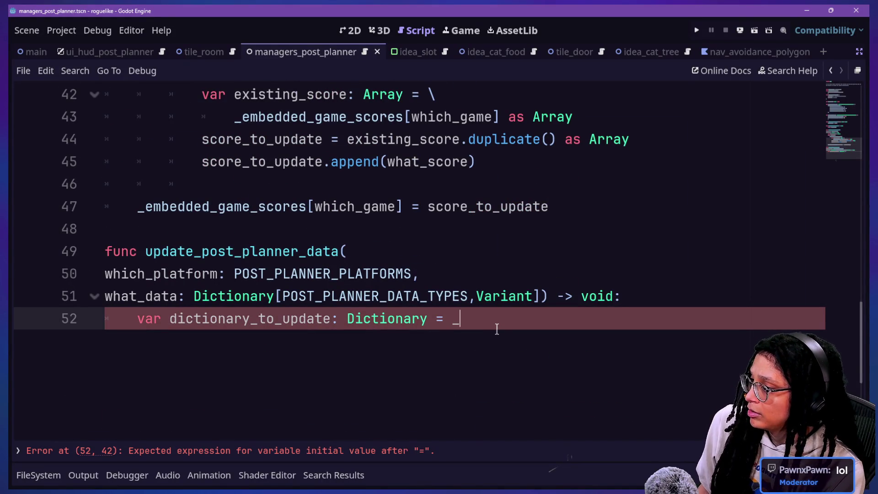
type("p")
key("Return")
type(".d")
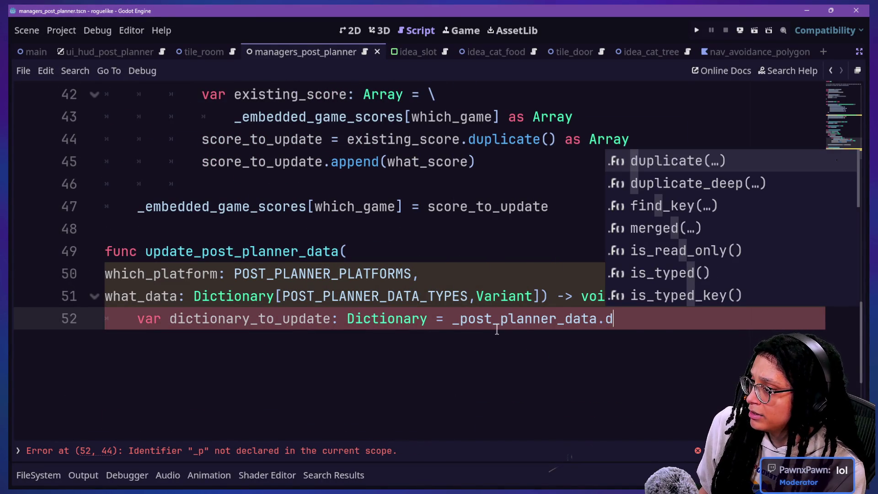
key("Return")
type(")")
key("Return")
key("ctrl+v")
key("ctrl+z")
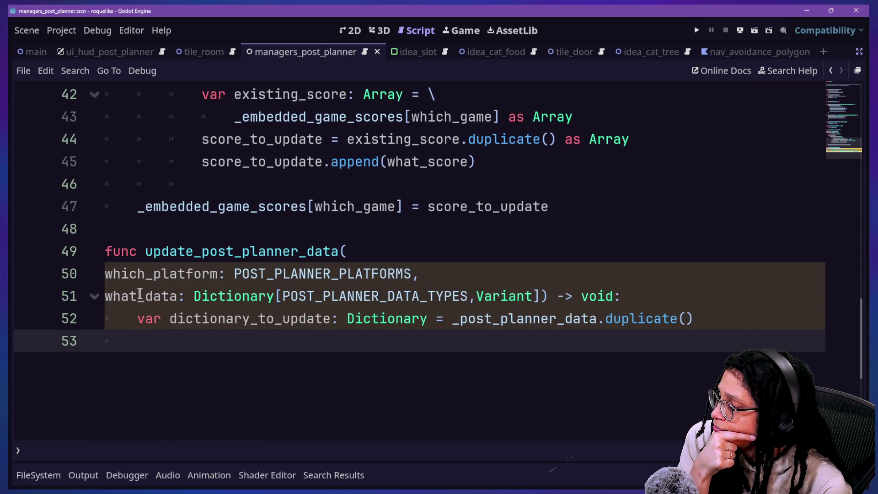
Strip the [POST_PLANNER_DATA_TYPES, Variant] types so what_data is a plain Dictionary.
mouse_move(274, 295)
left_mouse_down()
mouse_move(573, 296)
mouse_move(547, 296)
left_mouse_up()
key("BackSpace")
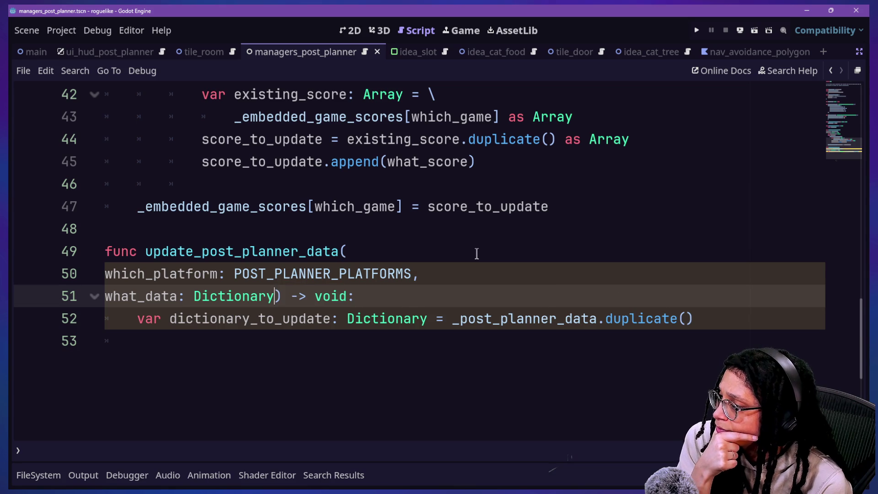
left_click_drag(121, 295, 414, 289)
left_click(413, 289)
left_click(250, 344)
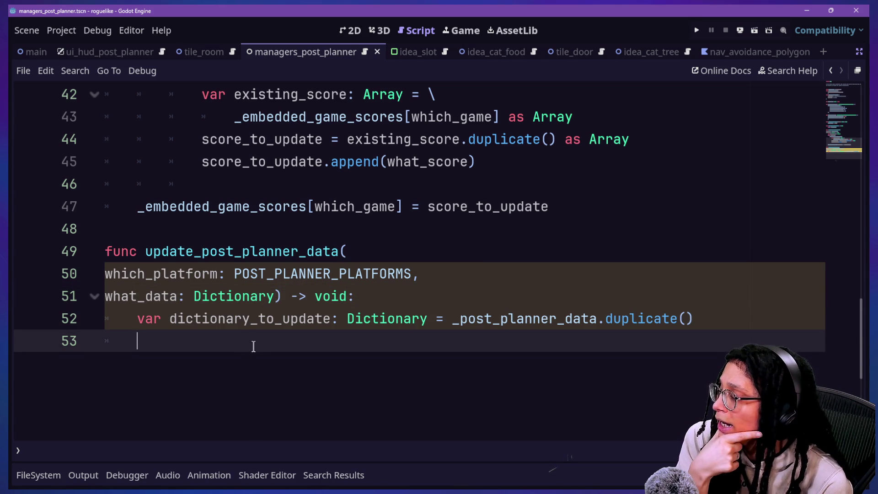
left_click(263, 301)
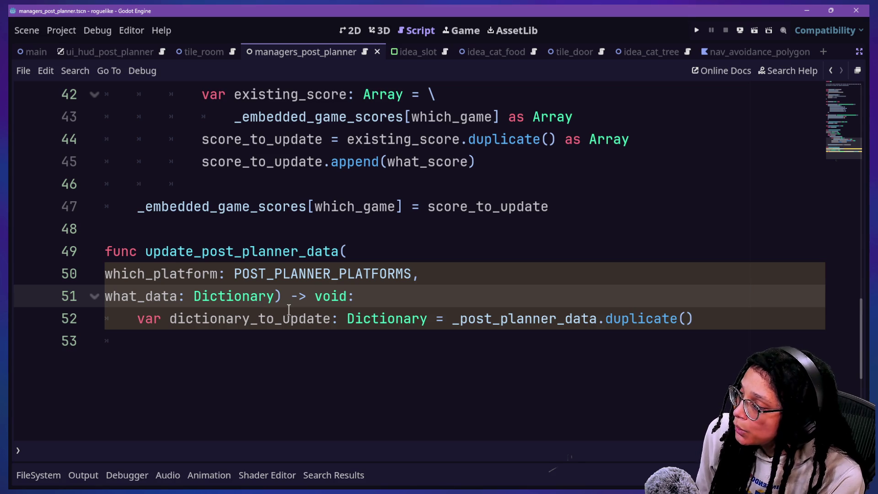
left_click(277, 345)
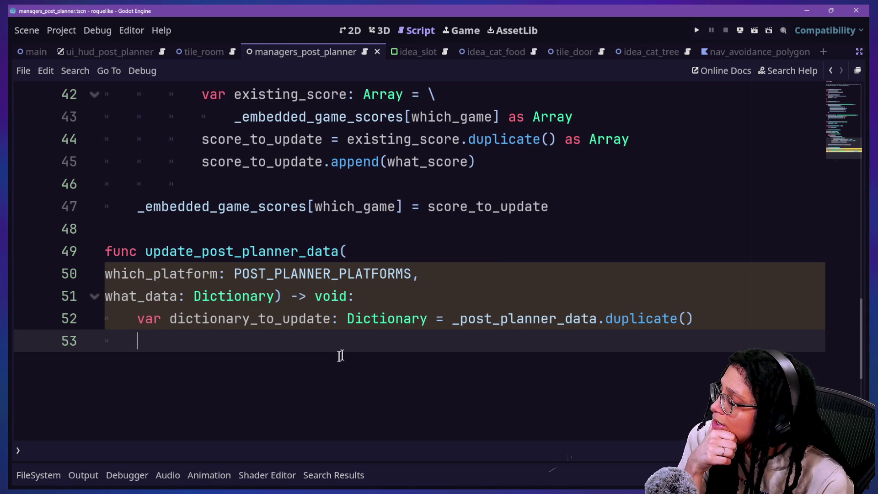
left_click_drag(588, 333, 444, 319)
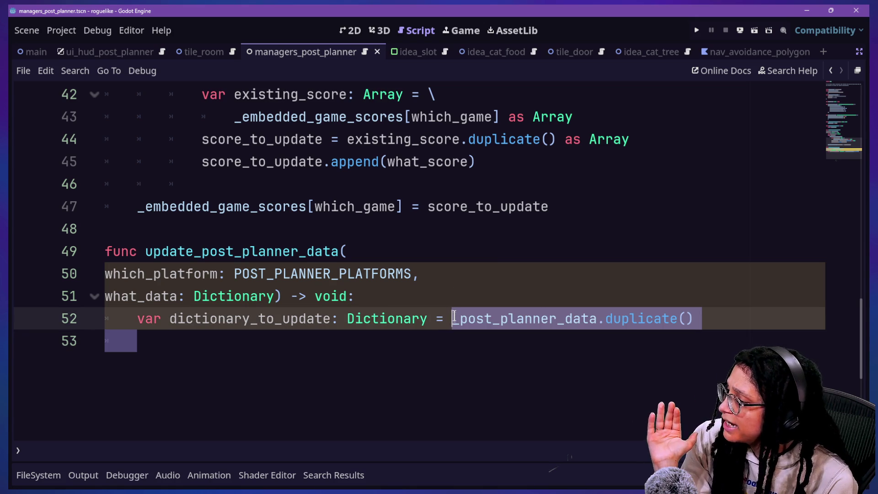
Replace duplicate() with _post_planner_data[which_platform] as dictionary_to_update's initial value.
key("BackSpace")
type("_post_planner_data[which_platform].")
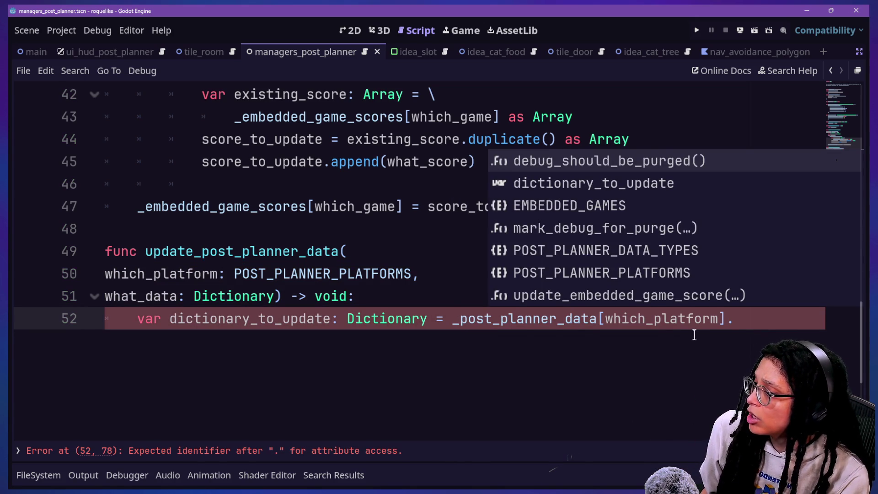
key("BackSpace")
key("Return")
Add line 53 calling dictionary_to_update.append(which_data).
type("var")
key("BackSpace")
key("BackSpace")
key("BackSpace")
type("dic")
key("Return")
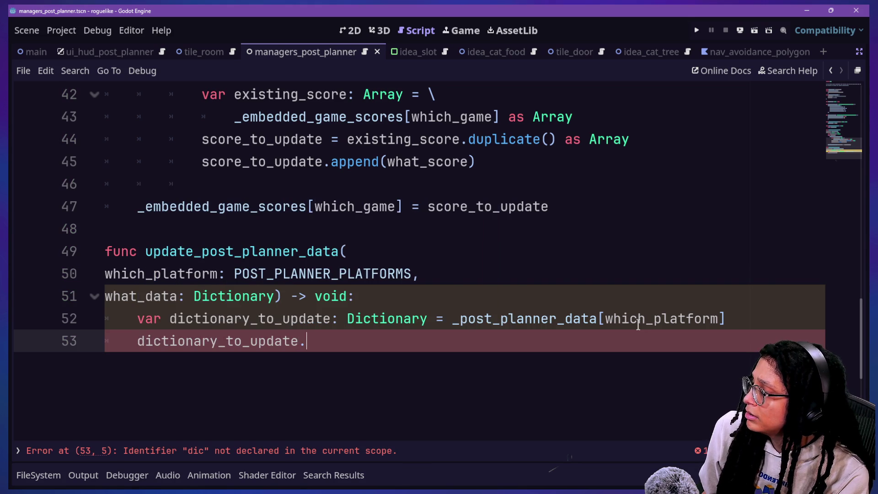
type("append(which_data)")
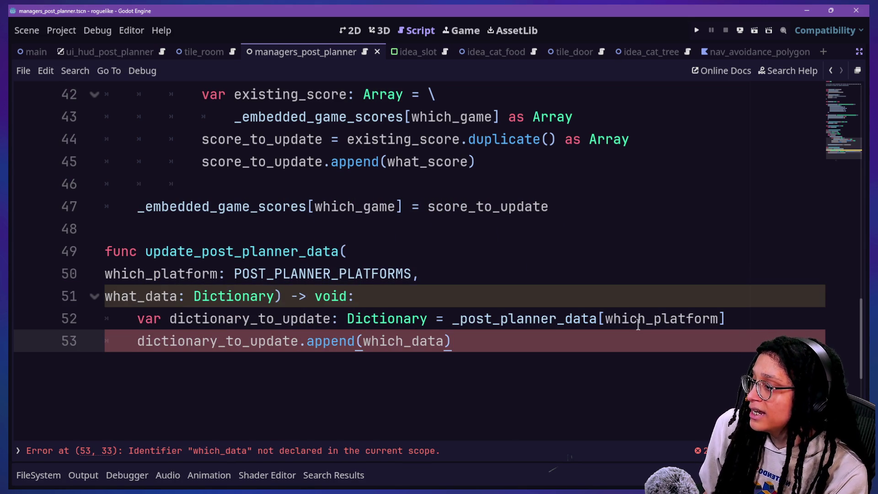
Correct the argument to what_data and remove the trailing space on line 53.
left_click_drag(565, 319, 639, 317)
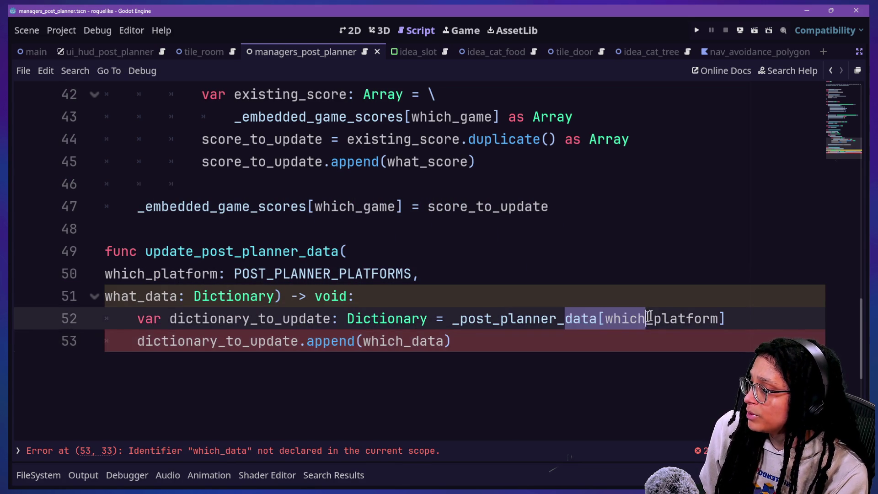
left_click(534, 315)
left_click(485, 349)
key("BackSpace")
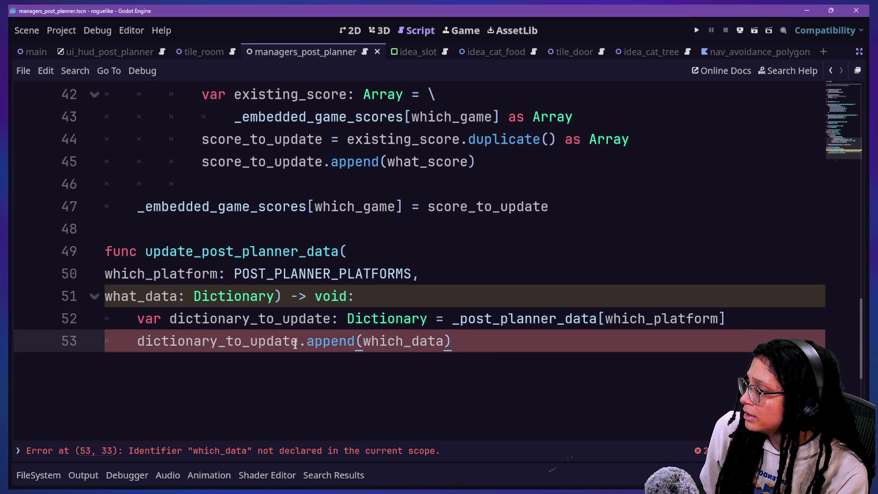
left_click(403, 341)
key("BackSpace")
key("BackSpace")
key("BackSpace")
type("at")
Replace append with get_or_add and read its documentation popup.
left_click(329, 340)
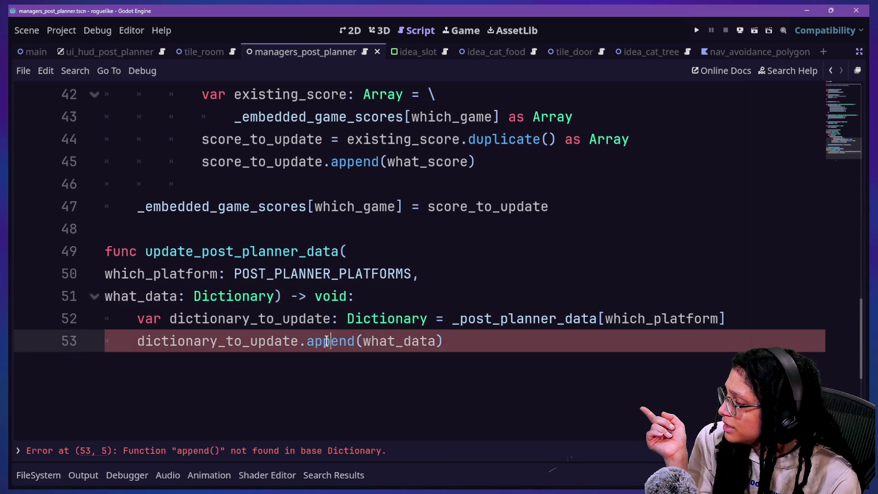
key("BackSpace")
key("BackSpace")
key("BackSpace")
key("Delete")
key("Delete")
key("Delete")
type("ge")
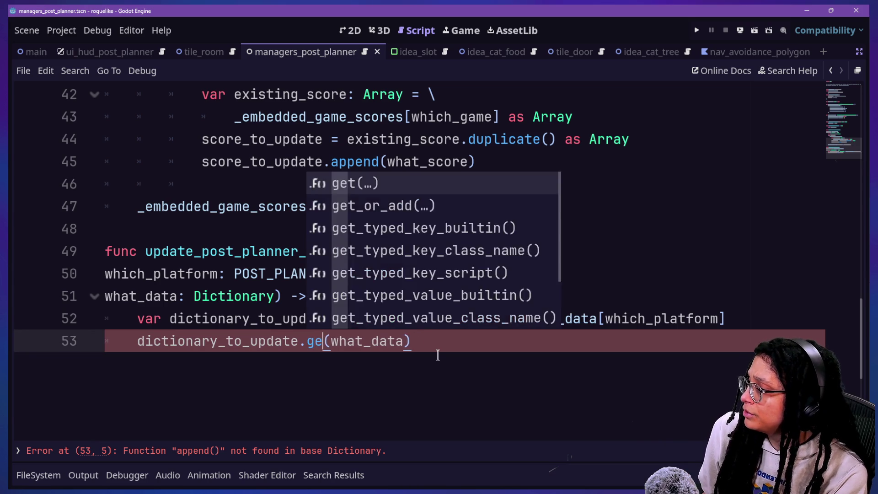
type("t_or_add")
left_click(231, 298)
left_click(557, 336)
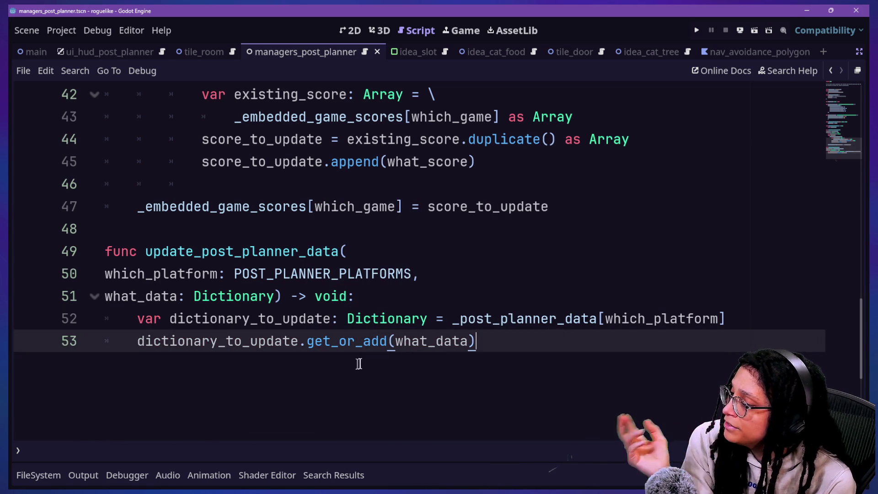
left_click_drag(541, 319, 736, 315)
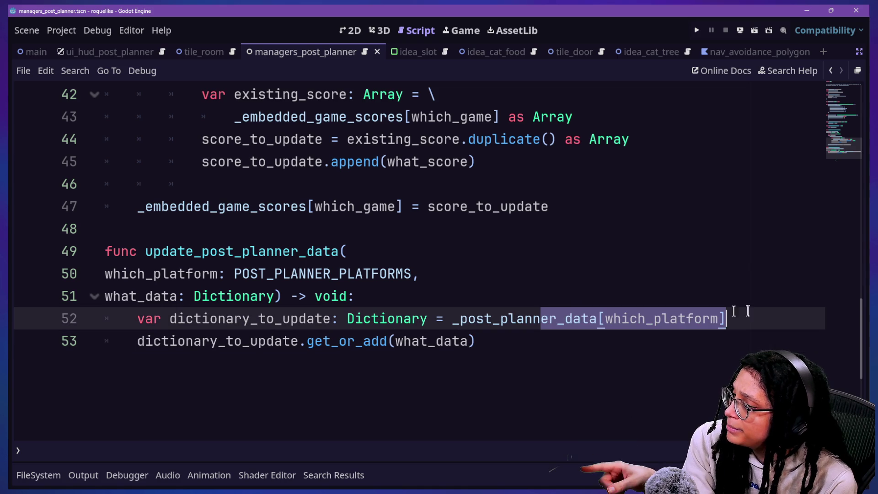
left_click(443, 302)
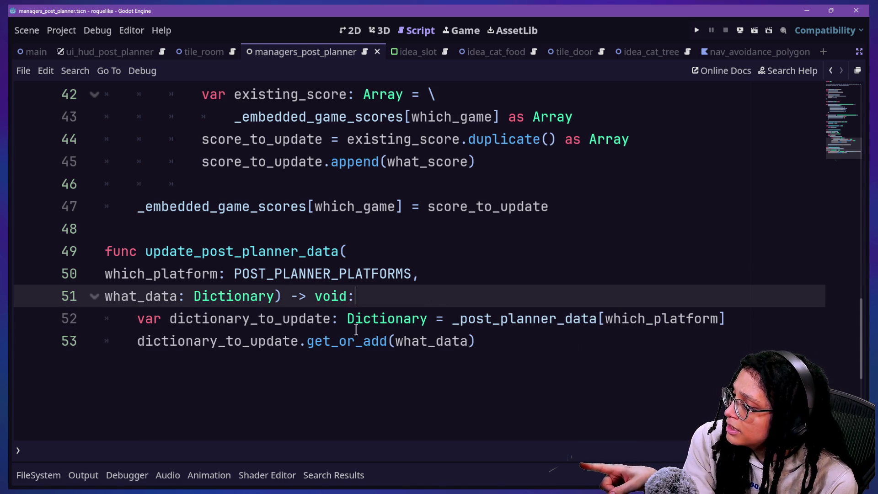
mouse_move(353, 337)
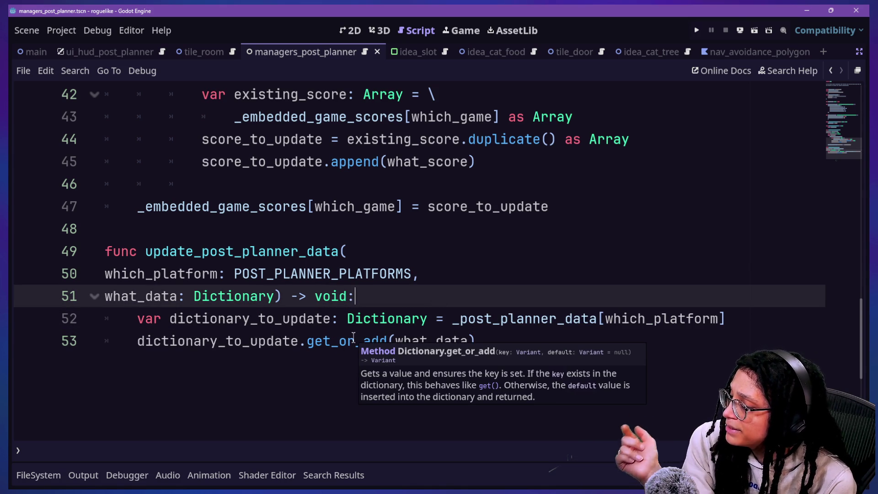
left_click(517, 317)
left_click(513, 338)
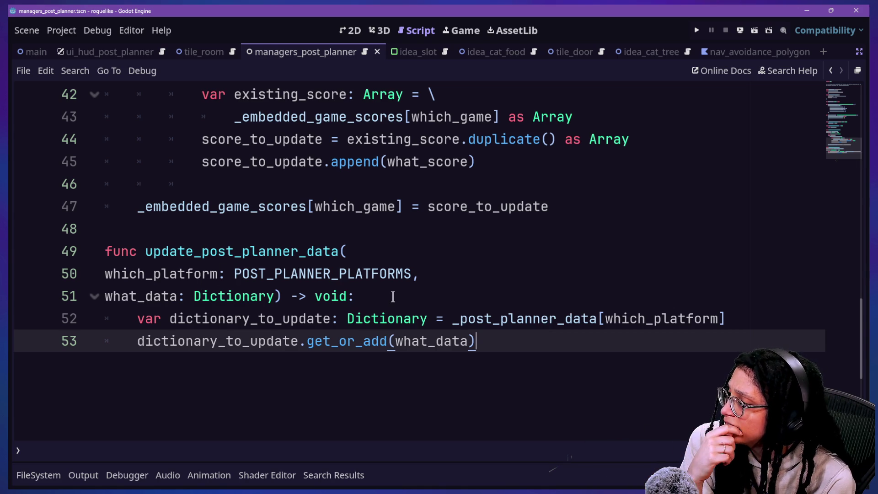
Scroll through update_post_planner_data to review the finished lines 51–53.
scroll(241, 272, "up", 11)
scroll(241, 270, "down", 6)
scroll(241, 271, "up", 1)
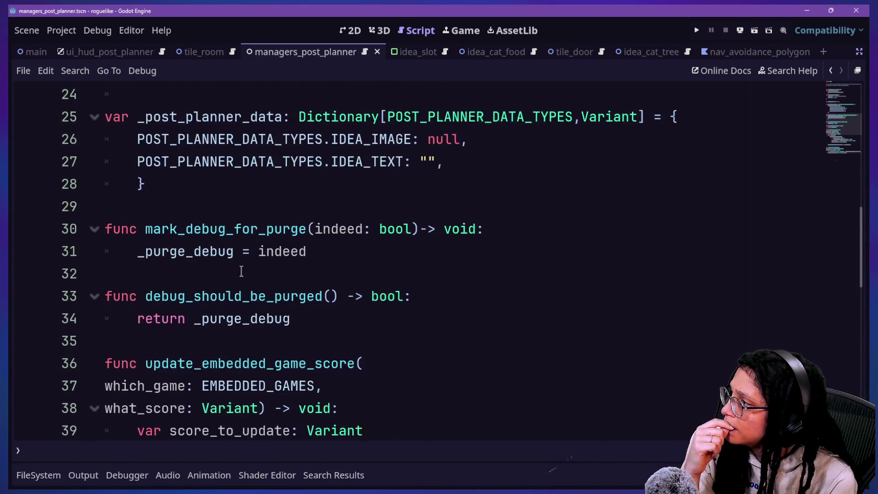
scroll(241, 272, "down", 3)
scroll(241, 270, "down", 4)
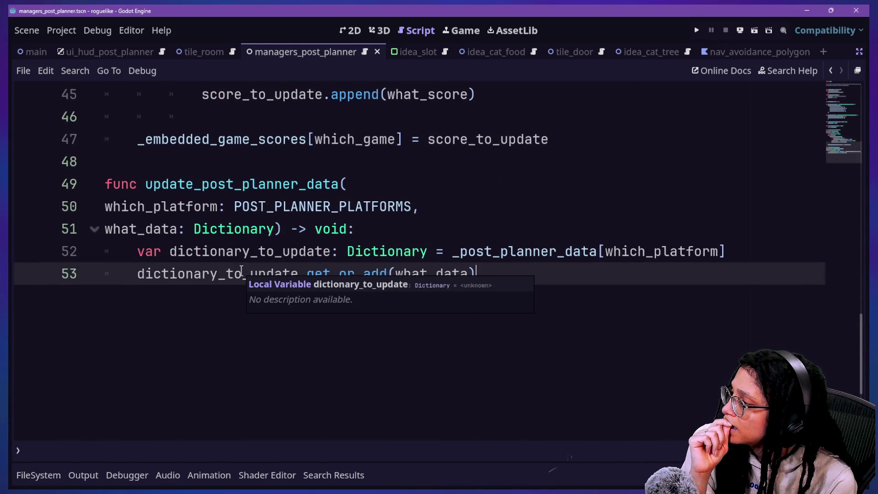
left_click(347, 252)
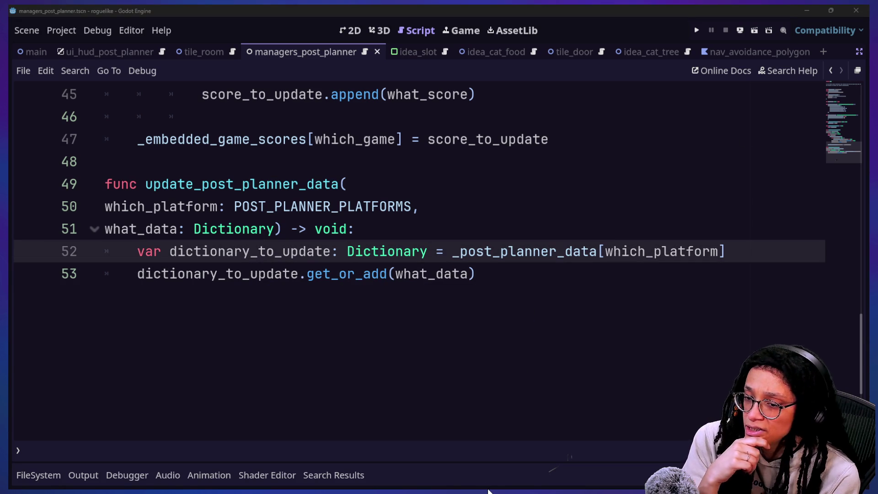
Switch to the browser and reload the Hyper Game Dev Game-like Jam page.
left_click(327, 219)
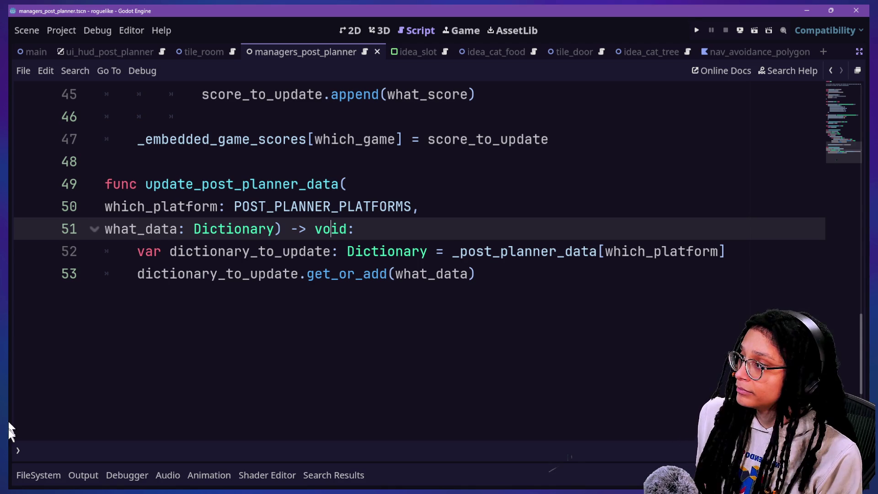
left_click(418, 333)
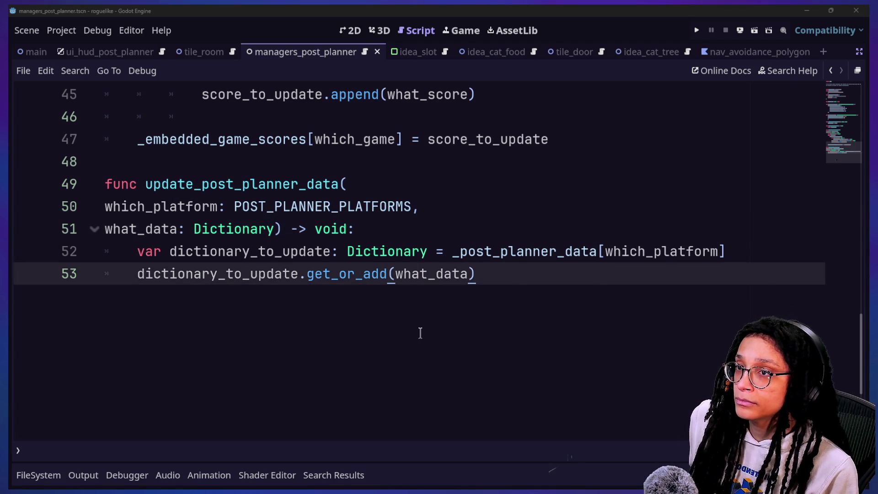
key("alt+Tab")
key("F5")
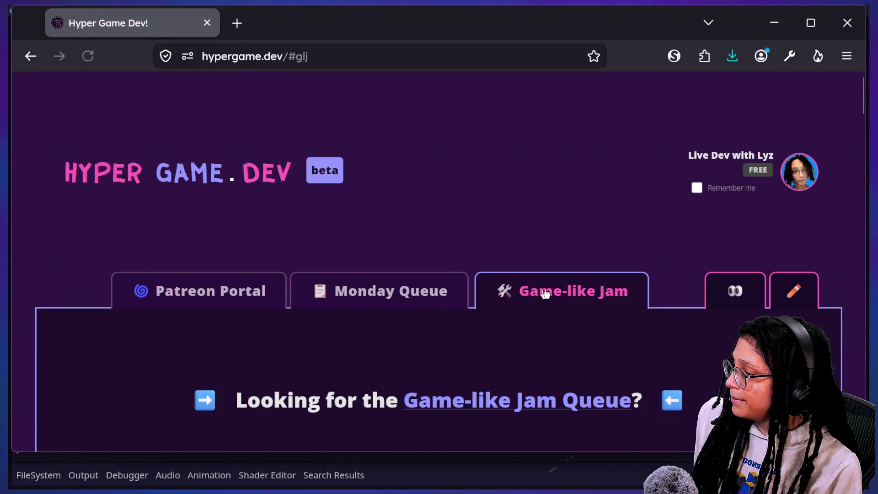
Browse the Game-like Jams list and the queue submission form on hypergame.dev.
scroll(467, 312, "down", 8)
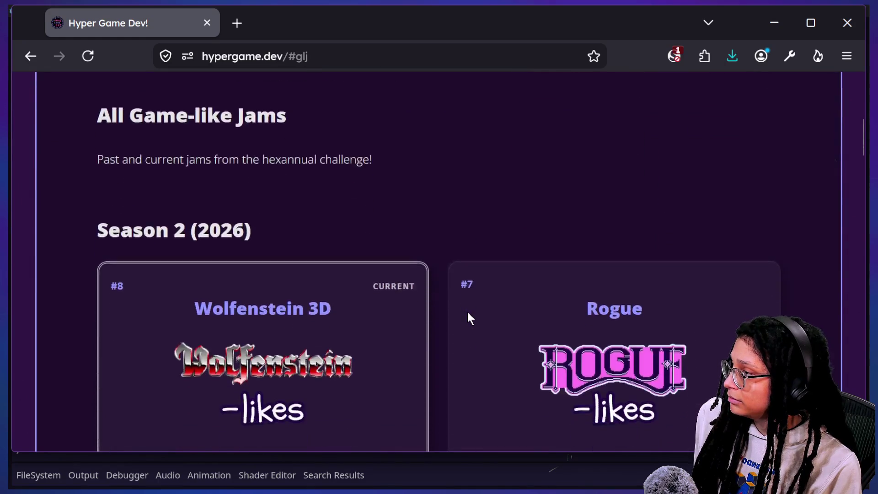
scroll(471, 325, "down", 10)
scroll(471, 325, "up", 3)
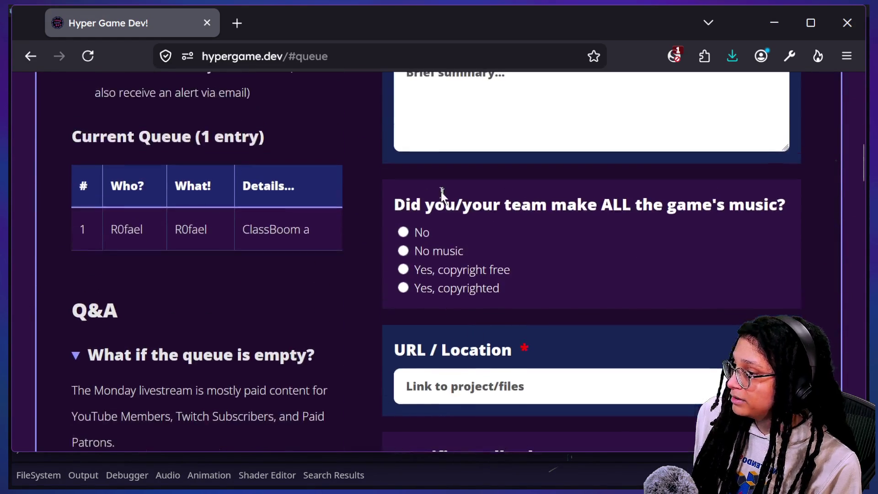
left_click_drag(413, 211, 681, 210)
left_click(682, 210)
scroll(682, 210, "up", 3)
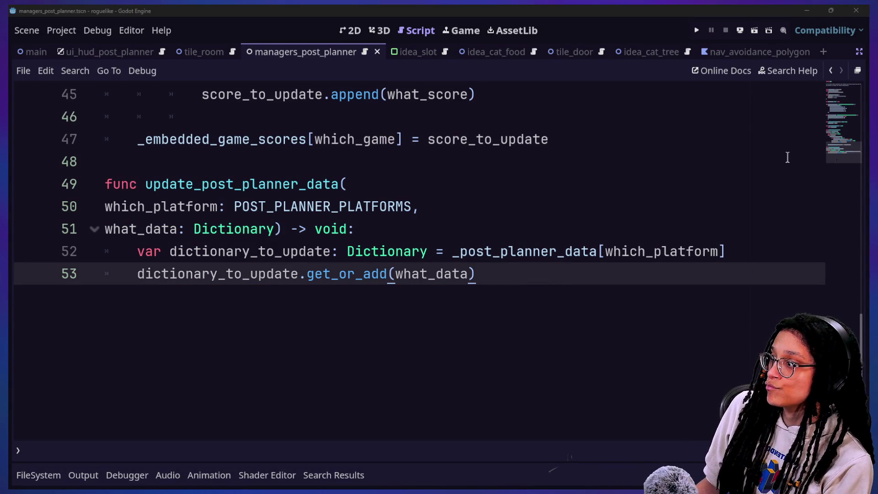
left_click(483, 382)
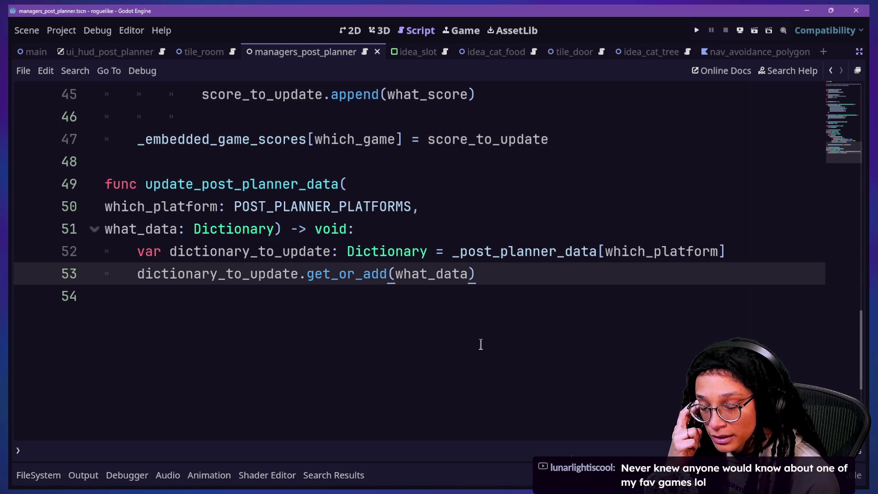
scroll(470, 321, "up", 9)
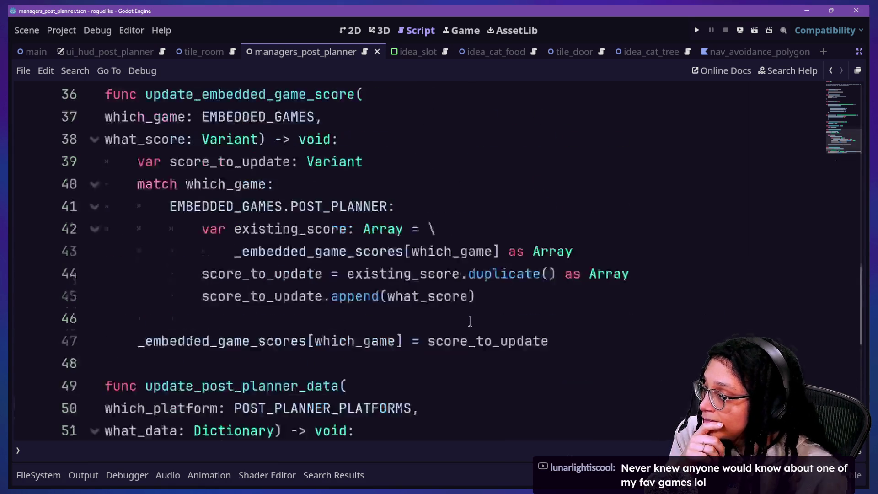
Open the ManageScores script and try pasting clipboard-history snippets, undoing each paste.
key("shift+alt+o")
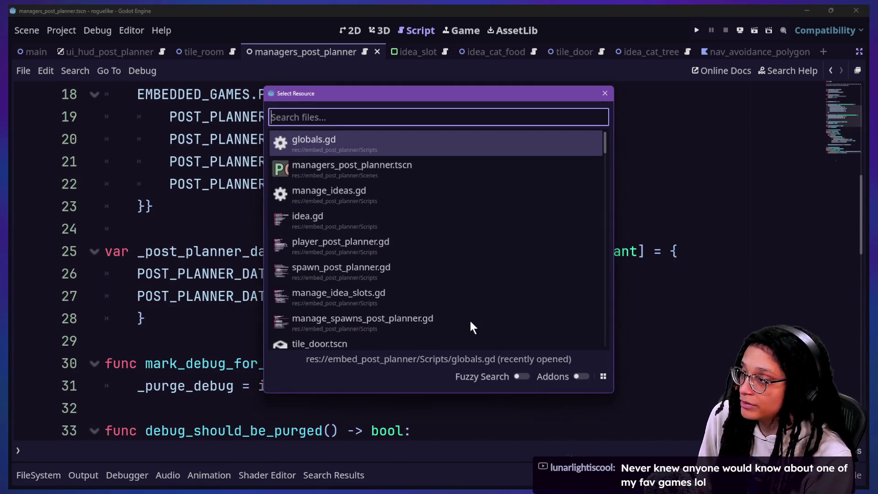
key("Escape")
key("shift+alt+o")
key("Return")
key("super+v")
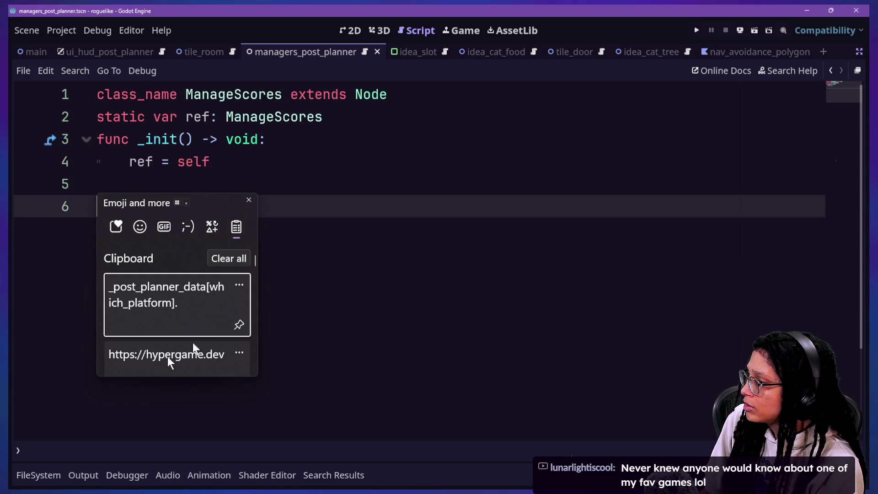
scroll(141, 368, "down", 4)
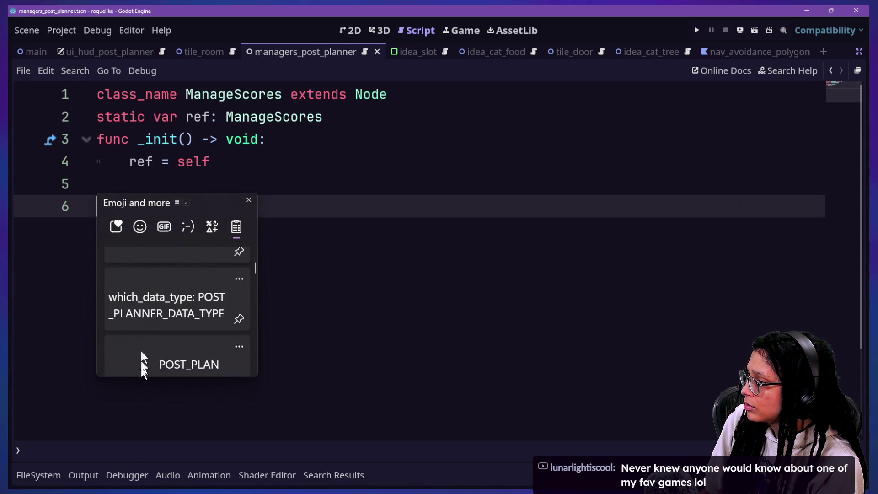
left_click(147, 284)
key("ctrl+z")
key("super+v")
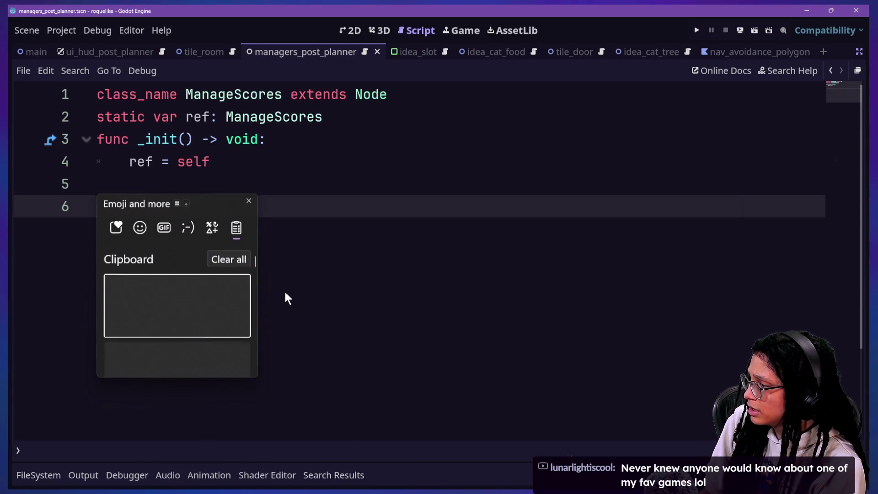
scroll(174, 328, "down", 3)
scroll(175, 329, "up", 2)
scroll(175, 328, "down", 4)
scroll(171, 320, "up", 2)
scroll(171, 319, "up", 2)
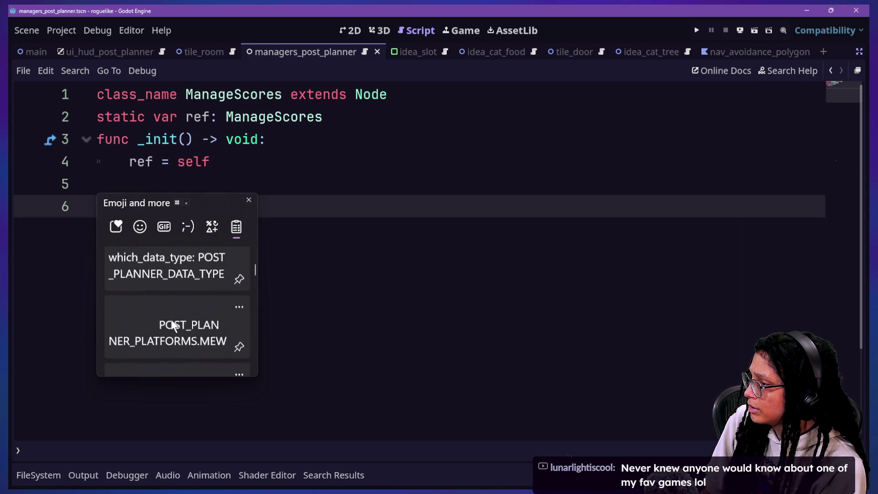
left_click(182, 352)
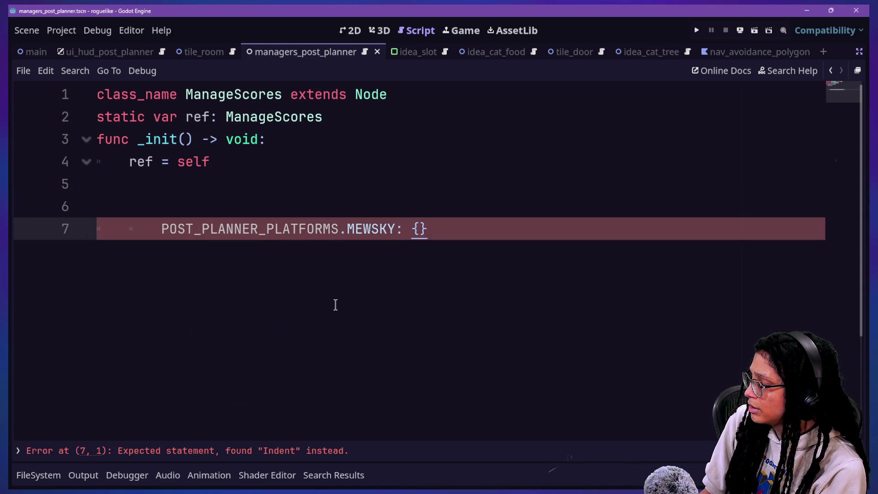
key("ctrl+z")
Paste the _post_planner_data[which_platform]., which_data_type and POST_PLANNER_PLATFORMS.MEWSKY snippets onto lines 6–10.
key("super+v")
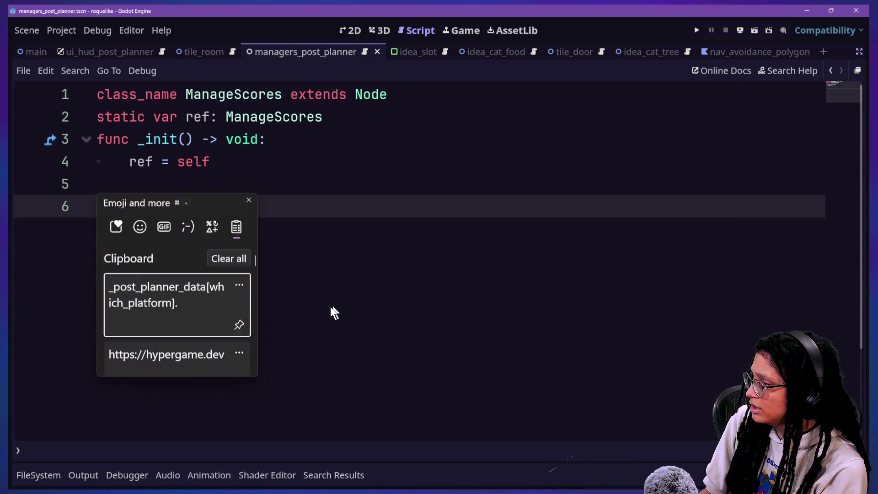
left_click(200, 301)
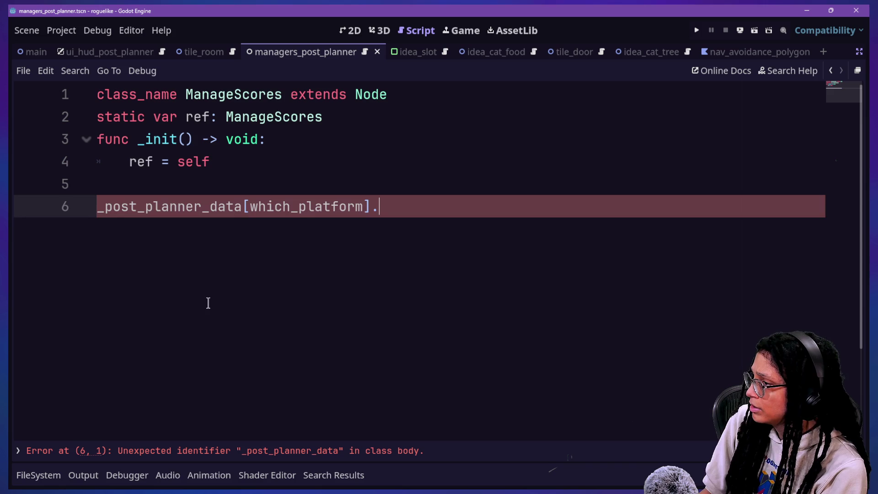
key("Return")
key("super+v")
scroll(176, 308, "down", 3)
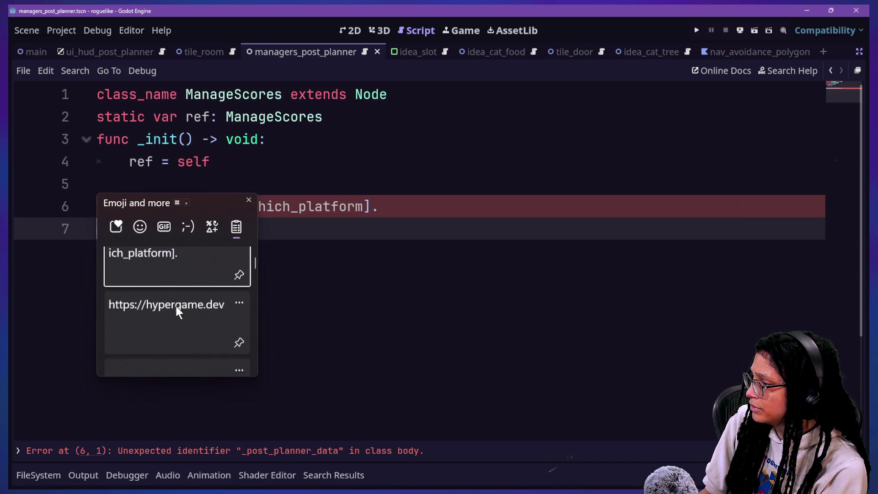
left_click(175, 346)
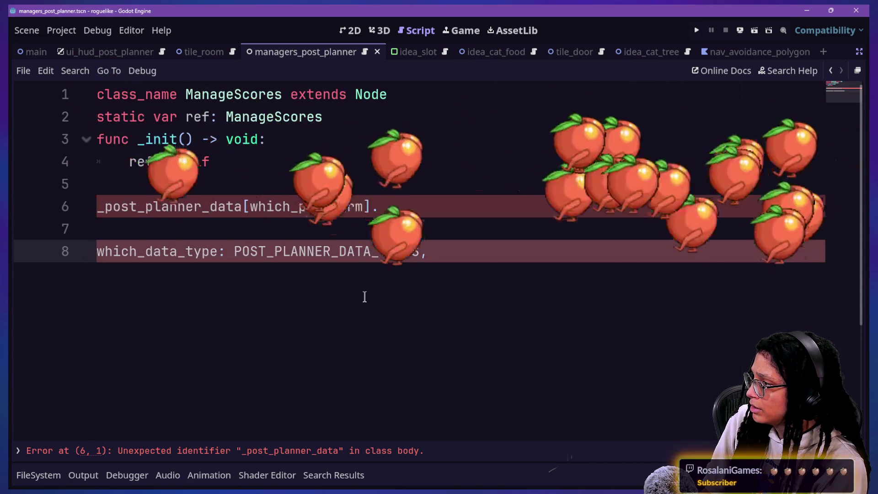
key("Return")
key("super+v")
scroll(103, 333, "down", 3)
scroll(103, 333, "down", 2)
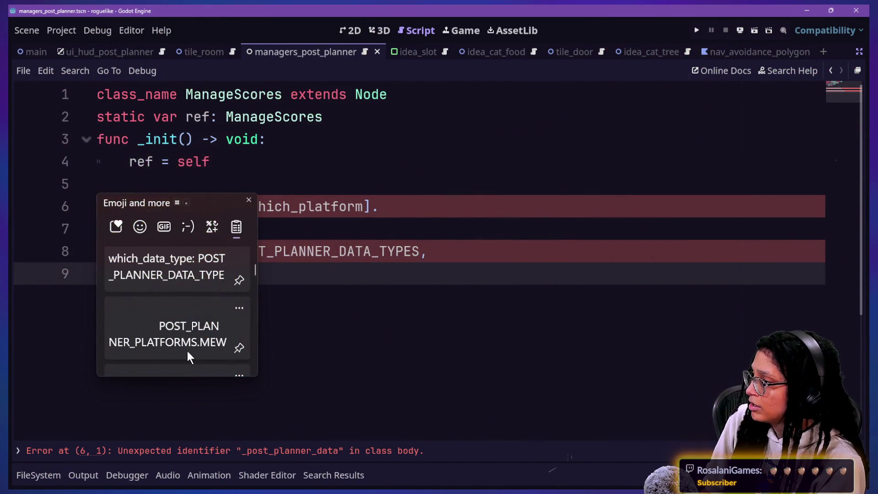
left_click(183, 341)
key("Return")
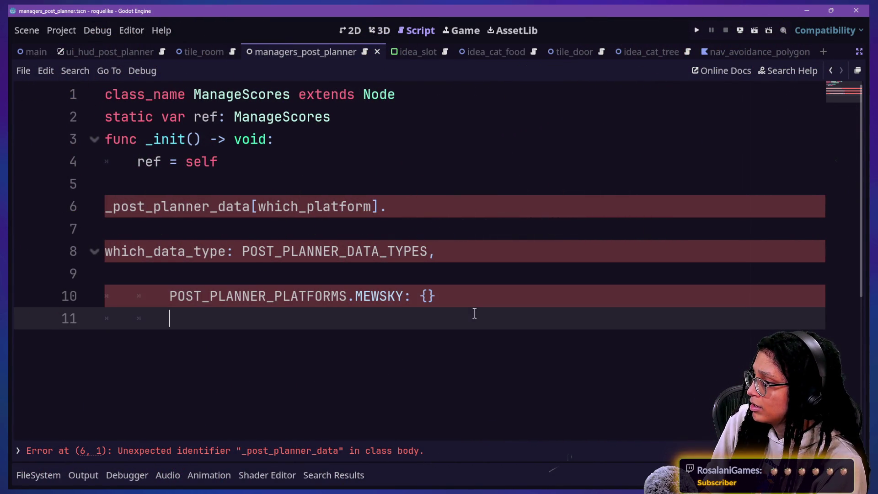
Dismiss the clipboard history and delete the stray pasted lines at the script's end.
key("super+v")
scroll(213, 294, "down", 5)
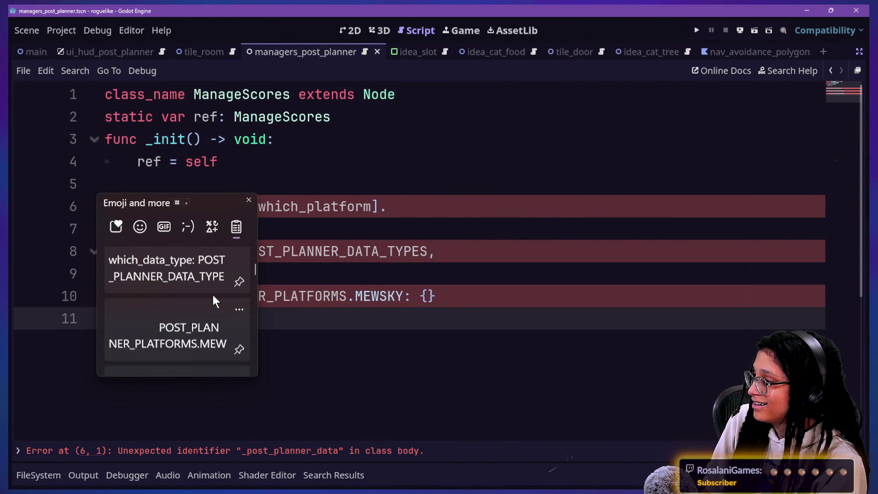
scroll(213, 295, "down", 3)
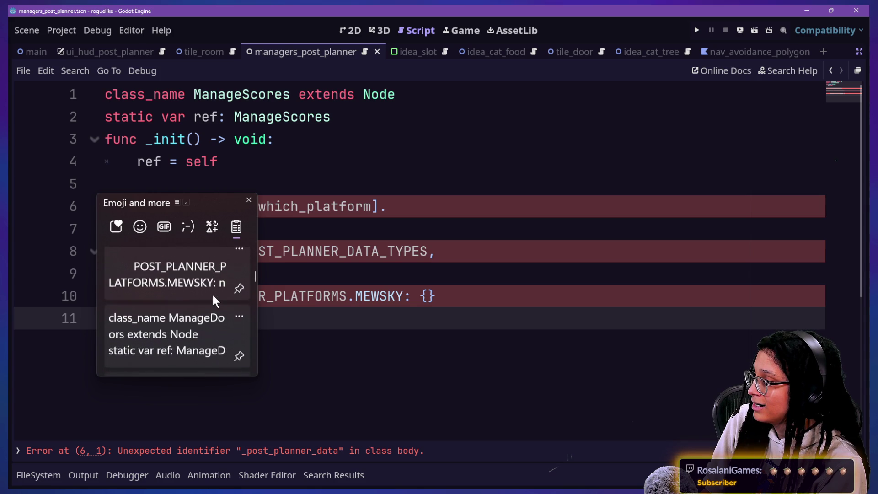
scroll(213, 295, "down", 5)
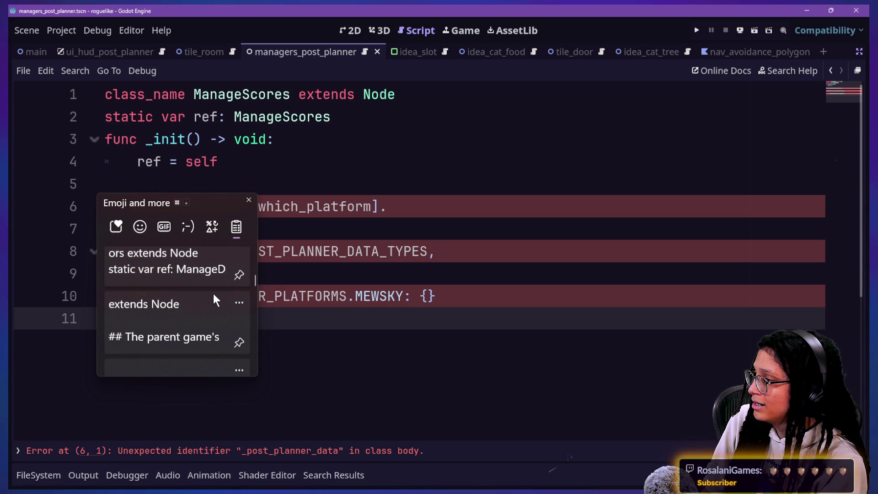
scroll(213, 293, "down", 3)
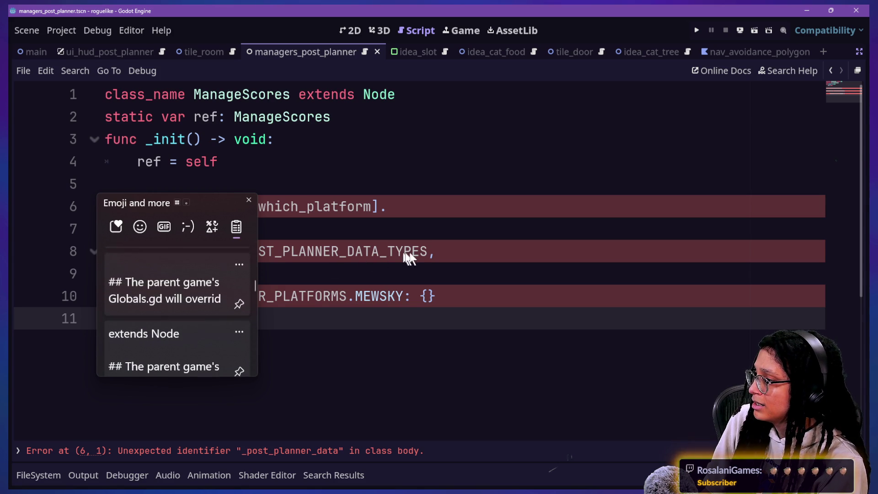
key("Escape")
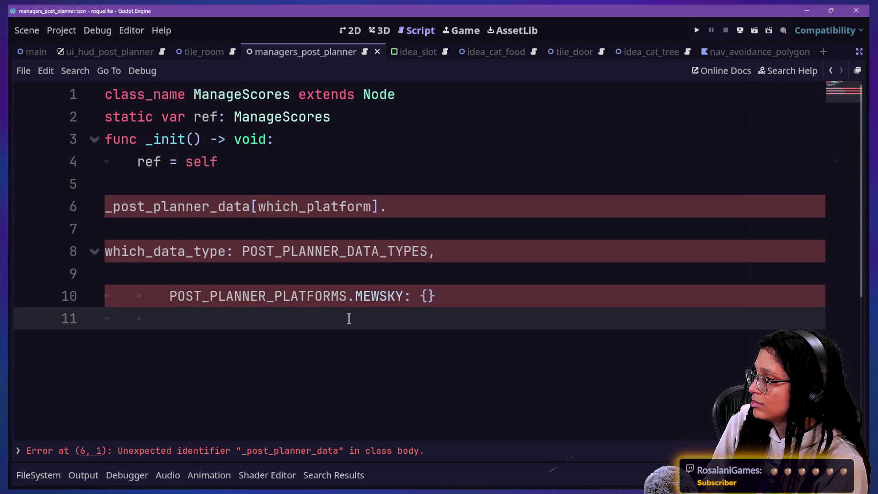
mouse_move(349, 318)
left_mouse_down()
mouse_move(359, 273)
mouse_move(399, 228)
left_mouse_up()
key("BackSpace")
key("BackSpace")
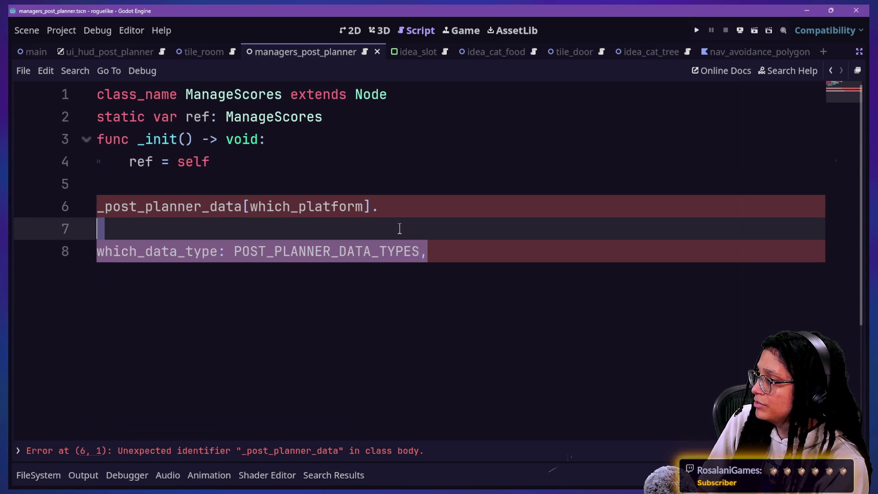
left_click(391, 276)
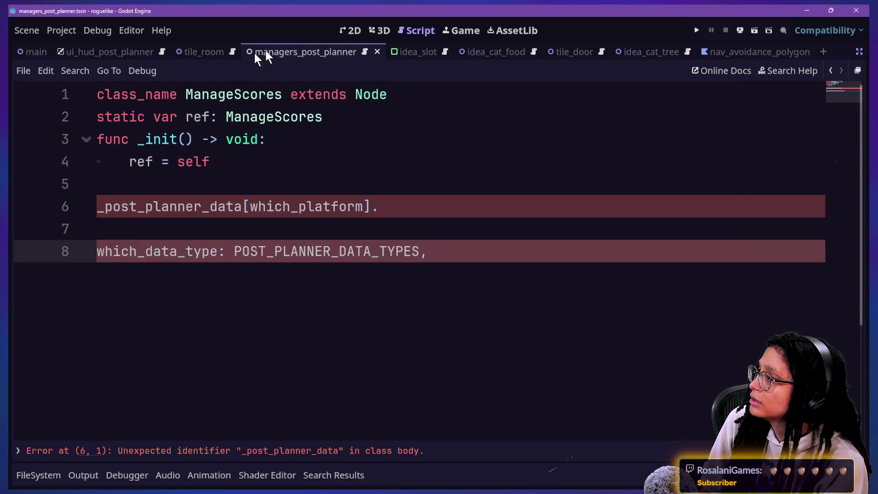
Open globals.gd and undo the accidental paste and edits back to before the update function.
key("ctrl+alt+o")
type("glob")
key("Return")
left_click(306, 285)
key("ctrl+a")
key("ctrl+v")
key("ctrl+z")
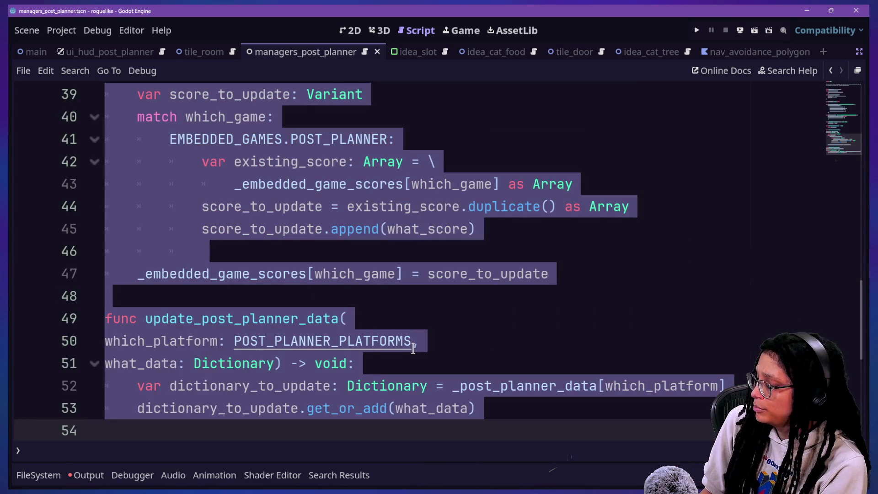
scroll(510, 293, "down", 5)
scroll(512, 280, "up", 5)
left_click(553, 280)
key("ctrl+z")
key("ctrl+z")
key("ctrl+z")
key("ctrl+z")
key("ctrl+z")
key("ctrl+z")
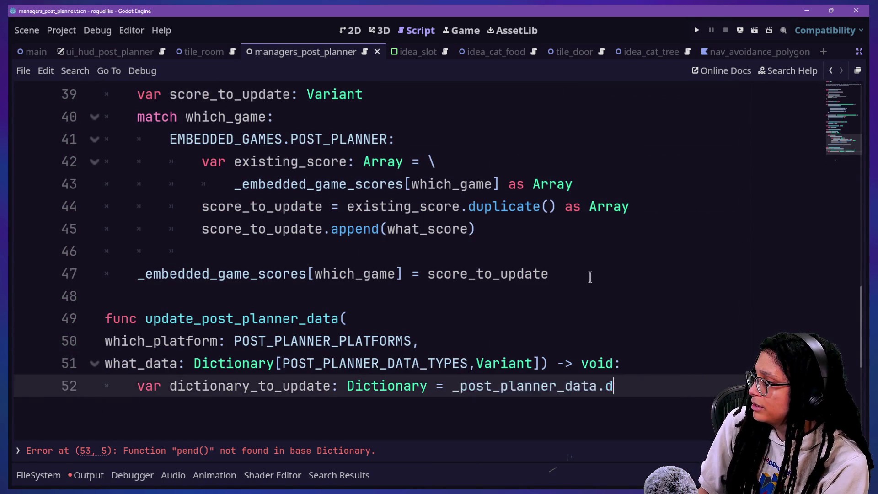
key("ctrl+z")
key("ctrl+z")
key("ctrl+z")
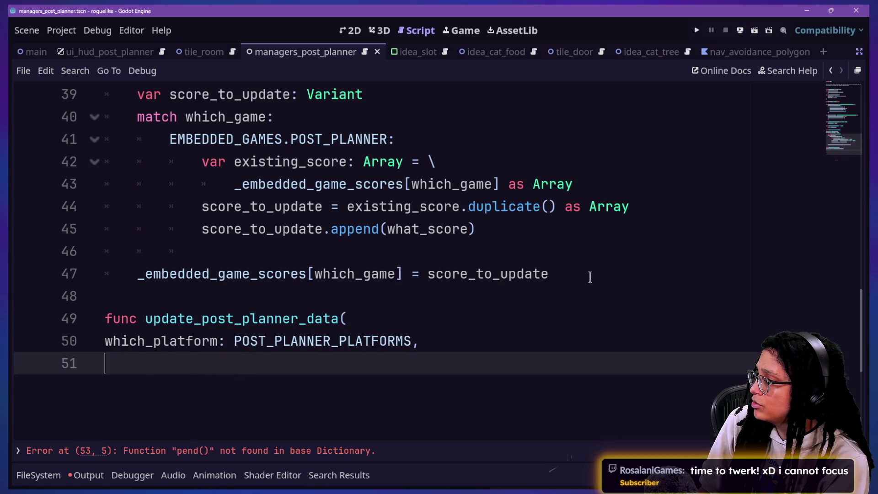
key("ctrl+z")
key("ctrl+z")
key("ctrl+z")
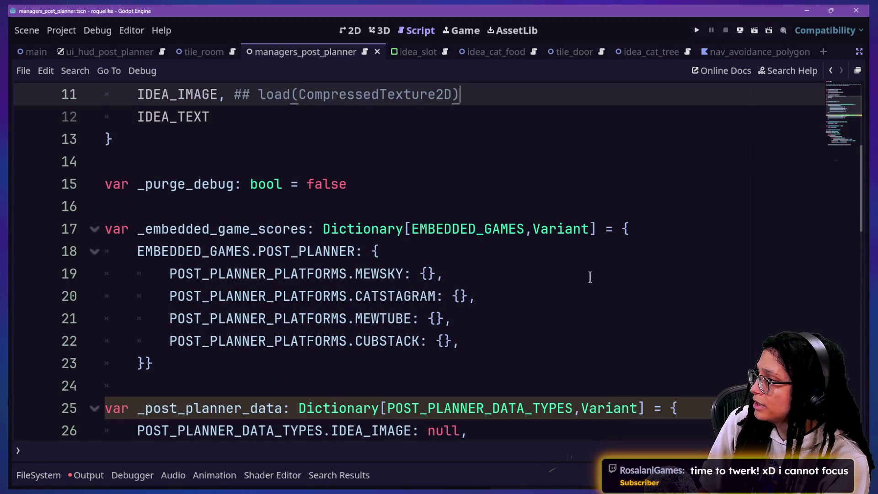
scroll(590, 277, "down", 9)
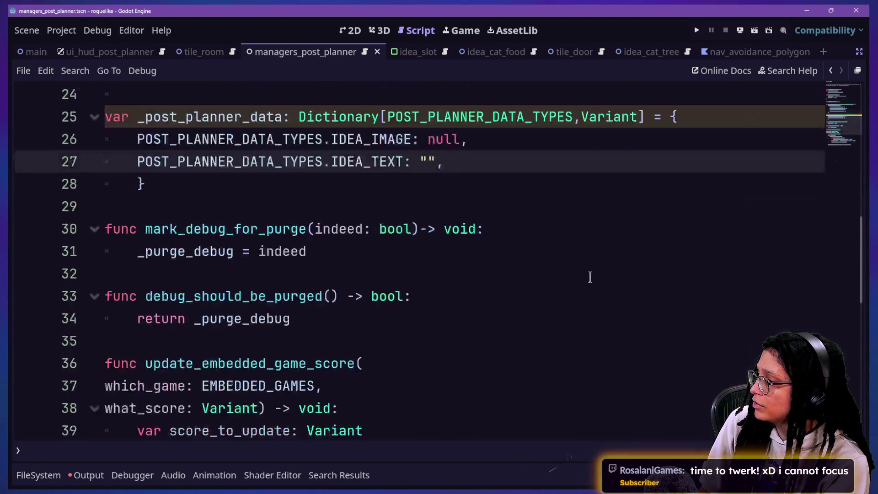
key("ctrl+z")
Type func update_post_planner_data( with which_platform and what_data: Dictionary parameters.
type("func update_post_planner_data(")
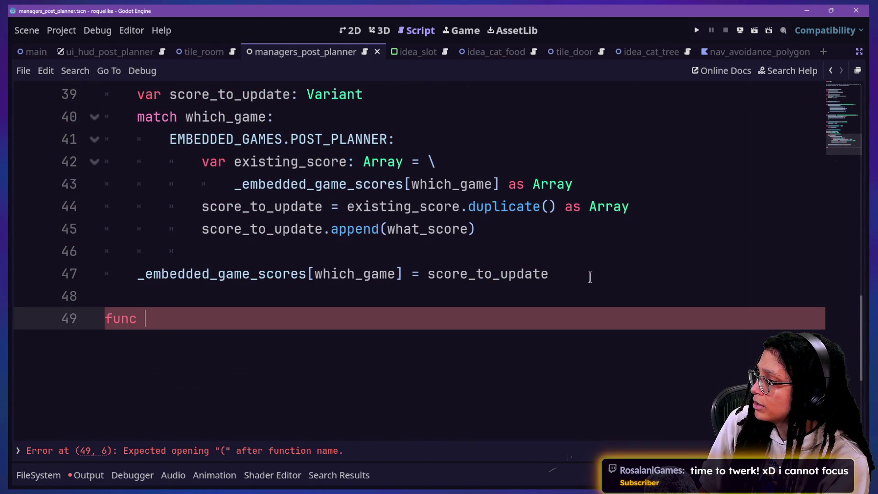
key("Return")
type("which_platfomr")
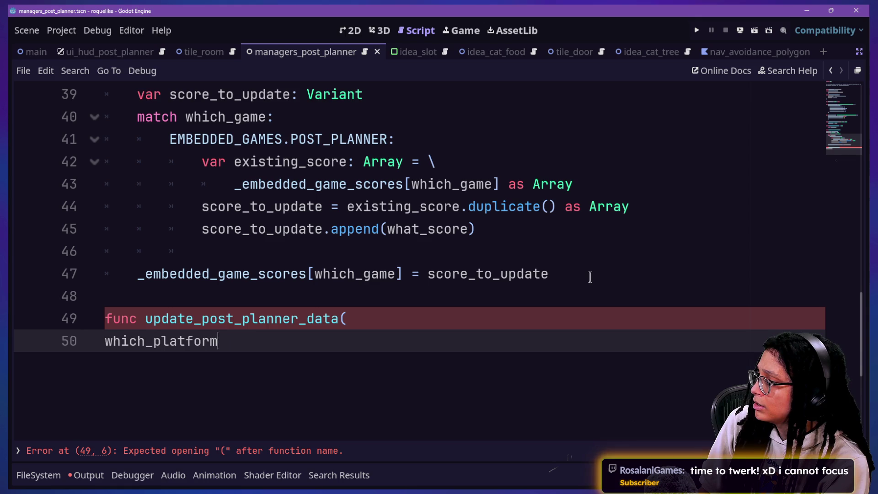
key("Tab")
type(",")
key("Return")
type("what_data: Dictionary")
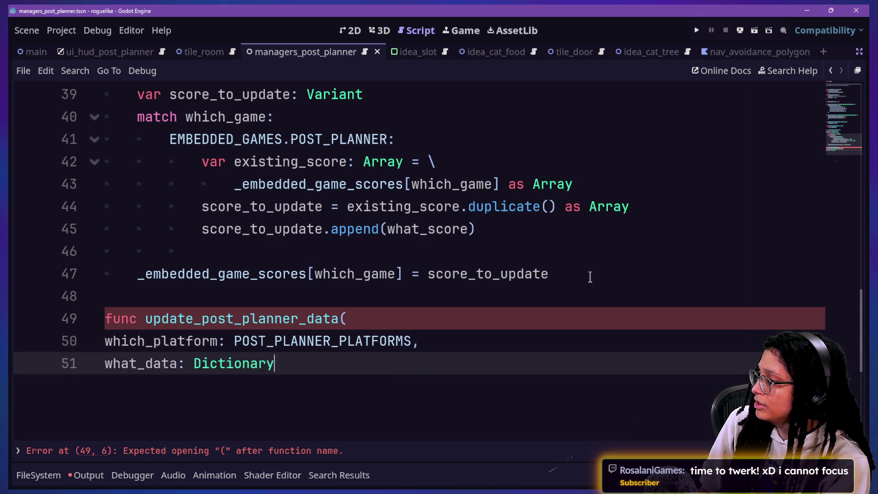
Change the what_data type to Dictionary[POST_PLANNER_DATA_TYPES,Variant] and start the function body.
key("Up")
key("End")
key("Return")
type("which POST_PLANNER_DATA_TYPES,")
key("ctrl+z")
key("ctrl+z")
key("ctrl+z")
key("ctrl+y")
key("ctrl+y")
key("BackSpace")
key("BackSpace")
type("ctionary[POST_PLANNER_DATA_TYPES,Variant]")
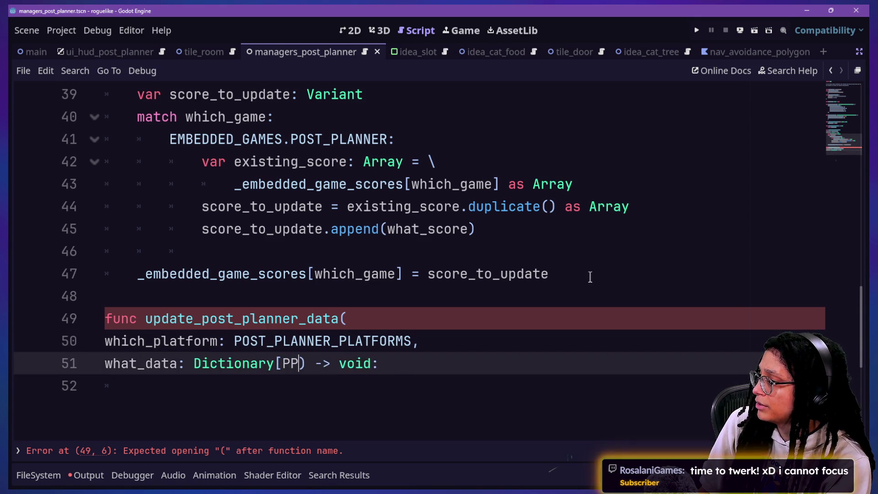
key("End")
key("Return")
Add the body: a dictionary_to_update variable fetching _post_planner_data[which_platform].
type("_post_planner_data[which_pla")
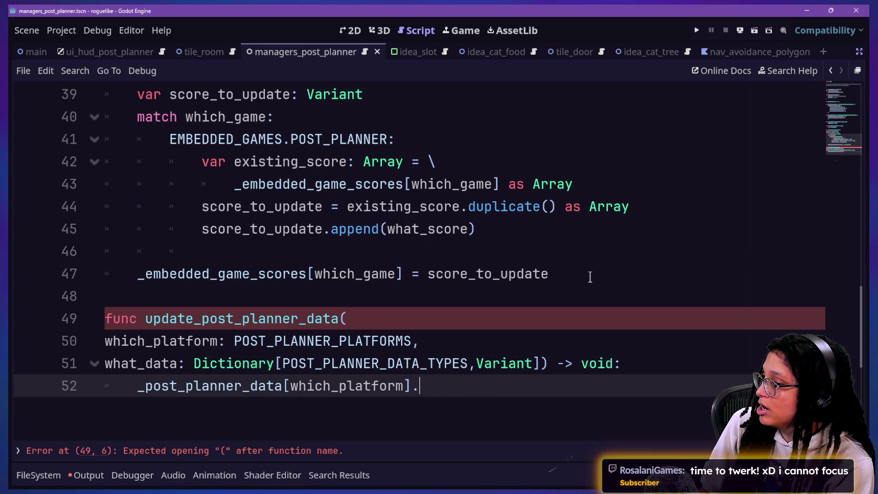
key("ctrl+shift+Return")
type("var dictionary_to_update: Dictionary =")
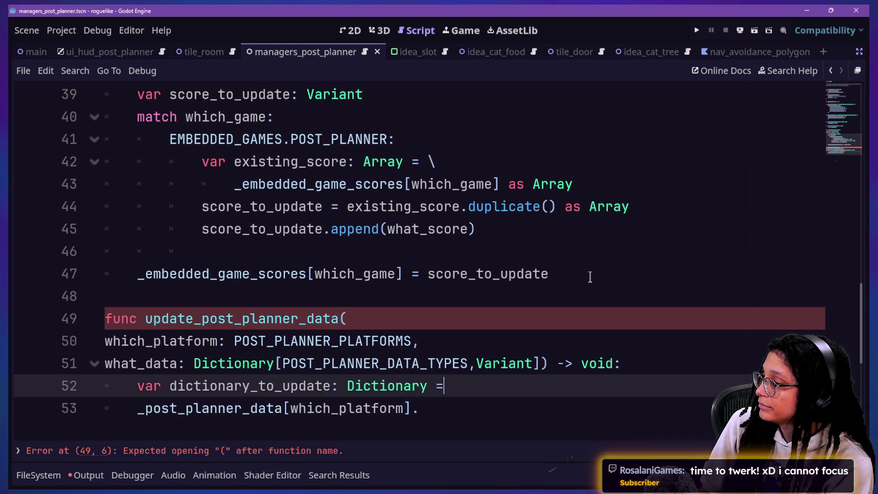
key("BackSpace")
type("_post_planner_data.duplicate()")
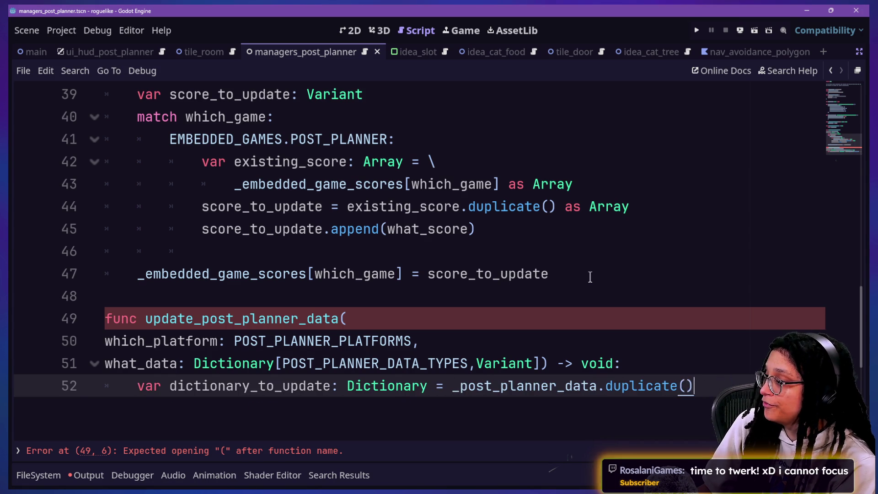
key("ctrl+z")
key("ctrl+z")
key("ctrl+z")
key("ctrl+z")
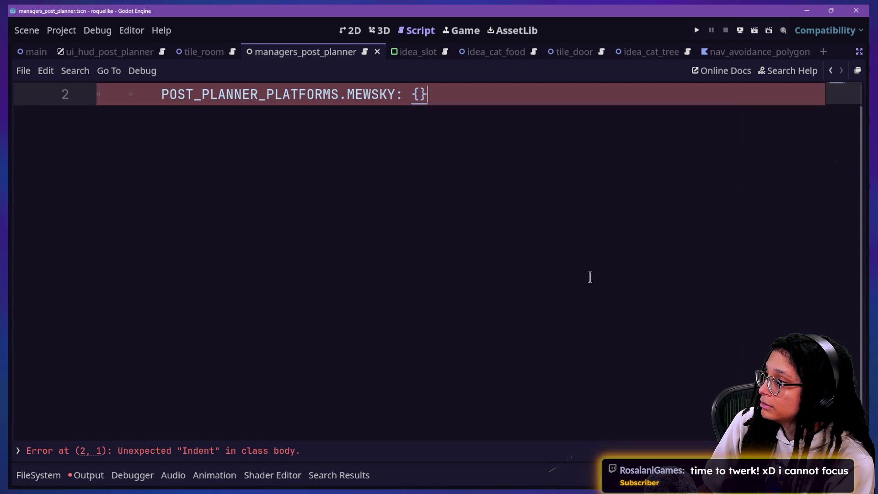
key("ctrl+shift+z")
left_click(496, 272)
Open manage_scores.gd and delete the stray lines 7–8 below _init.
key("shift+alt+o")
key("Down")
key("Down")
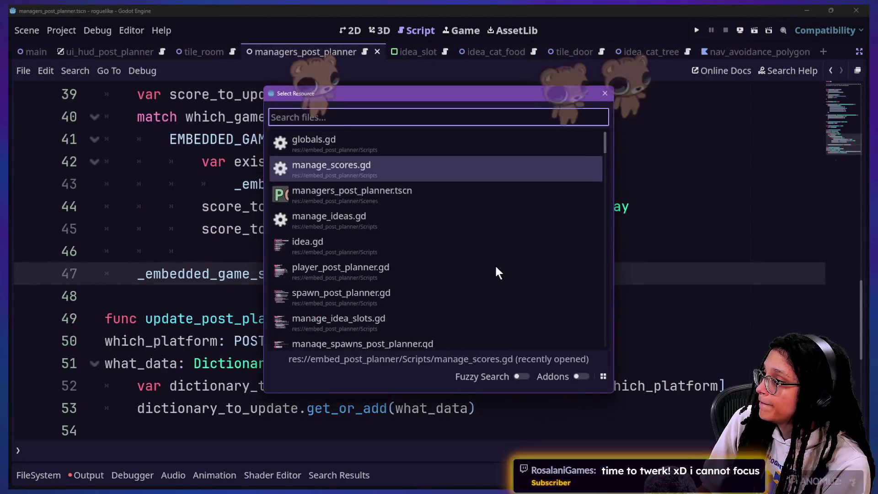
key("Up")
key("Return")
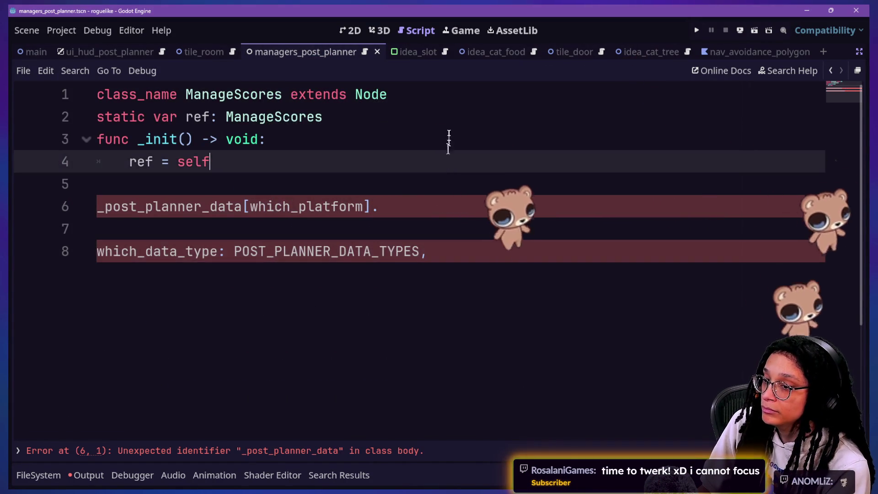
left_click(462, 355)
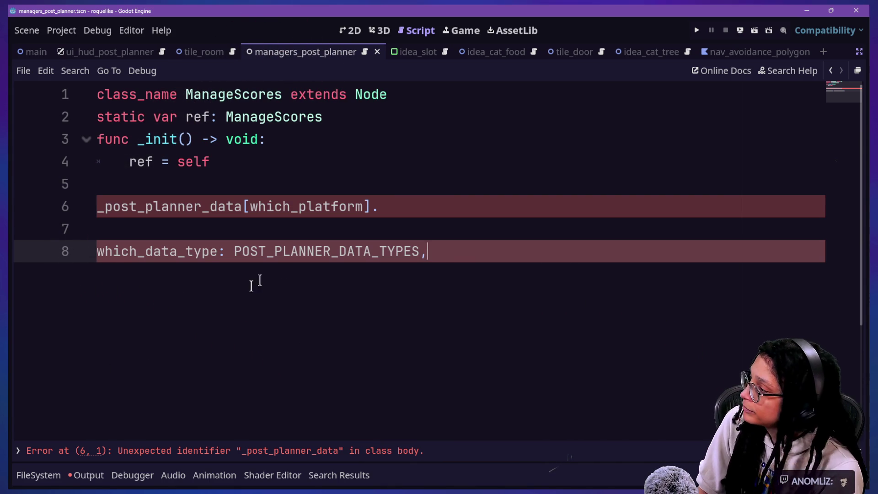
left_click(303, 224)
left_click(435, 186)
left_click(441, 206)
left_click(451, 251)
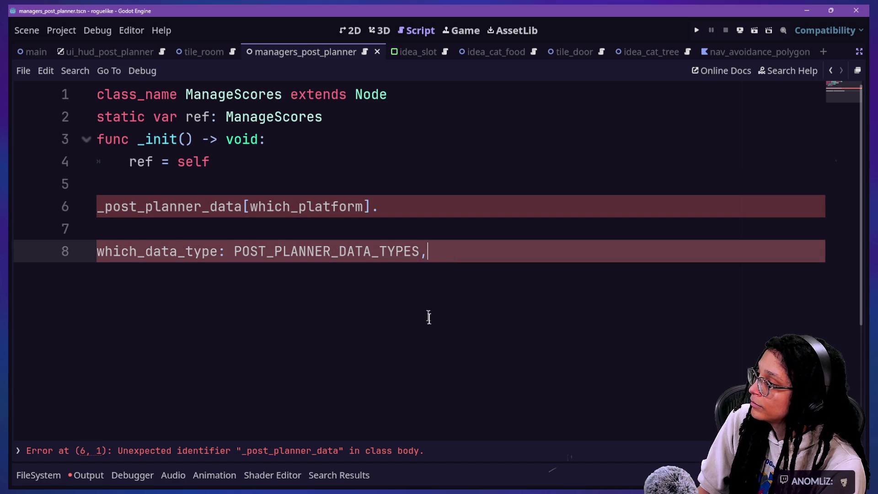
left_click(418, 219)
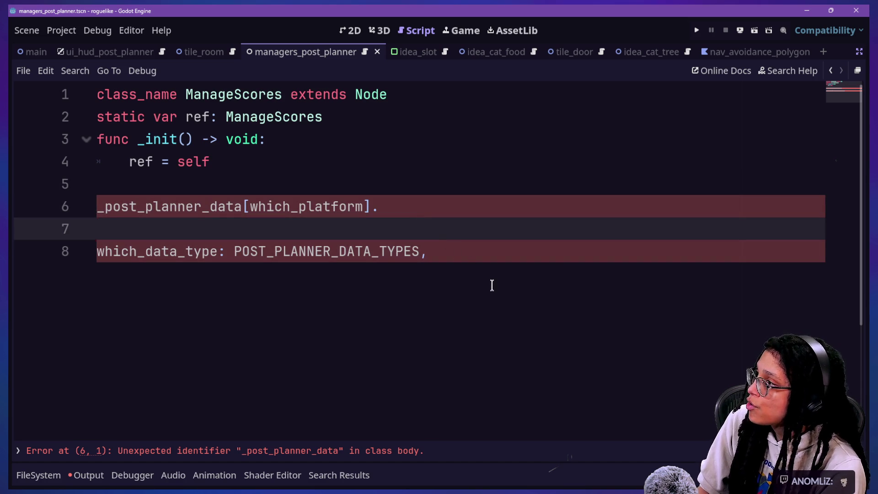
left_click_drag(491, 284, 442, 208)
left_click(443, 201)
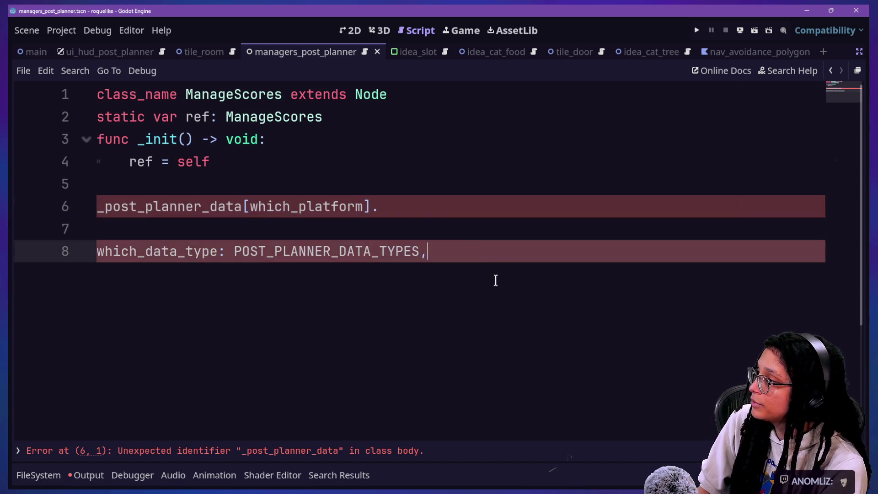
left_click_drag(495, 278, 450, 198)
key("BackSpace")
Remove the blank line 5 and the leftover _post_planner_data line.
left_click(439, 183)
key("BackSpace")
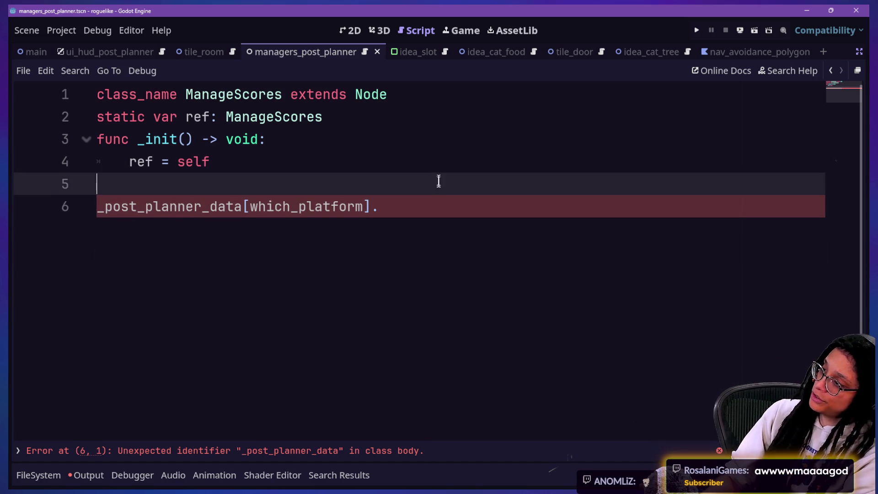
key("Return")
key("BackSpace")
key("BackSpace")
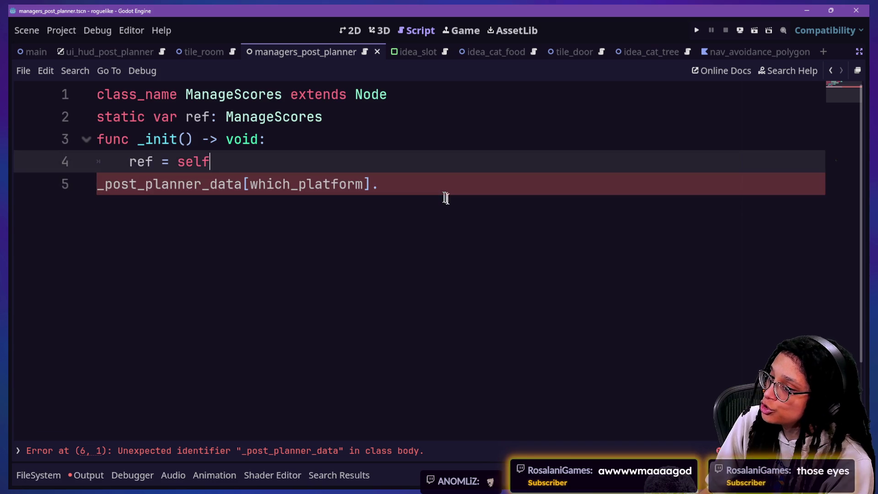
key("Return")
key("BackSpace")
mouse_move(452, 212)
left_mouse_down()
mouse_move(427, 216)
mouse_move(431, 186)
left_mouse_up()
key("BackSpace")
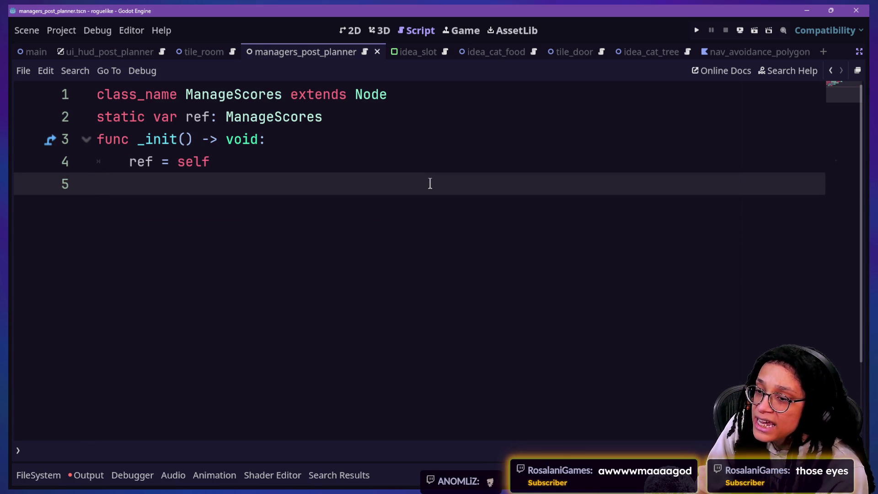
key("ctrl+alt+o")
Open globals.gd and look over the what_data parameter and the _post_planner_data dictionary.
type("global")
key("Return")
scroll(229, 251, "down", 2)
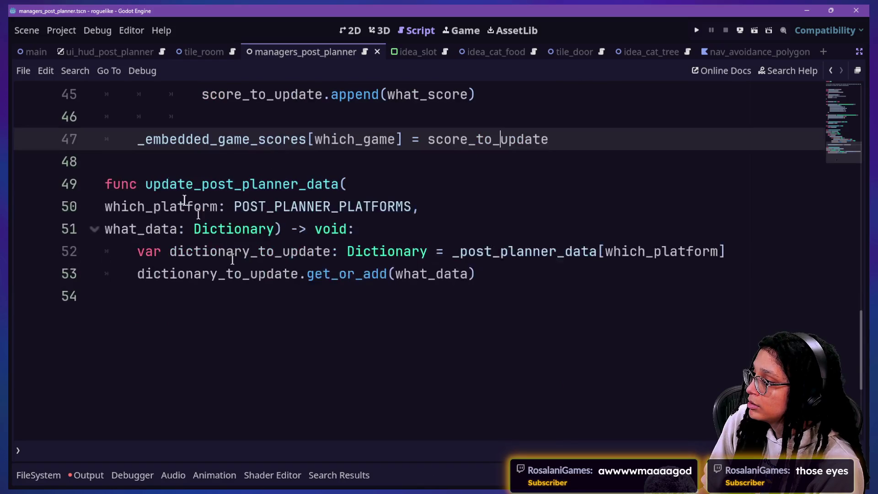
left_click(123, 228)
left_click_drag(122, 228, 211, 227)
scroll(211, 224, "up", 7)
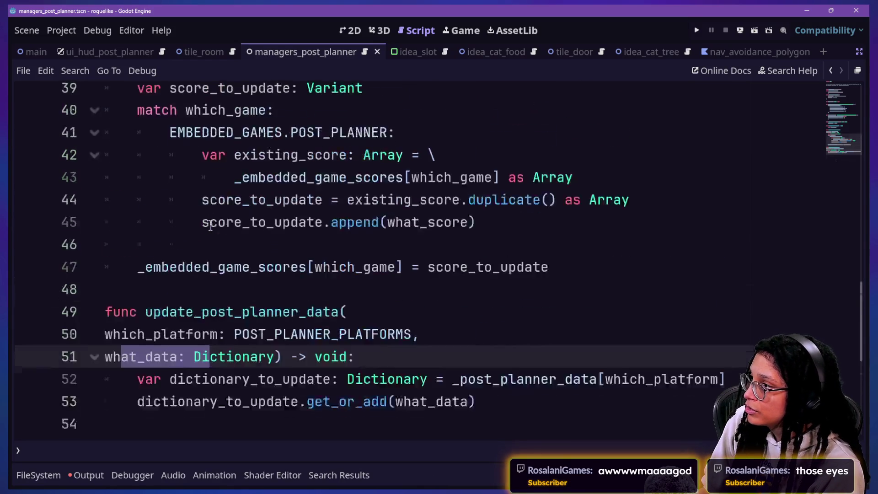
scroll(210, 225, "up", 1)
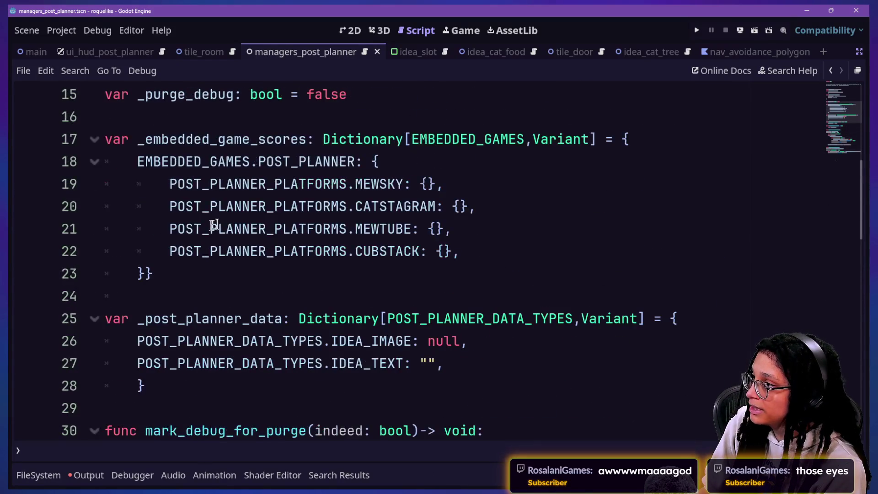
left_click_drag(316, 182, 472, 182)
left_click(472, 182)
scroll(474, 185, "down", 4)
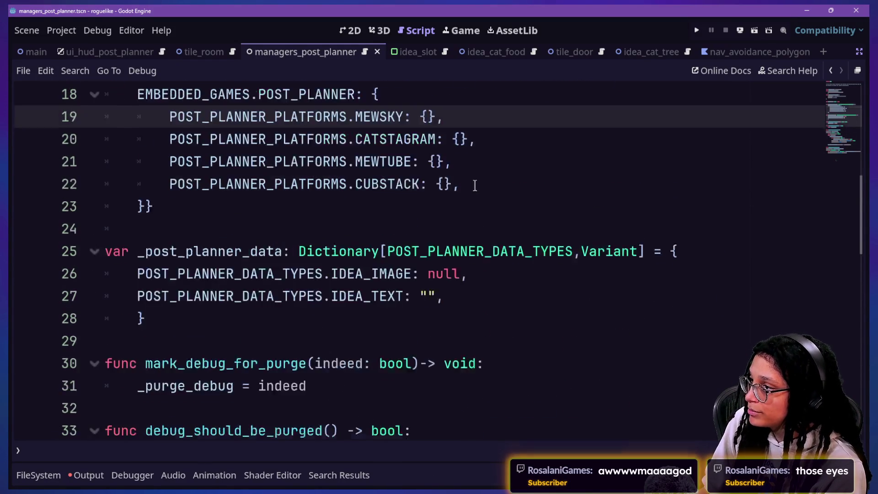
scroll(474, 185, "up", 5)
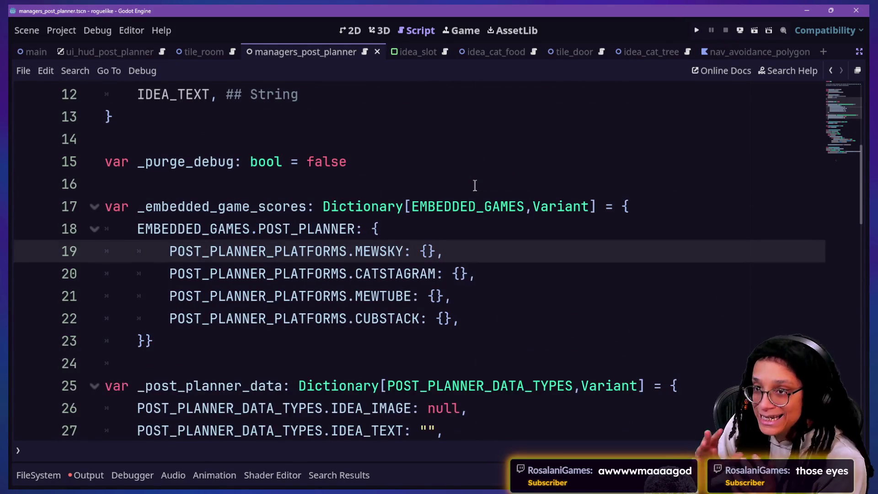
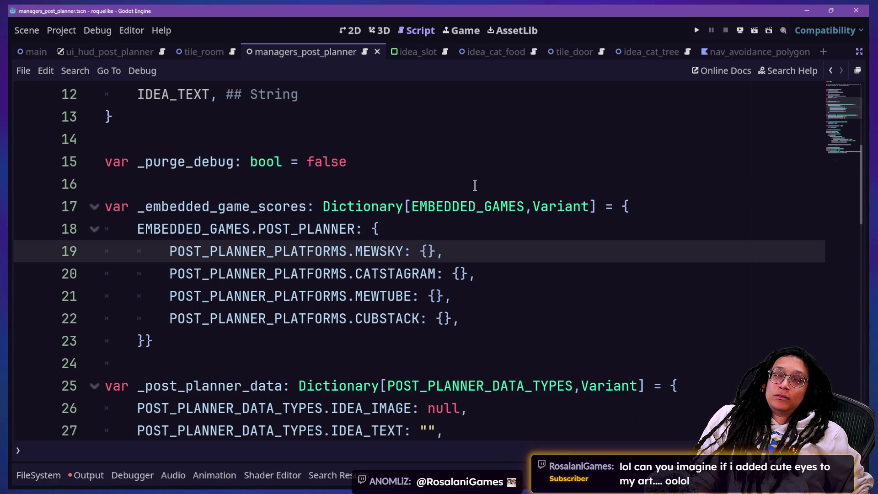
Select the _embedded_game_scores dictionary block in the post planner script, then switch to the browser.
left_click(499, 295)
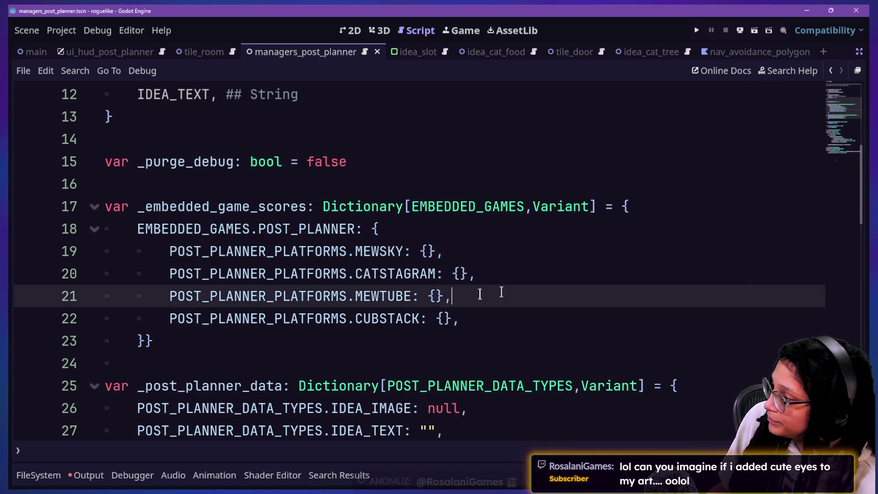
left_click(343, 342)
left_click_drag(343, 349, 400, 183)
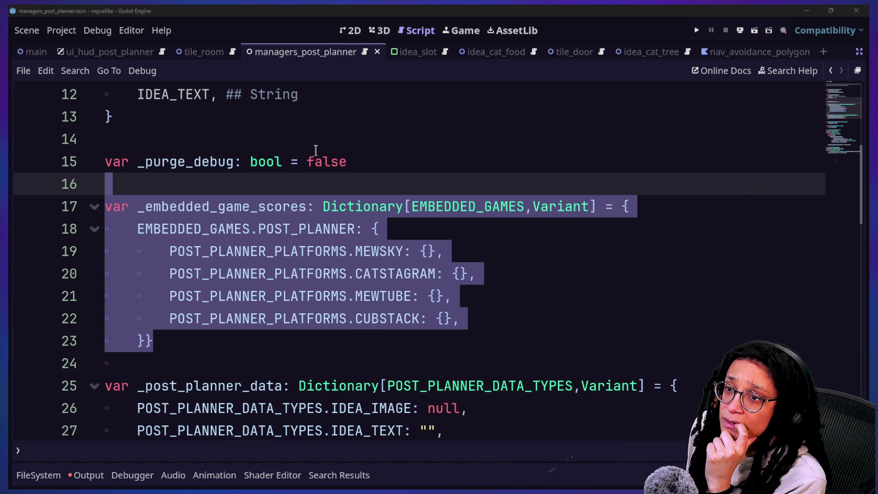
key("alt+Tab")
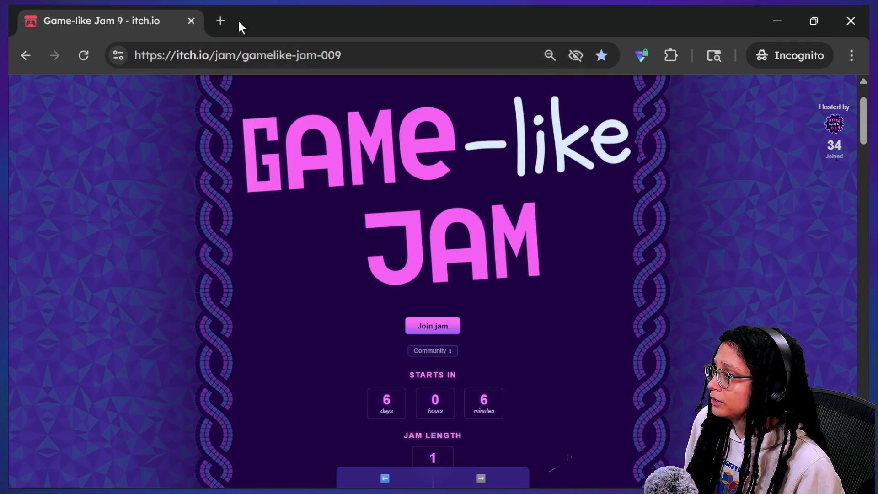
Search for 'excalidraw' in a new incognito tab and open the Excalidraw Whiteboard result.
left_click(223, 20)
type("excalid")
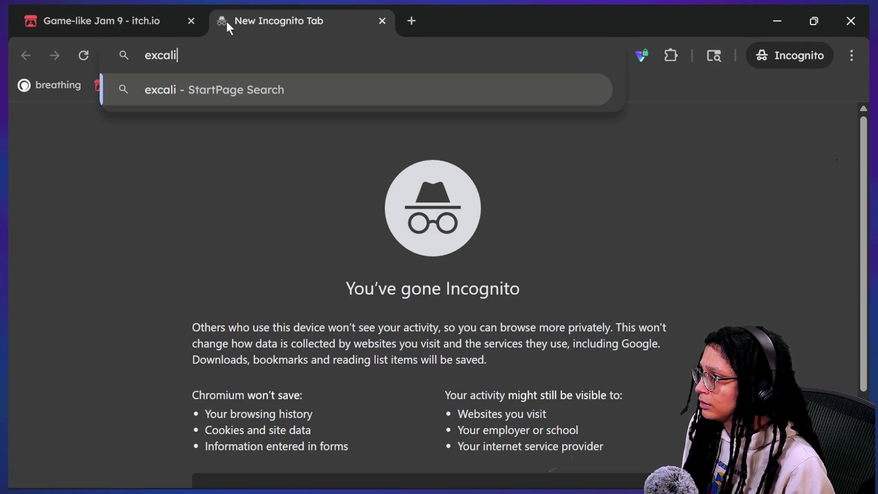
type("raw")
key("Return")
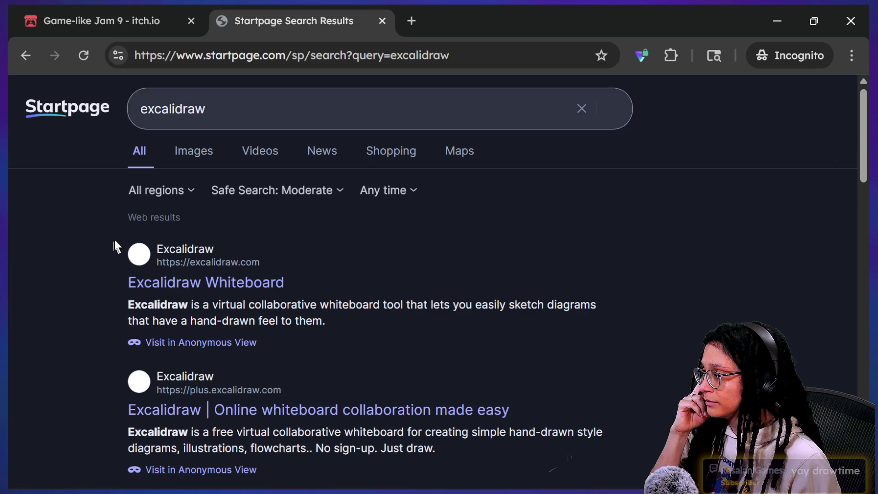
left_click(170, 281)
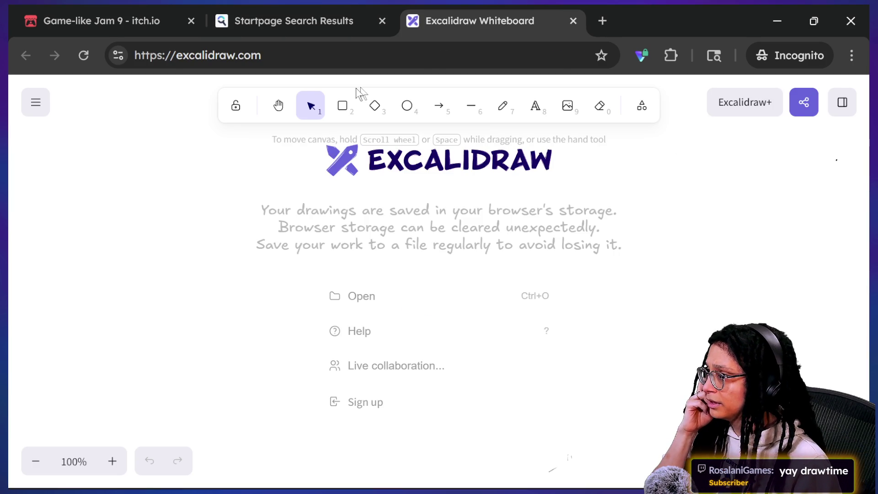
left_click(35, 102)
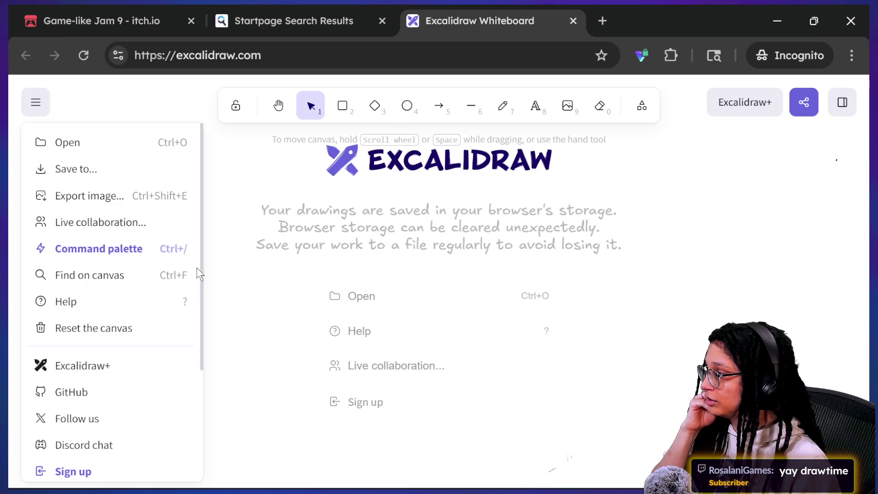
Switch the Excalidraw whiteboard to the dark theme.
scroll(141, 320, "down", 3)
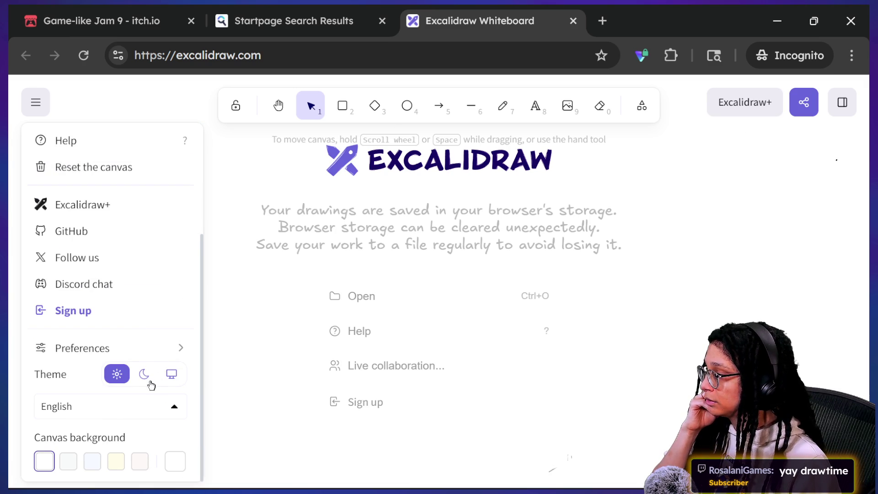
left_click(151, 382)
left_click(381, 267)
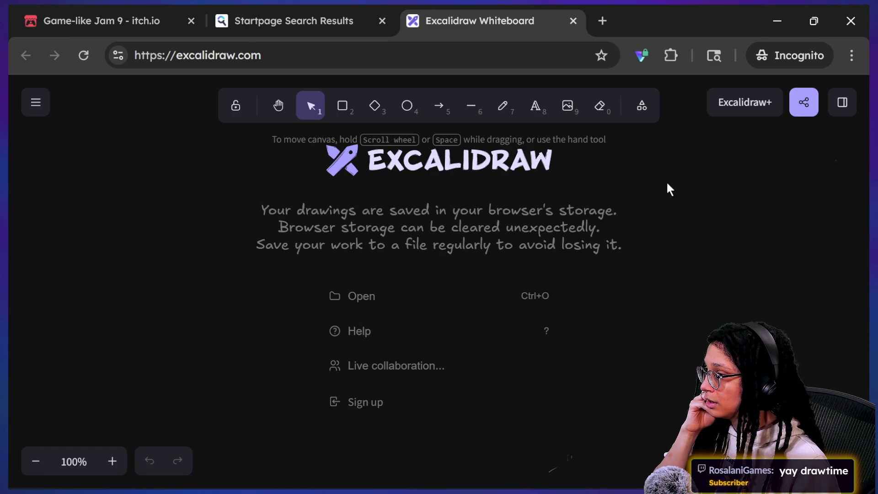
left_click(412, 294)
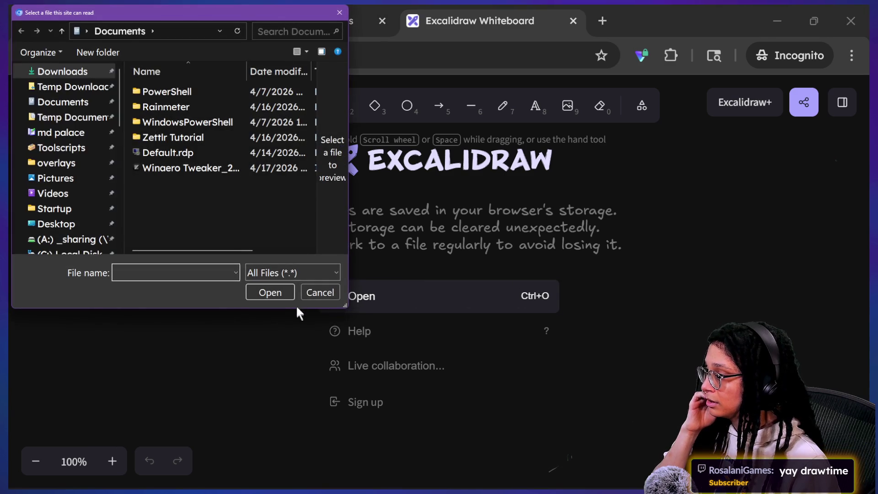
left_click(317, 290)
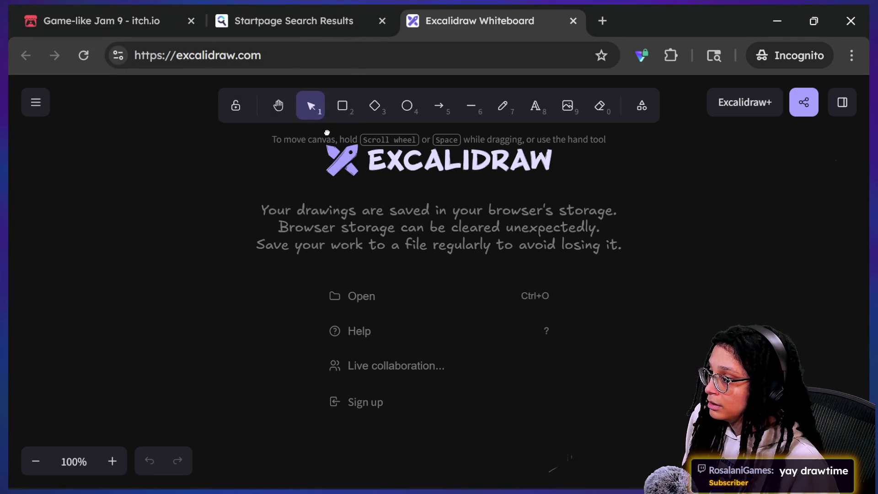
Clear the welcome text from the empty canvas and select the Rectangle drawing tool.
left_click_drag(590, 232, 670, 234)
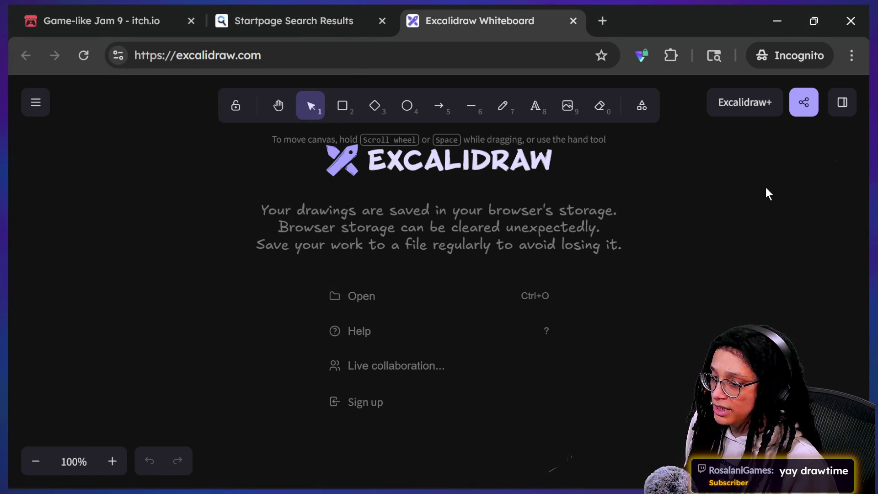
left_click_drag(400, 167, 434, 192)
left_click(35, 99)
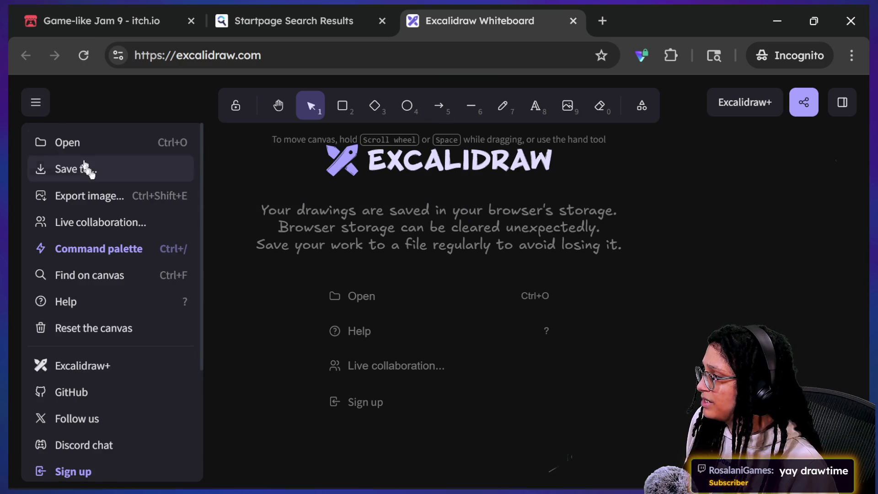
left_click_drag(272, 306, 366, 294)
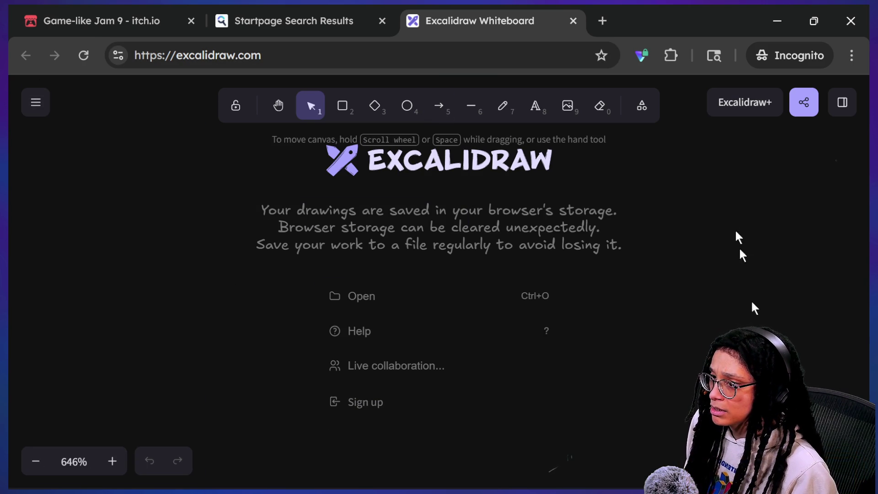
left_click(845, 112)
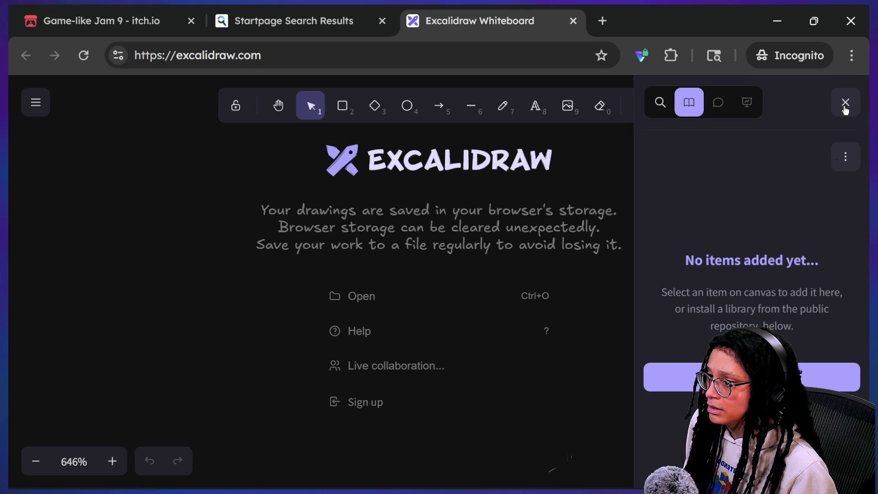
left_click(845, 100)
key("f")
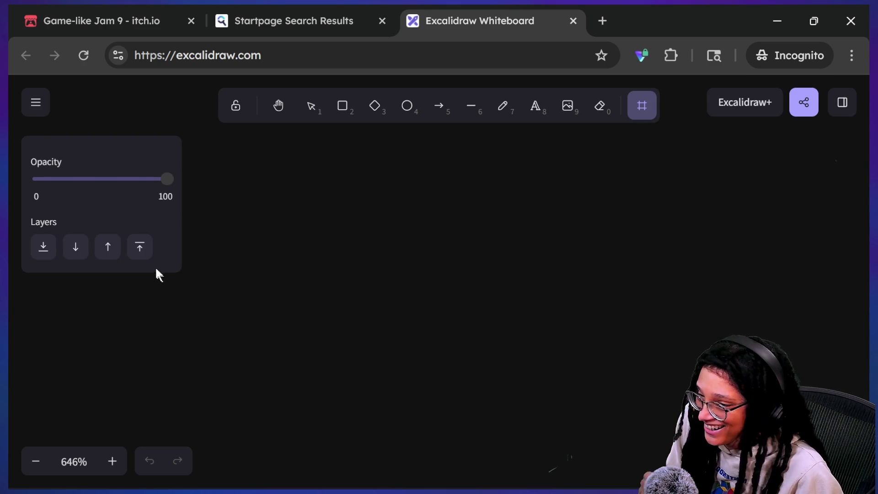
left_click(344, 106)
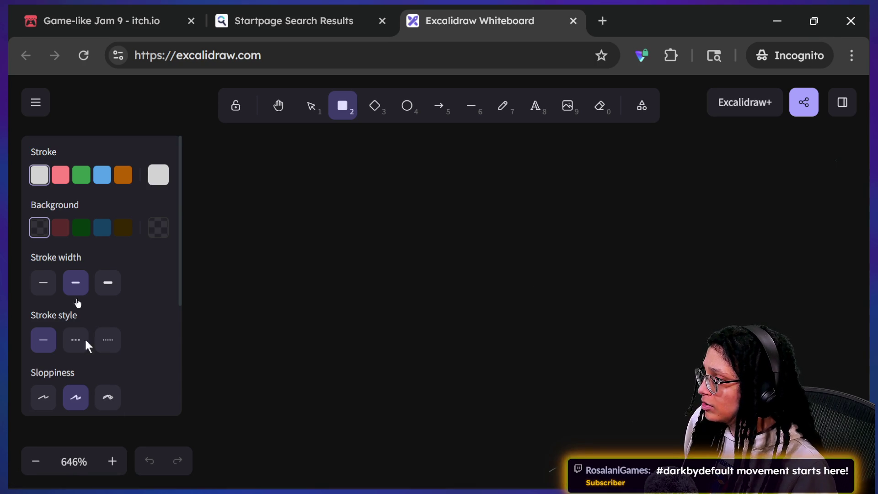
Draw a large rectangle labelled 'Catgame' and widen it.
mouse_move(222, 165)
left_mouse_down()
mouse_move(384, 298)
mouse_move(517, 431)
mouse_move(447, 384)
mouse_move(466, 399)
left_mouse_up()
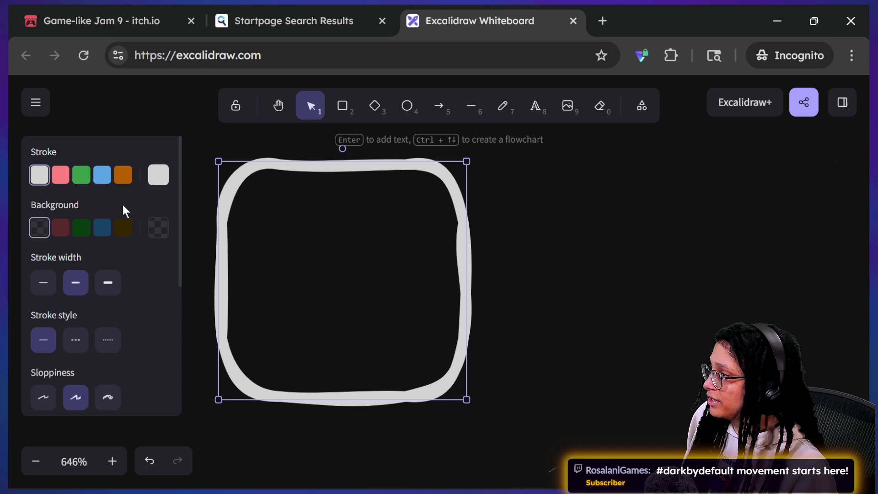
left_click(524, 117)
left_click(270, 239)
type("Cat")
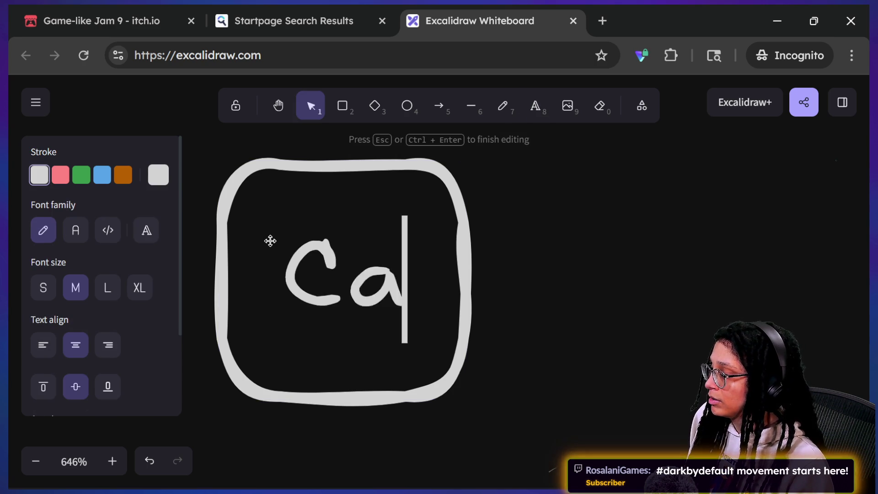
key("Return")
type("game")
left_click(563, 224)
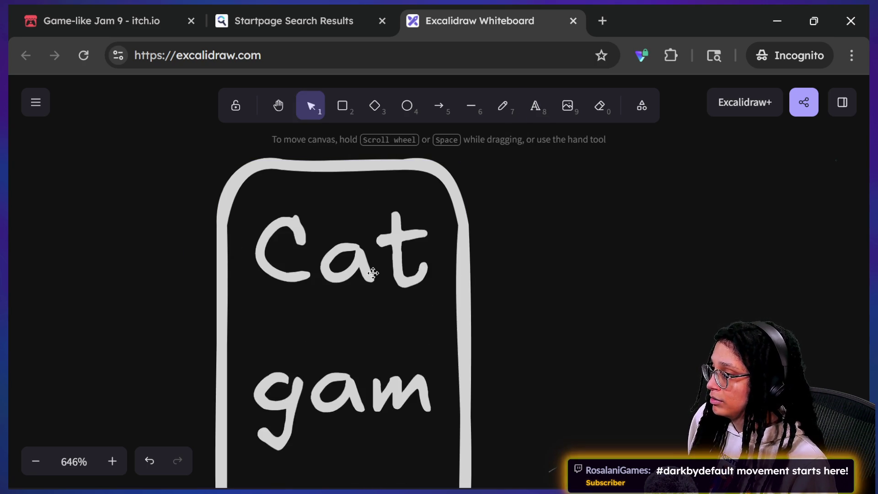
scroll(373, 273, "down", 10)
scroll(373, 273, "down", 1)
scroll(348, 393, "up", 3)
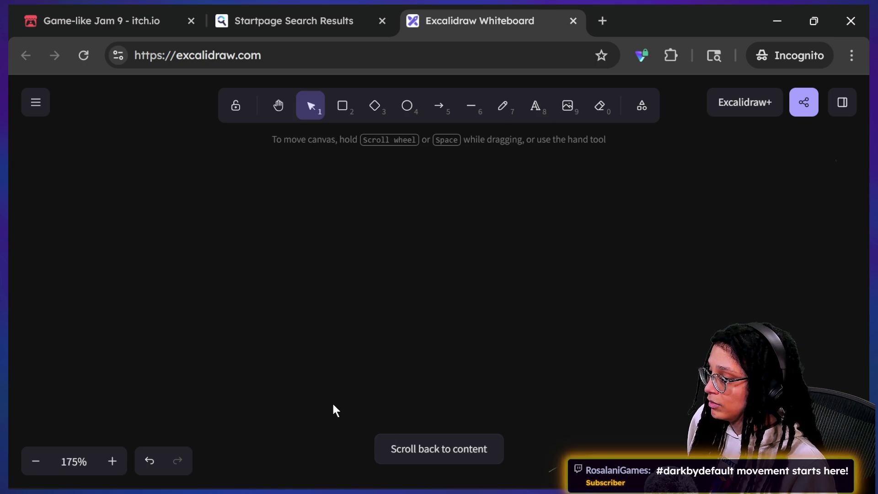
left_click(439, 449)
left_click(473, 268)
mouse_move(476, 265)
left_mouse_down()
mouse_move(607, 270)
mouse_move(467, 251)
mouse_move(441, 234)
left_mouse_up()
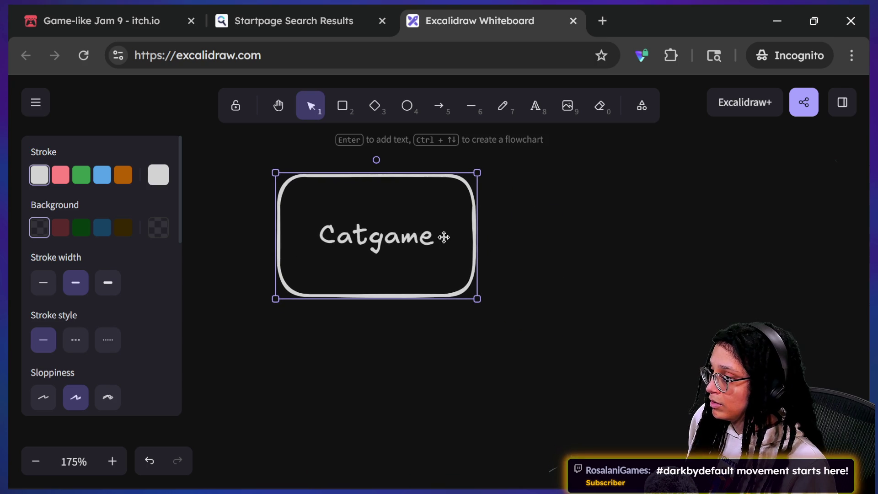
Turn the Catgame label into separate text placed at the top of the box.
double_click(395, 223)
key("ctrl+a")
key("ctrl+c")
key("BackSpace")
left_click(593, 212)
key("ctrl+v")
mouse_move(593, 208)
left_mouse_down()
mouse_move(421, 221)
mouse_move(390, 213)
left_mouse_up()
Duplicate the box as a widened 'PostPlanner' box to the right, and make Catgame much taller.
left_click_drag(514, 337, 233, 132)
key("ctrl+d")
mouse_move(349, 198)
left_mouse_down()
mouse_move(603, 218)
mouse_move(579, 185)
left_mouse_up()
double_click(619, 210)
left_click(623, 198)
double_click(631, 211)
type("PostPlanner")
key("Escape")
left_click(709, 231)
left_click_drag(711, 233, 759, 234)
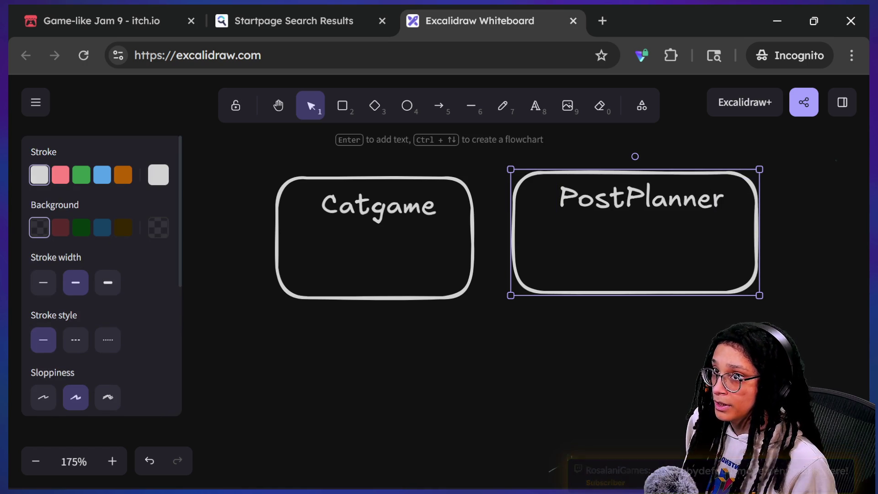
mouse_move(231, 163)
left_mouse_down()
mouse_move(430, 259)
mouse_move(483, 314)
mouse_move(447, 292)
mouse_move(507, 314)
mouse_move(397, 421)
mouse_move(366, 302)
mouse_move(370, 466)
left_mouse_up()
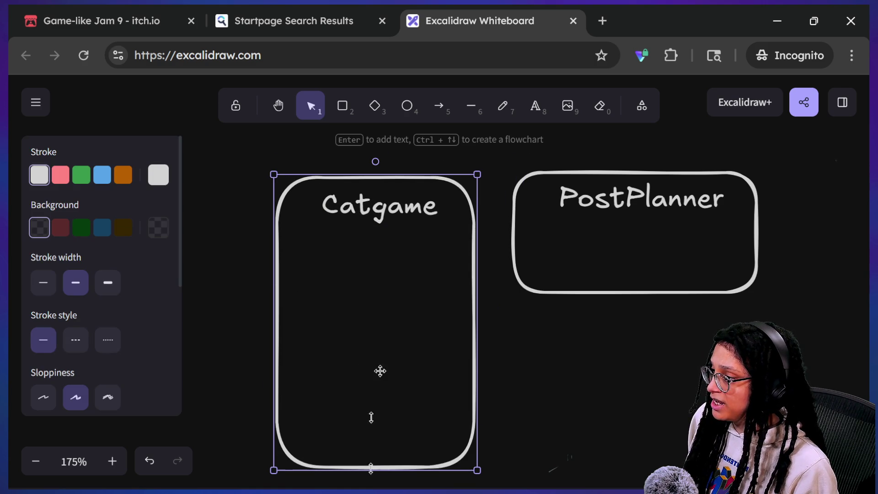
Draw an inner box inside Catgame labelled 'Importer' and widen it to the left.
left_click(342, 105)
mouse_move(308, 282)
left_mouse_down()
mouse_move(427, 420)
mouse_move(444, 424)
left_mouse_up()
left_click(379, 206)
key("ctrl+d")
left_click_drag(379, 215, 368, 297)
double_click(367, 297)
type("Importer")
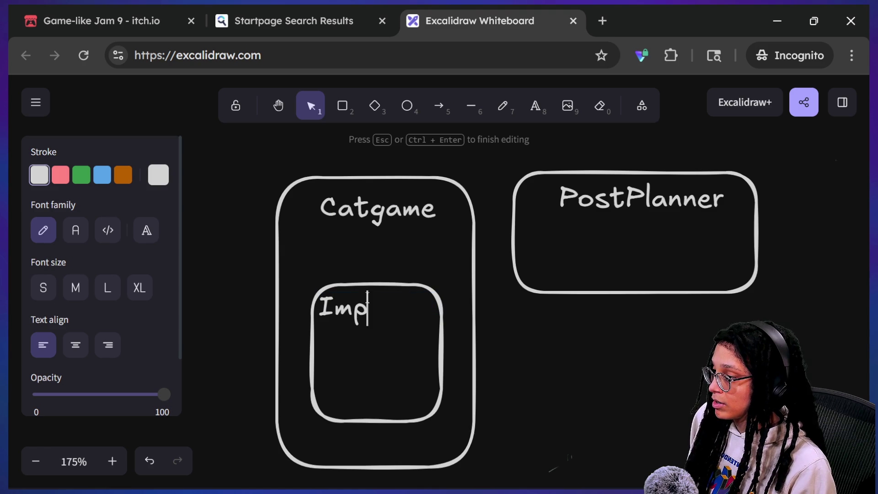
left_click(440, 322)
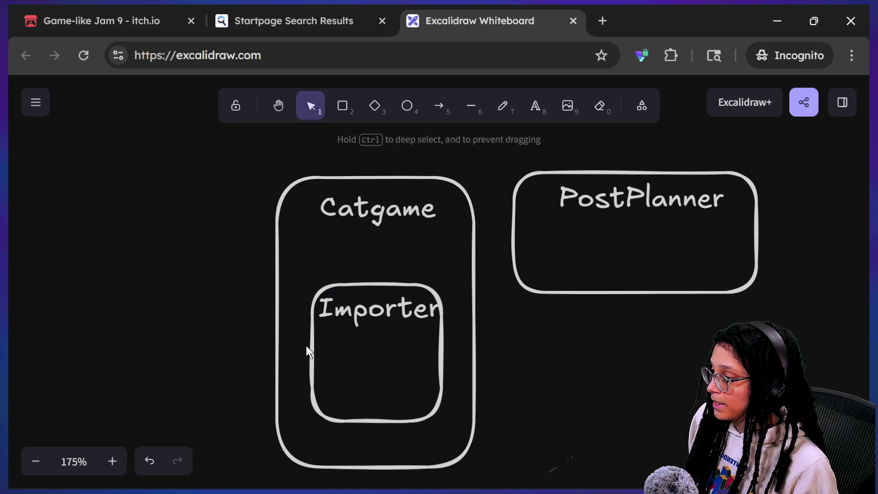
left_click(313, 345)
left_click_drag(308, 346, 291, 347)
left_click(594, 349)
mouse_move(594, 349)
left_mouse_down()
mouse_move(570, 370)
mouse_move(473, 355)
left_mouse_up()
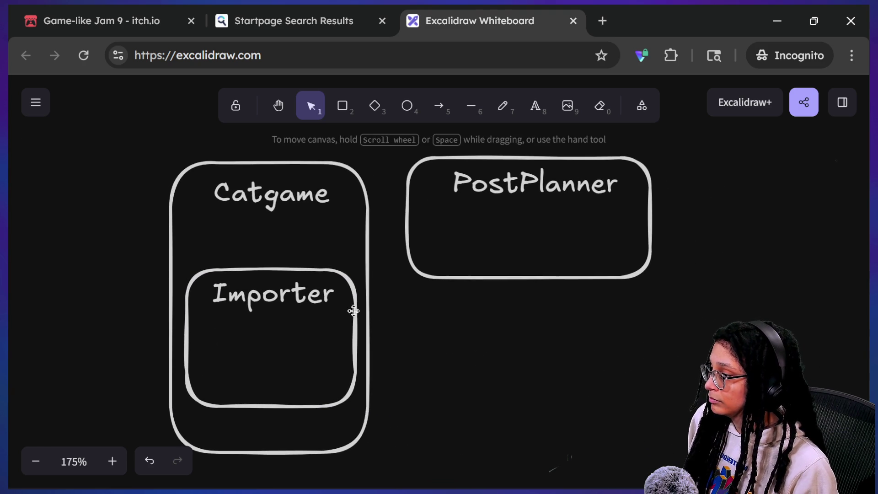
Colour the Importer box outline and label pink, then reposition and stretch the PostPlanner box.
left_click(352, 310)
left_click(61, 176)
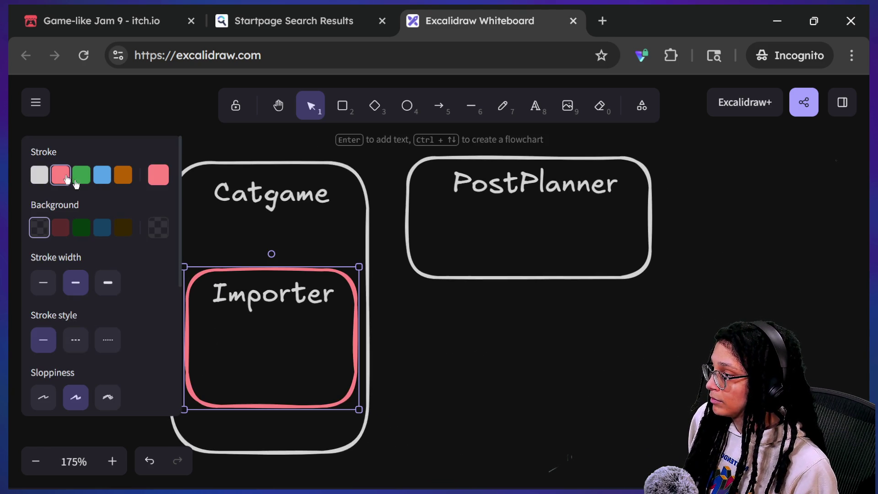
left_click(266, 295)
left_click(66, 182)
left_click(415, 270)
mouse_move(441, 275)
left_mouse_down()
mouse_move(490, 283)
mouse_move(439, 267)
mouse_move(463, 265)
mouse_move(488, 280)
mouse_move(494, 316)
left_mouse_up()
left_click(340, 107)
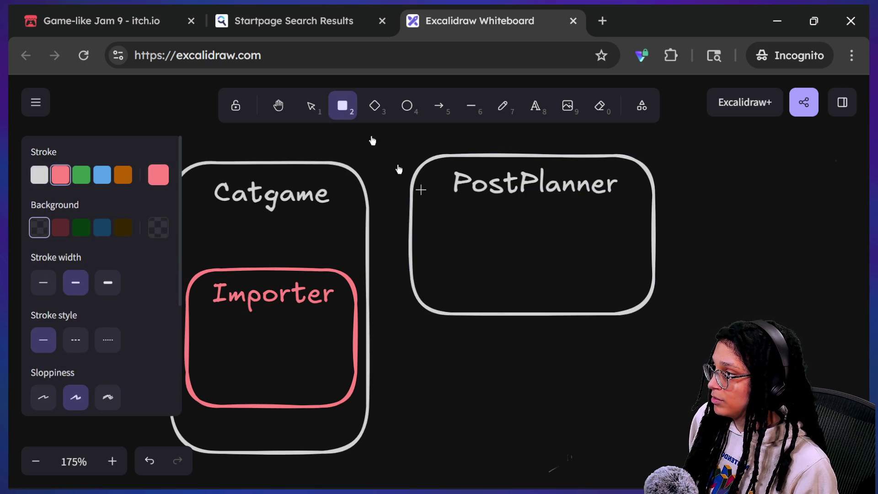
Draw a small white-outlined box inside PostPlanner and copy it into a row of four.
left_click_drag(448, 243, 491, 277)
key("ctrl+z")
key("ctrl+z")
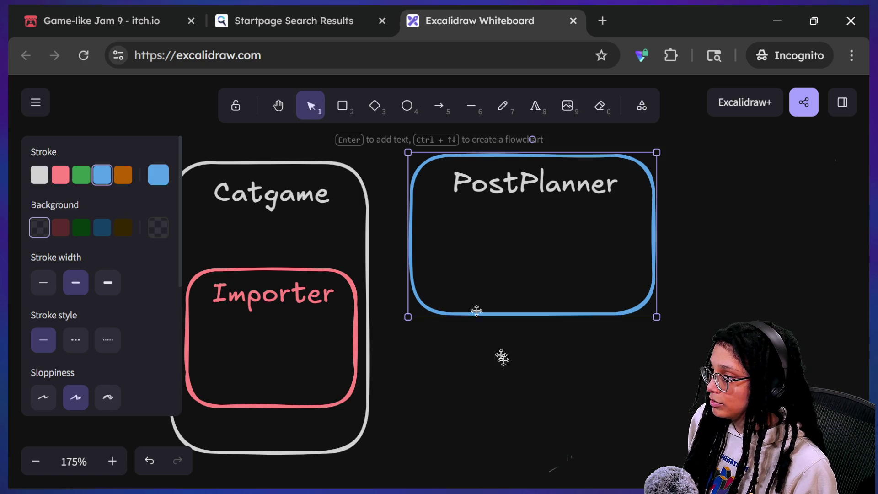
left_click(261, 229)
left_click(331, 107)
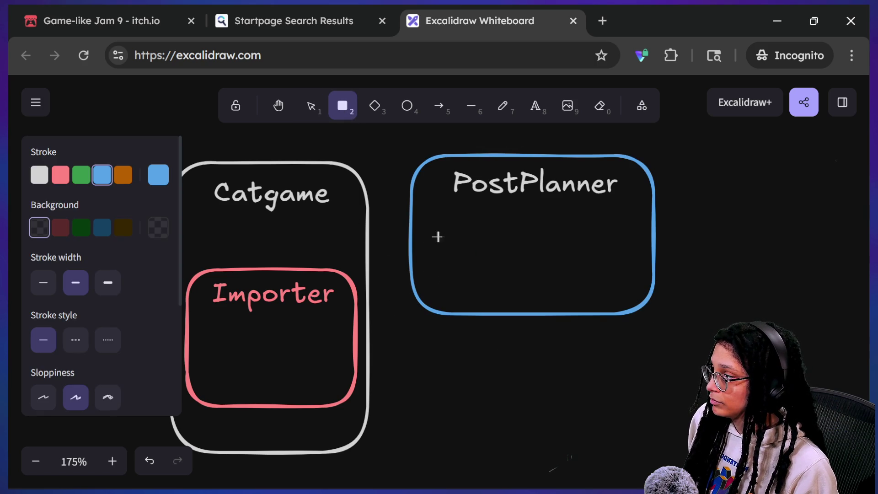
left_click(44, 178)
left_click_drag(429, 230, 477, 275)
left_click(456, 287)
left_click(457, 249)
mouse_move(456, 246)
left_mouse_down()
mouse_move(469, 259)
mouse_move(533, 245)
mouse_move(543, 259)
mouse_move(584, 242)
mouse_move(576, 246)
left_mouse_up()
left_click_drag(425, 285, 608, 255)
Add a smaller 'post example' label above the row of small boxes.
left_click_drag(540, 191, 531, 213, "alt")
double_click(531, 213)
type("post e")
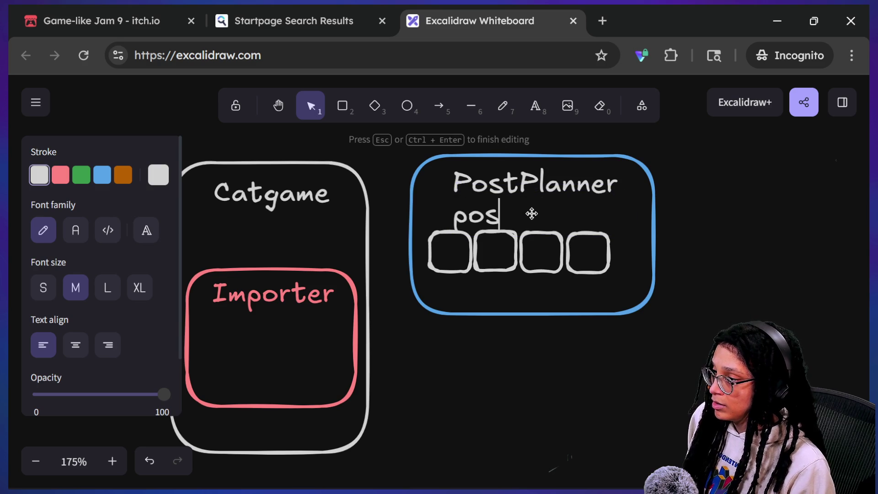
type("xample")
left_click(671, 254)
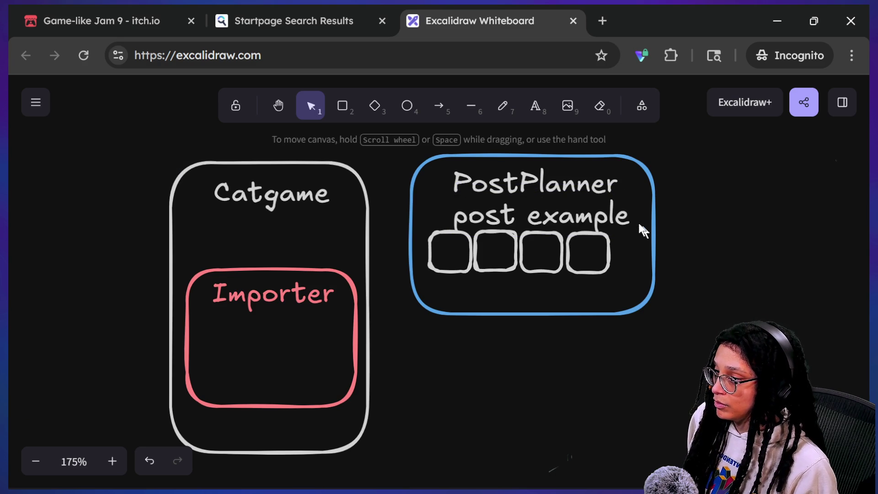
left_click(632, 215)
mouse_move(633, 195)
left_mouse_down()
mouse_move(592, 184)
mouse_move(571, 208)
left_mouse_up()
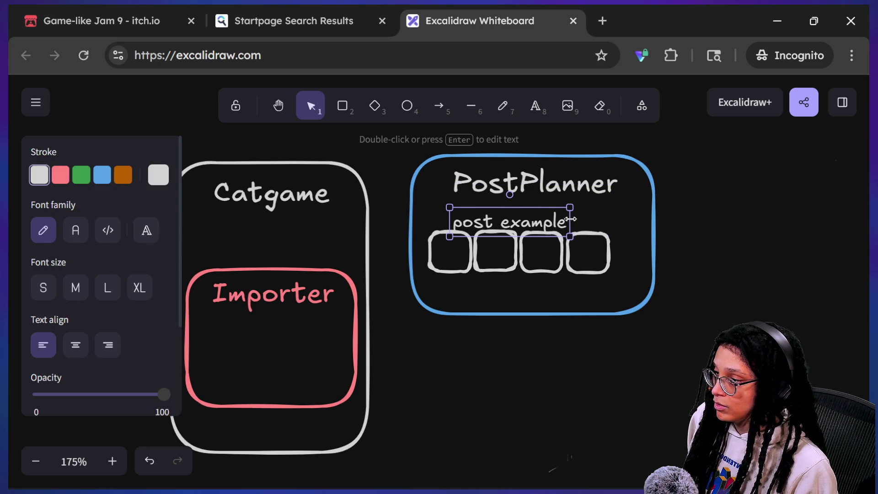
left_click_drag(506, 218, 516, 213)
Move the post example label and its four boxes down-right inside PostPlanner.
mouse_move(429, 297)
left_mouse_down()
mouse_move(578, 240)
mouse_move(611, 205)
left_mouse_up()
left_click(490, 222, "shift")
left_click(430, 240, "shift")
key("ctrl+f")
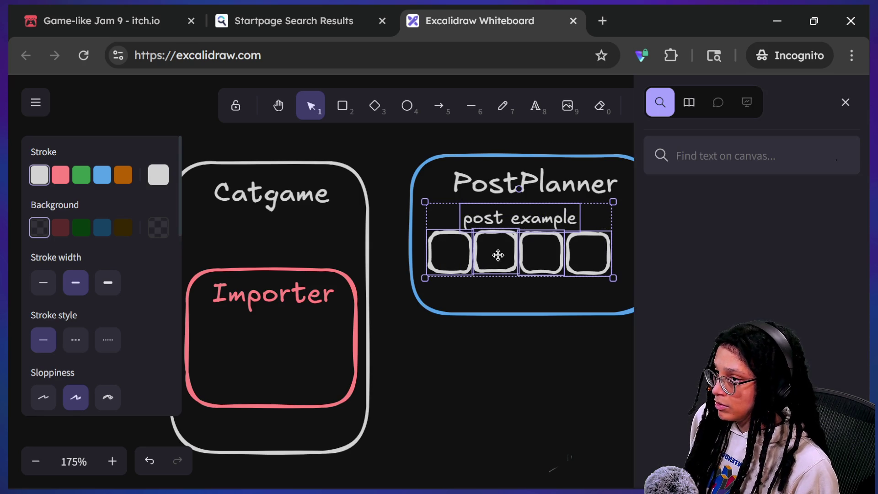
key("Escape")
mouse_move(522, 263)
left_mouse_down()
mouse_move(524, 240)
mouse_move(537, 251)
mouse_move(529, 221)
mouse_move(539, 239)
left_mouse_up()
left_click(688, 341)
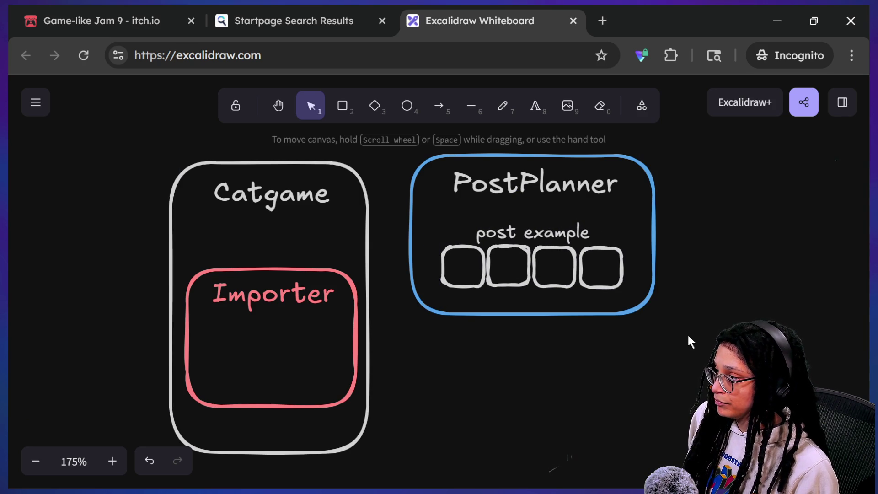
scroll(488, 295, "down", 1)
scroll(506, 366, "up", 1)
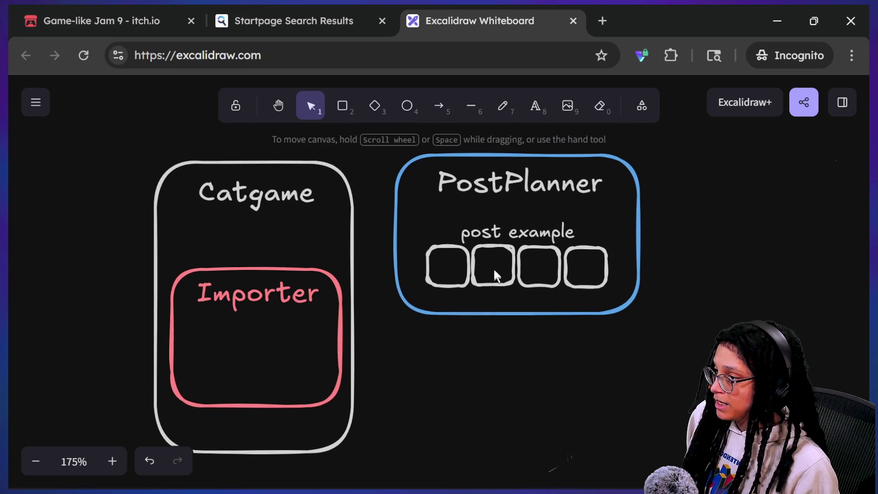
left_click(501, 238)
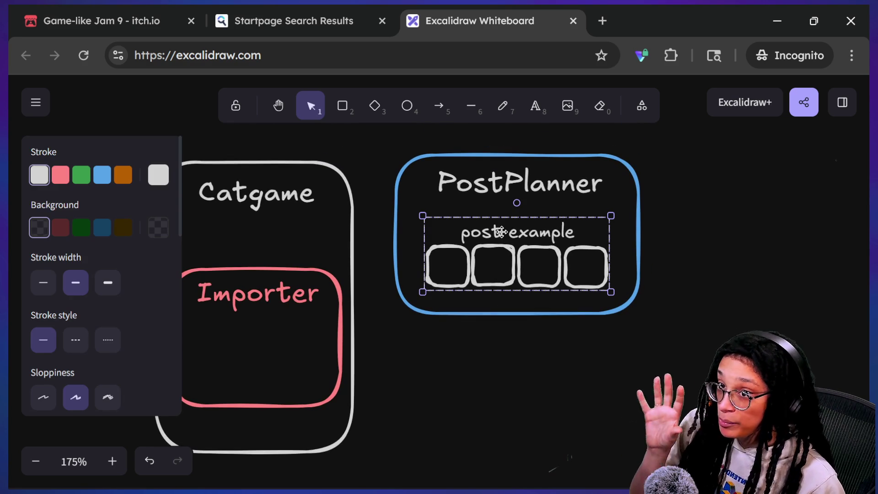
mouse_move(516, 231)
left_mouse_down()
mouse_move(411, 327)
mouse_move(489, 260)
mouse_move(543, 293)
mouse_move(562, 266)
mouse_move(498, 235)
mouse_move(246, 344)
mouse_move(278, 323)
left_mouse_up()
key("ctrl+z")
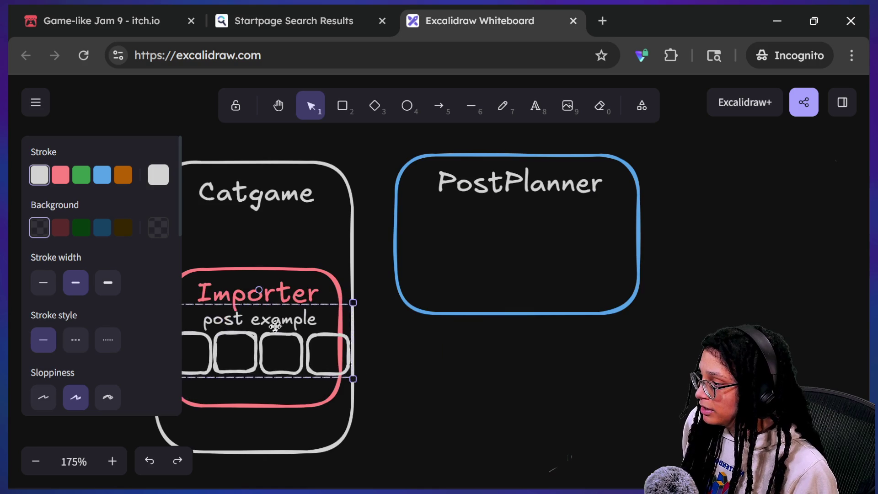
Shrink the post example group, duplicate it into Importer twice, and make Importer taller.
scroll(277, 322, "down", 3)
scroll(277, 323, "left", 4)
left_click_drag(382, 213, 387, 234)
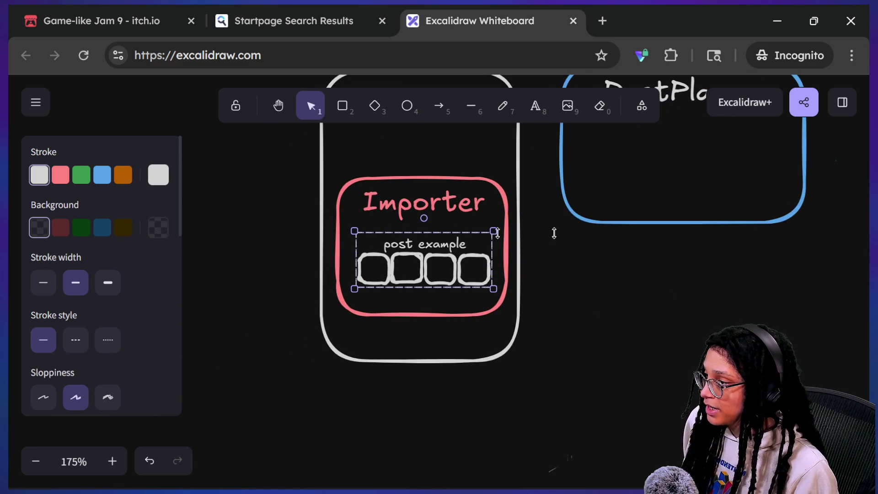
scroll(514, 268, "up", 3)
mouse_move(315, 312)
left_mouse_down()
mouse_move(329, 326)
mouse_move(603, 217)
mouse_move(585, 218)
left_mouse_up()
left_click(339, 370)
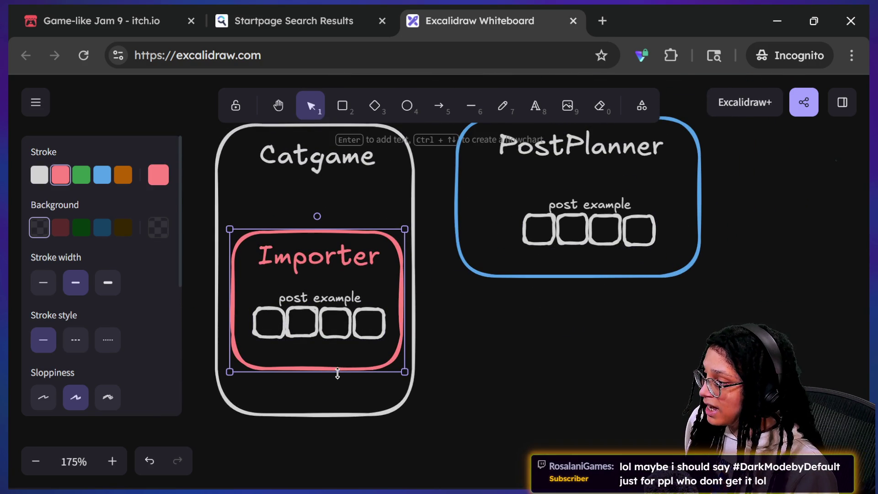
left_click_drag(337, 374, 338, 434)
left_click_drag(596, 206, 324, 357)
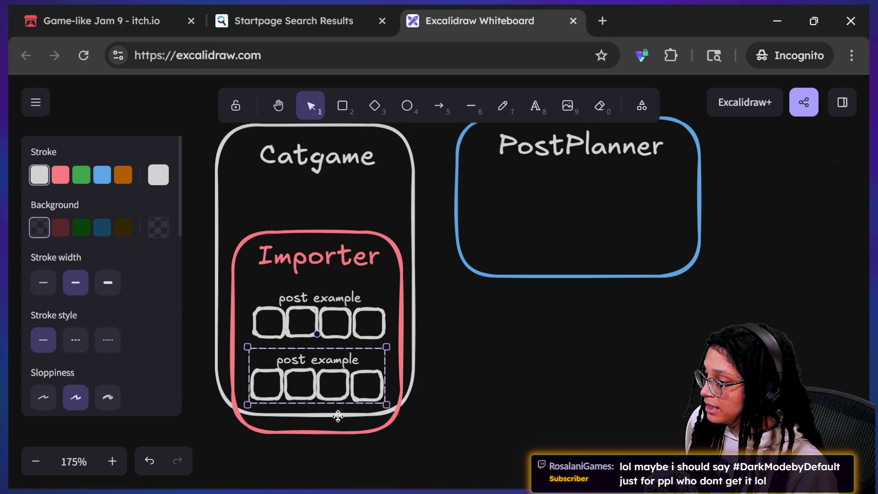
left_click(218, 286)
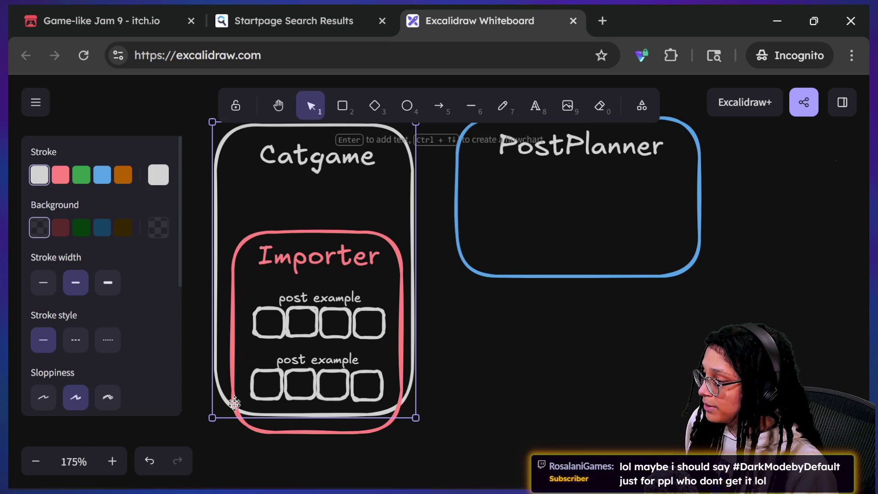
Undo the layout changes until a single post example row is back in PostPlanner.
left_click_drag(231, 417, 232, 486)
scroll(563, 318, "down", 3)
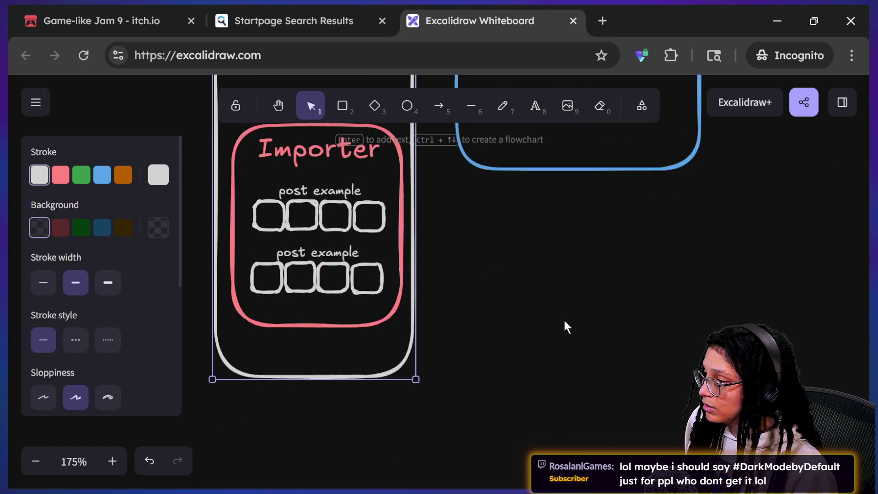
scroll(563, 318, "up", 2)
scroll(563, 318, "down", 5)
scroll(526, 320, "right", 3)
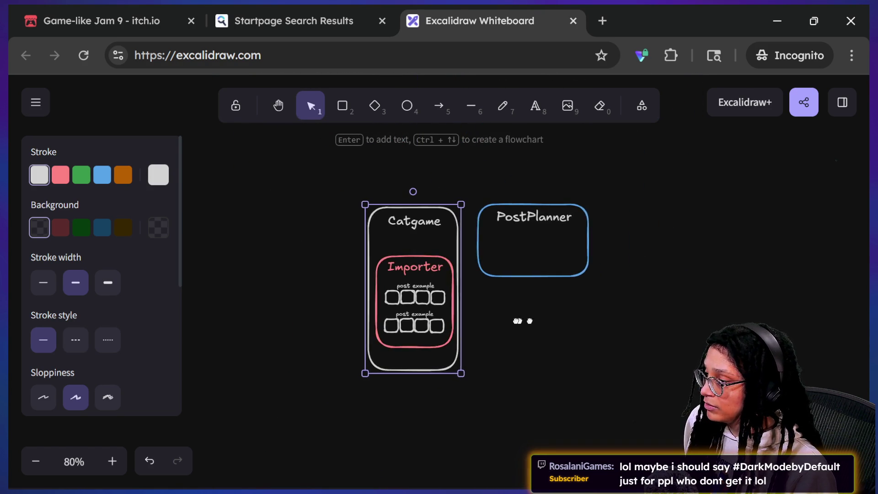
scroll(310, 334, "up", 3)
scroll(386, 303, "right", 2)
scroll(386, 303, "up", 1)
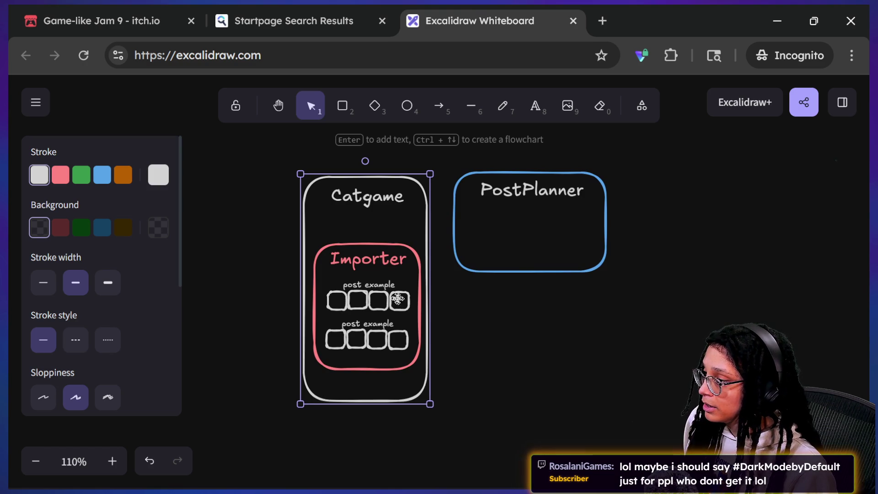
key("ctrl+z")
key("ctrl+z")
key("ctrl+z")
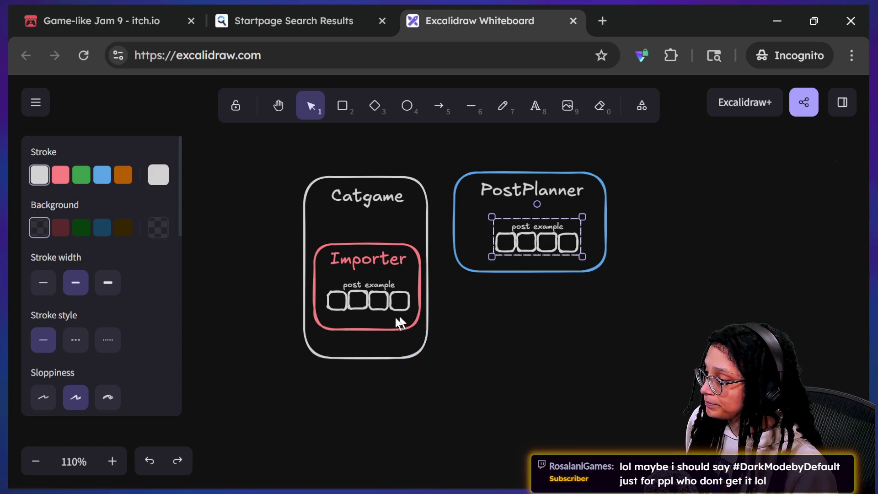
key("ctrl+z")
key("ctrl+z")
key("ctrl+z")
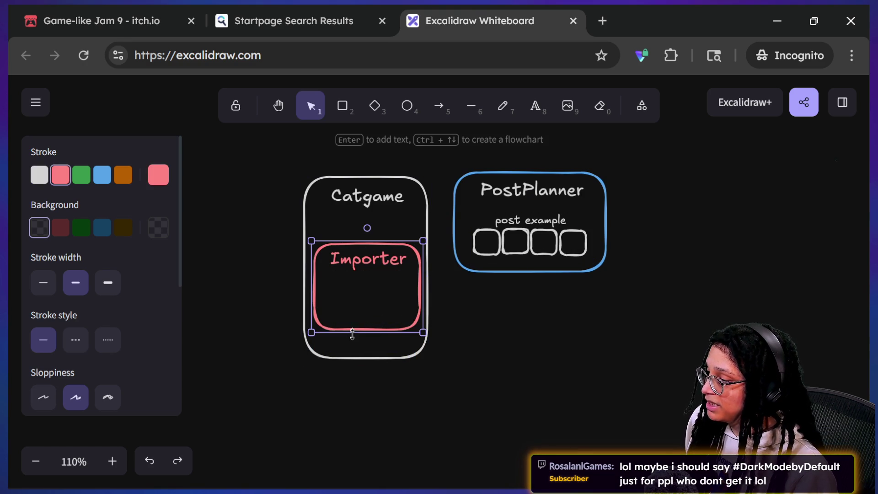
Stretch Catgame taller and extend Importer's top edge up around its title.
left_click(355, 356)
left_click_drag(356, 358, 348, 483)
left_click(516, 333)
left_click(372, 289)
left_click_drag(373, 287, 373, 239)
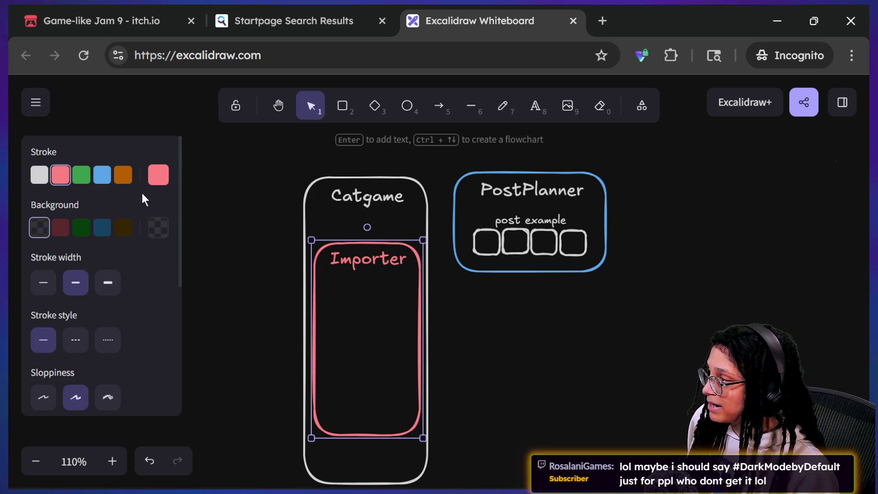
Duplicate the Catgame rectangle to place an empty white box inside Importer.
left_click(304, 226)
key("ctrl+d")
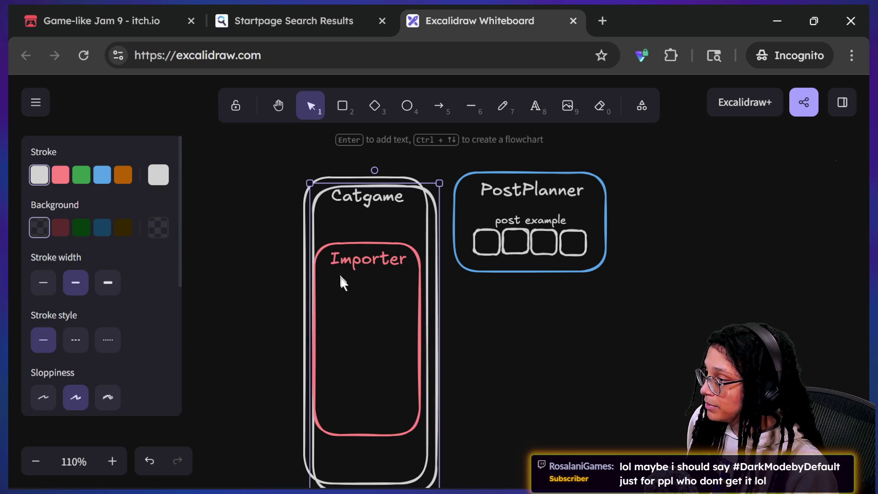
mouse_move(313, 192)
left_mouse_down()
mouse_move(302, 191)
mouse_move(323, 191)
mouse_move(347, 325)
mouse_move(312, 326)
mouse_move(368, 359)
mouse_move(363, 372)
mouse_move(336, 306)
left_mouse_up()
key("ctrl+z")
key("ctrl+z")
key("ctrl+shift+z")
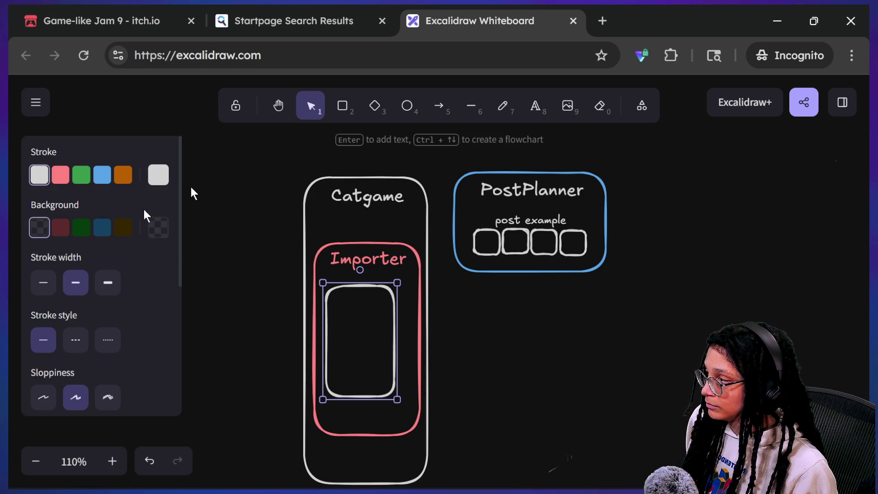
Duplicate the Catgame title into the inner box and rename it Platform.
left_click_drag(393, 192, 380, 235)
left_click_drag(374, 202, 367, 306)
key("Return")
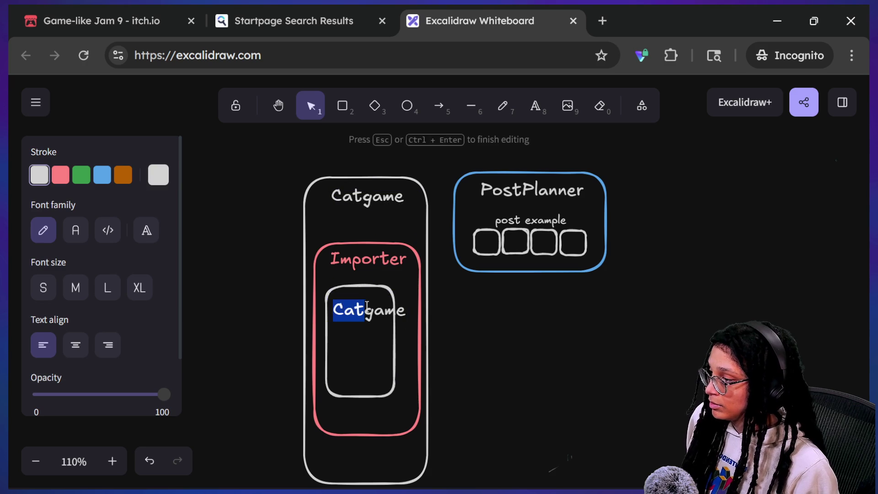
type("Platform")
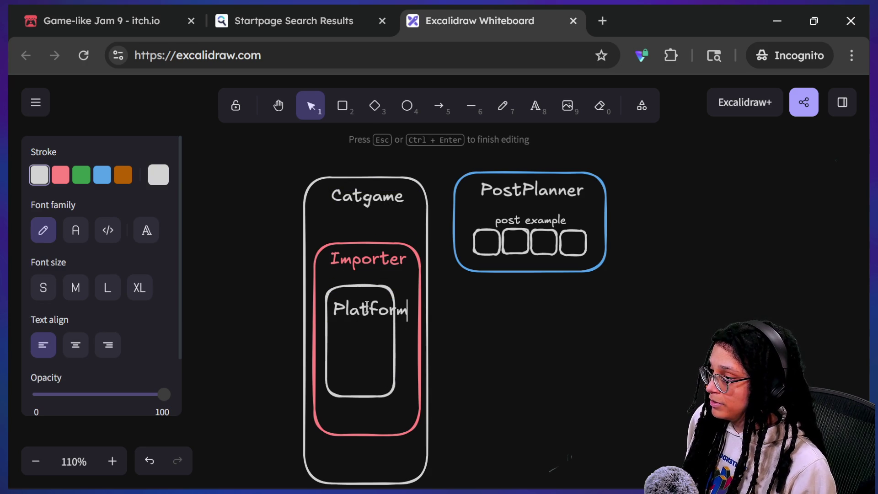
left_click(490, 358)
Widen the Catgame and Importer boxes to the left.
mouse_move(265, 302)
left_mouse_down()
mouse_move(323, 336)
mouse_move(314, 337)
mouse_move(438, 387)
left_mouse_up()
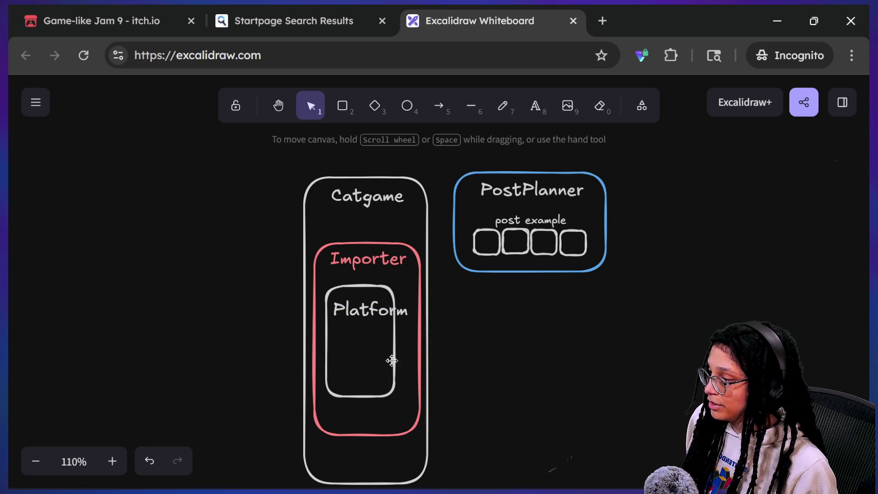
left_click(304, 288)
left_click_drag(304, 288, 136, 288)
key("Escape")
left_click(313, 294)
left_click_drag(312, 295, 144, 295)
scroll(319, 368, "left", 4)
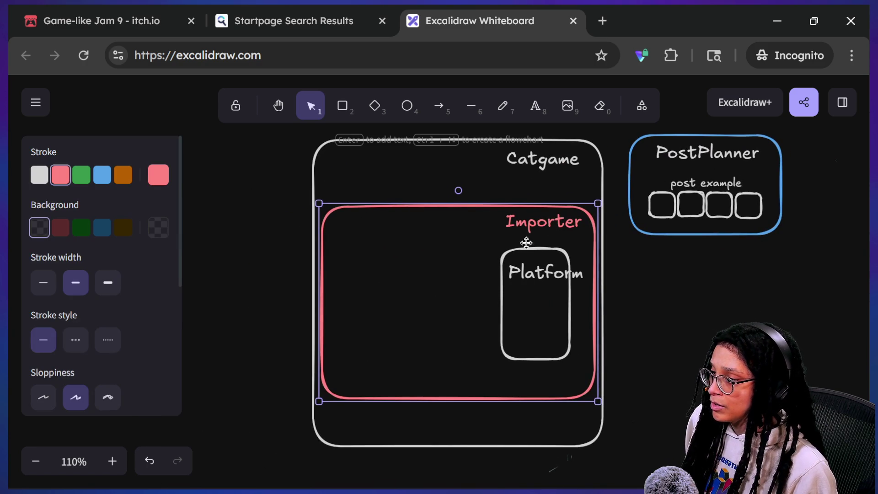
left_click(492, 300)
Widen the Platform box to the left and shift it slightly right within Importer.
left_click(498, 298)
left_click_drag(499, 298, 328, 302)
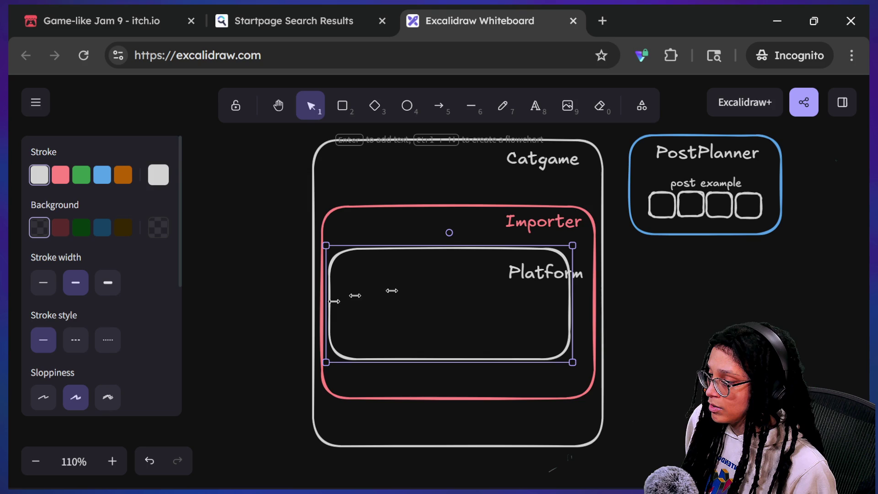
left_click(541, 275)
left_click_drag(562, 302, 582, 304)
left_click(632, 297)
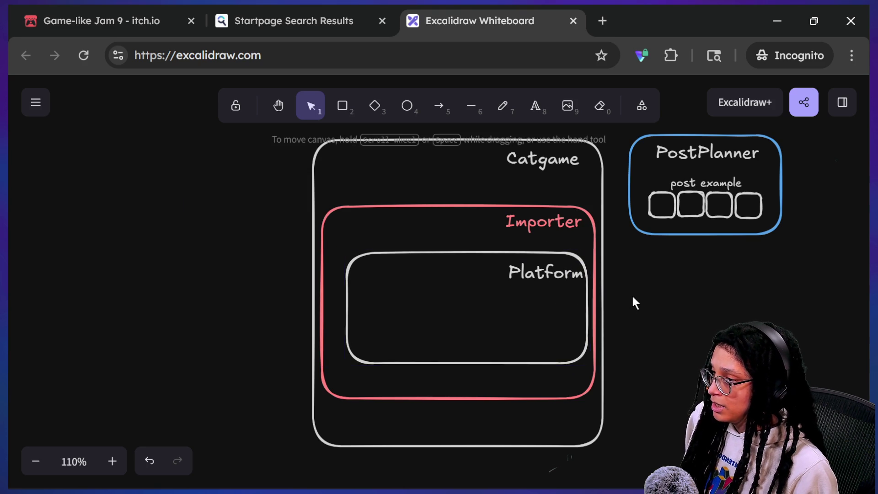
scroll(632, 297, "right", 3)
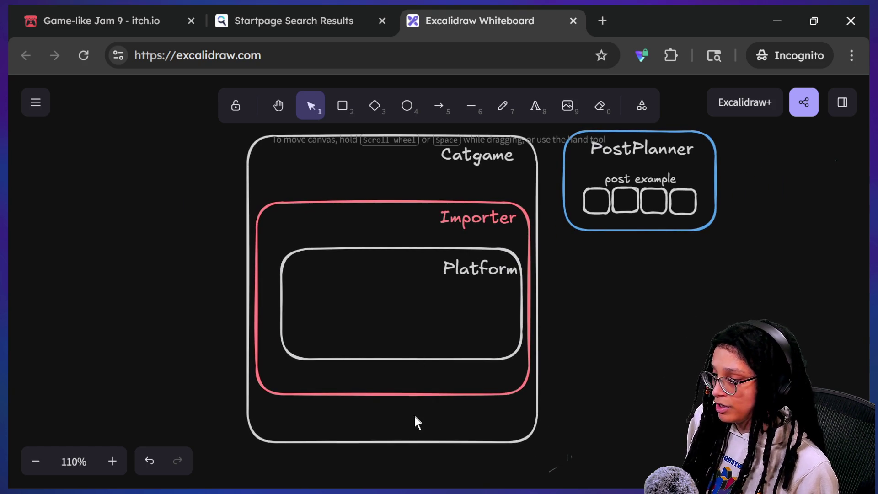
Make Catgame taller, lower Importer's bottom edge, and stretch Platform further down inside Importer.
left_click(417, 439)
left_click_drag(417, 446, 418, 484)
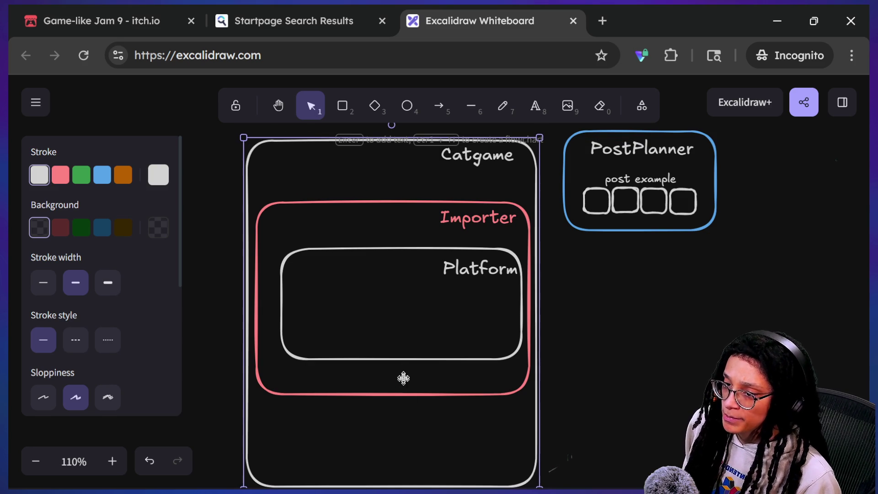
left_click(405, 381)
left_click(402, 392)
mouse_move(403, 394)
left_mouse_down()
mouse_move(416, 477)
mouse_move(416, 468)
left_mouse_up()
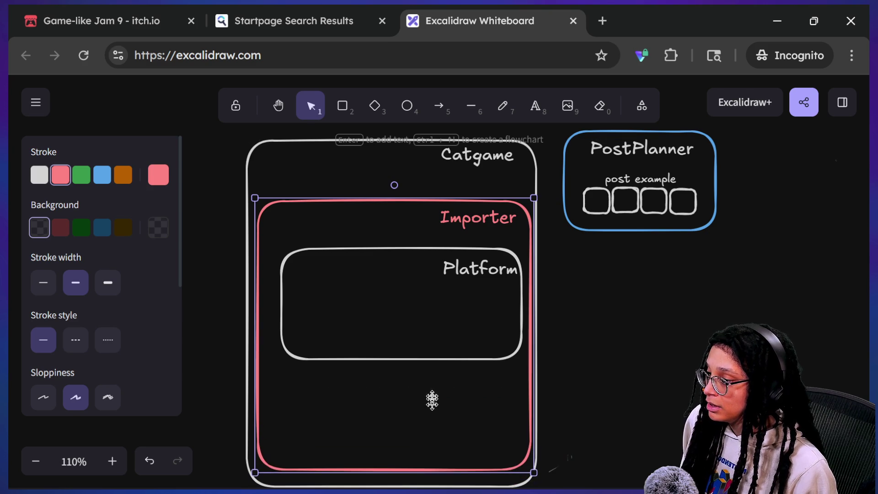
left_click(433, 361)
mouse_move(433, 357)
left_mouse_down()
mouse_move(433, 460)
mouse_move(453, 436)
left_mouse_up()
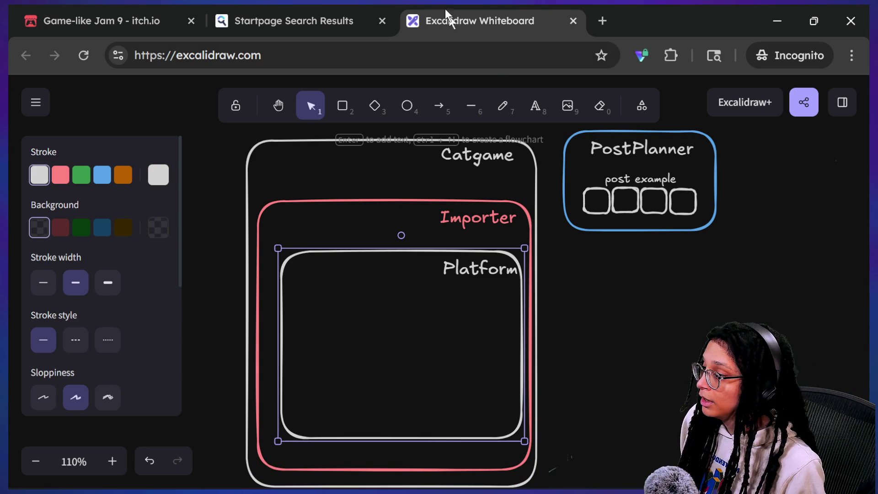
left_click(548, 347)
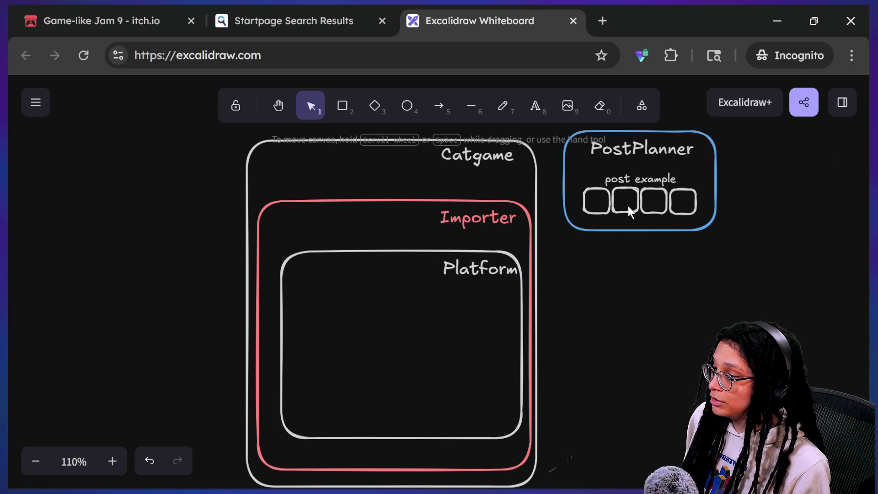
Copy the Platform label into the box and rename the copy Mewsky.
left_click(483, 263)
left_click_drag(480, 274, 334, 305)
double_click(336, 309)
type("Mewsky")
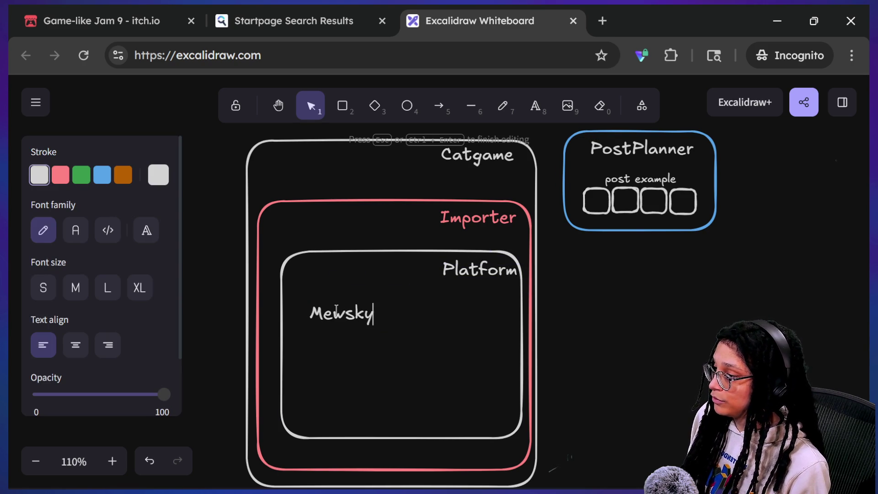
left_click(395, 355)
Add copies below Mewsky reading Catstagram, then Mewtube and Cubstack.
mouse_move(359, 320)
left_mouse_down()
mouse_move(345, 315)
mouse_move(341, 333)
left_mouse_up()
double_click(339, 330)
type("Catstagram")
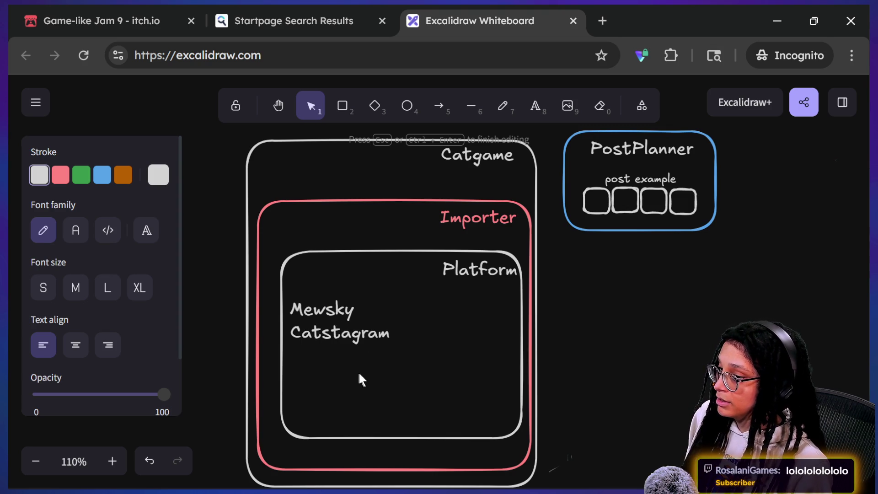
left_click(358, 372)
left_click(339, 336)
left_click_drag(341, 342, 336, 361)
double_click(335, 361)
type("Mewtube")
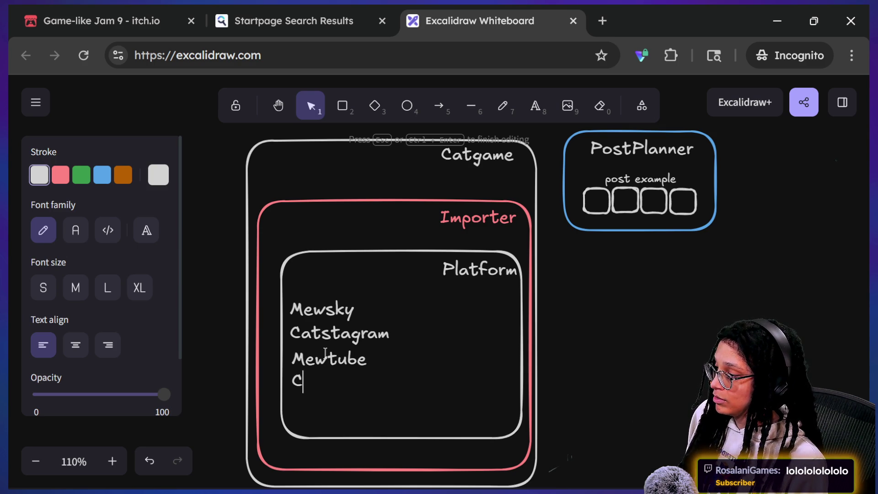
left_click(780, 285)
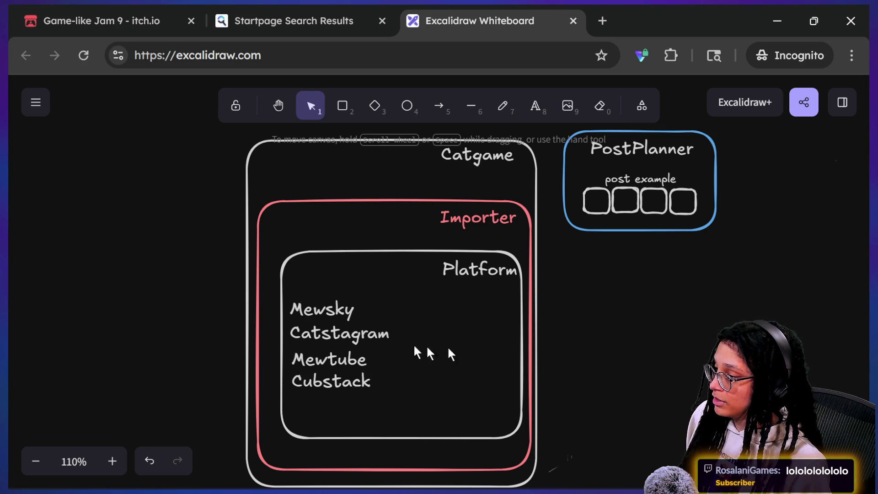
Move the Catstagram and Mewtube/Cubstack labels down slightly together.
left_click(352, 328)
left_click(626, 347)
scroll(626, 347, "right", 2)
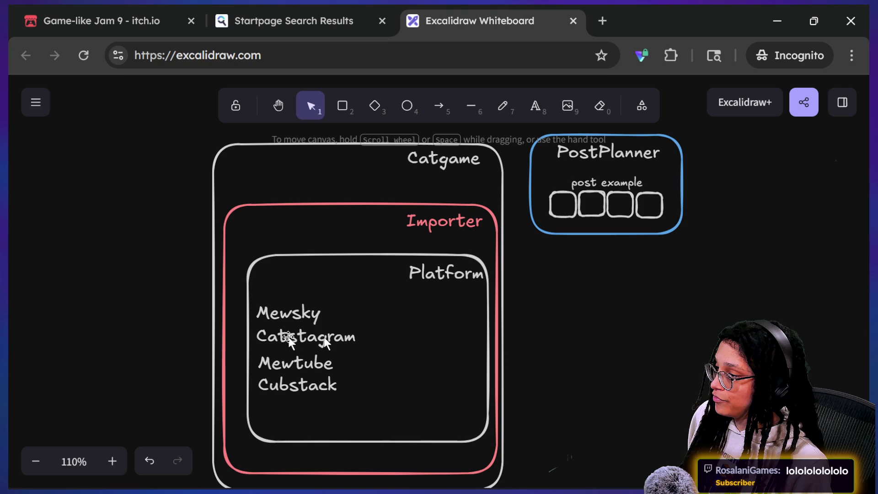
left_click(306, 339)
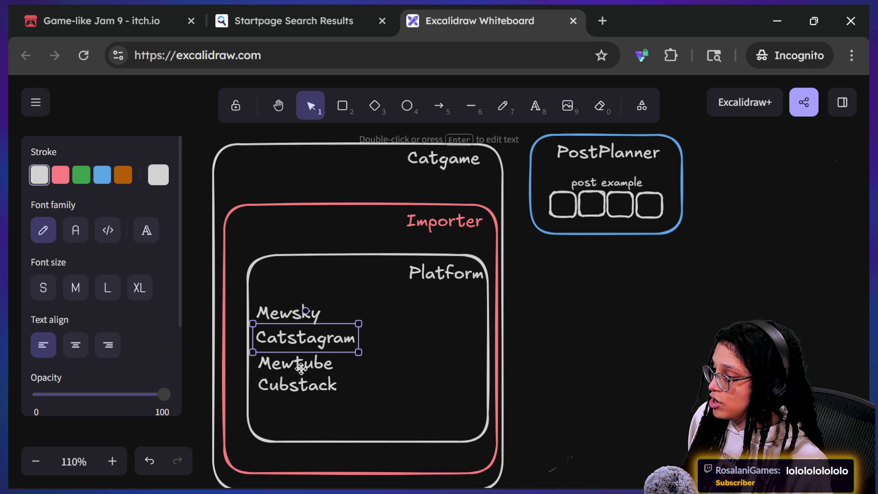
left_click(308, 382)
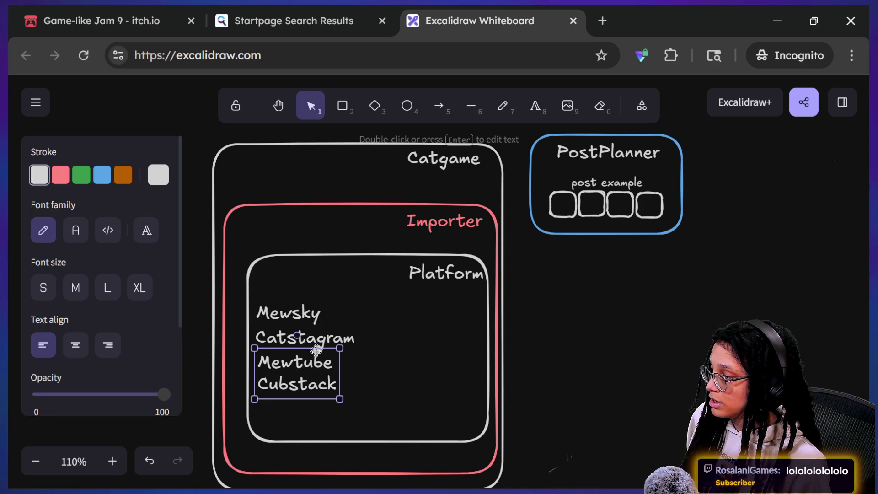
left_click(302, 337, "shift")
left_click_drag(301, 337, 301, 346)
Cut Cubstack out of the Mewtube text and place it as its own label below.
left_click(484, 351)
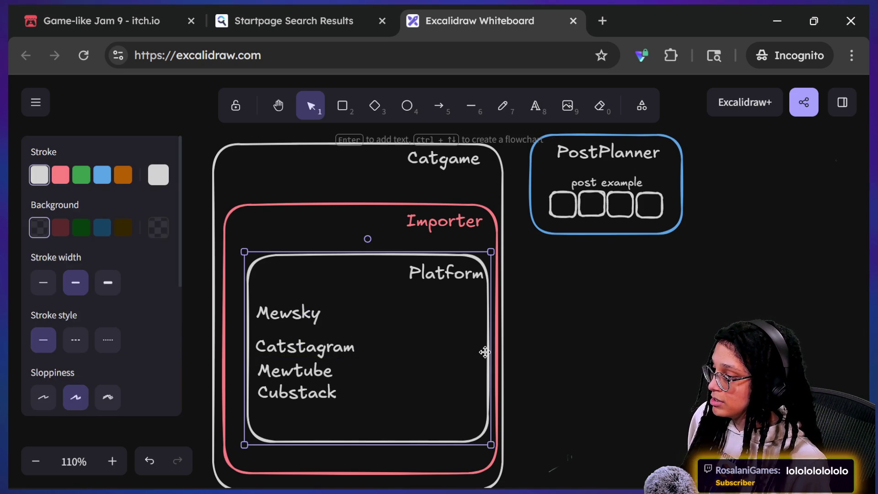
left_click(327, 372)
double_click(304, 397)
left_click(326, 392)
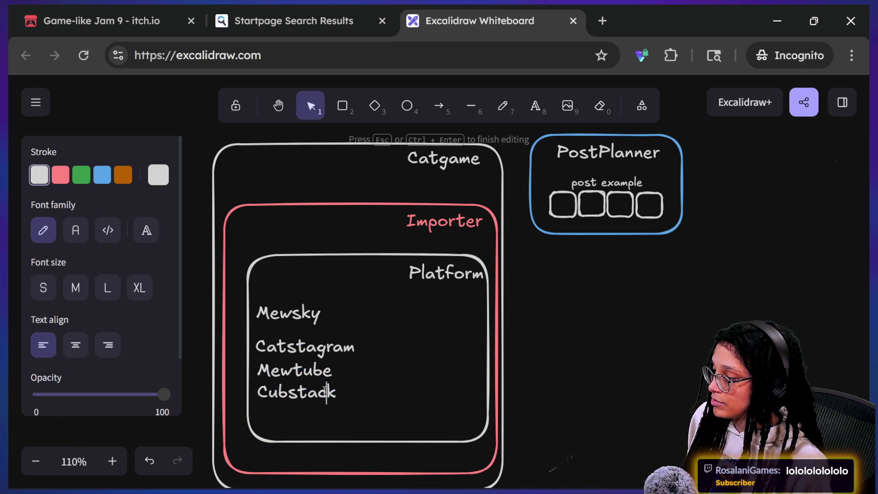
left_click_drag(335, 393, 282, 397)
key("ctrl+z")
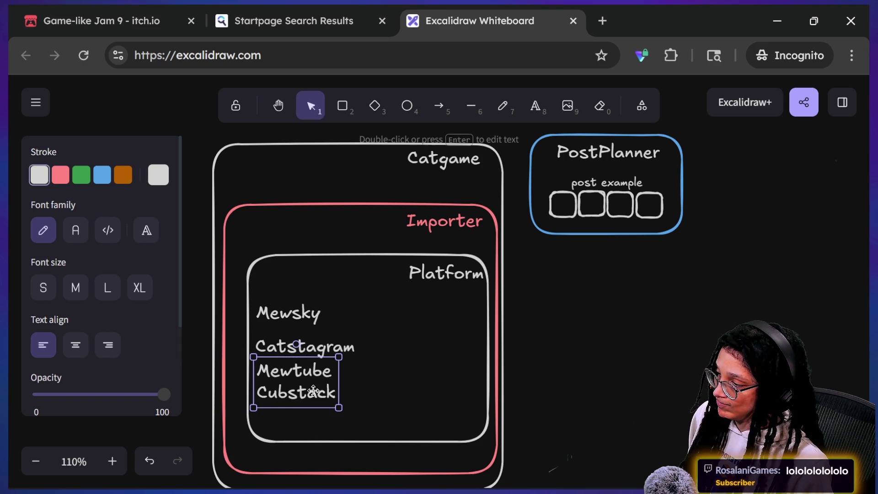
double_click(314, 392)
key("ctrl+x")
key("Escape")
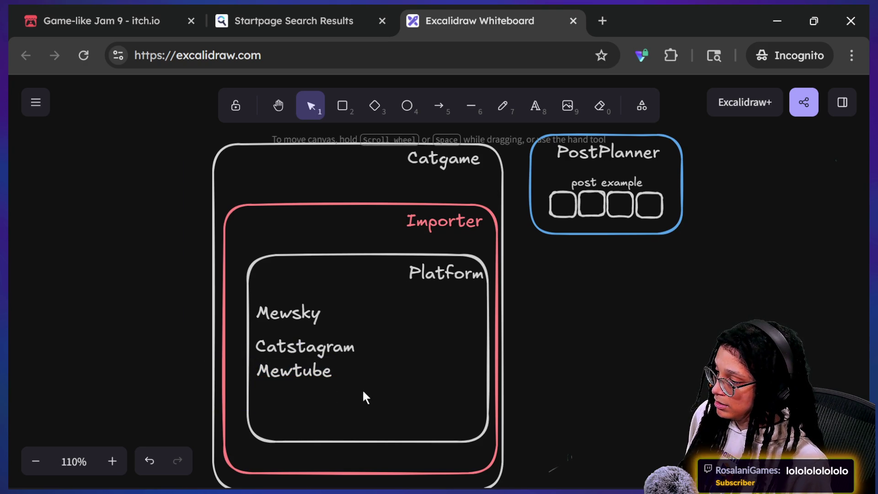
key("ctrl+v")
mouse_move(366, 391)
left_mouse_down()
mouse_move(285, 401)
mouse_move(308, 395)
mouse_move(295, 420)
left_mouse_up()
Even out the label spacing by lowering Mewtube and raising Mewsky.
left_click(297, 384)
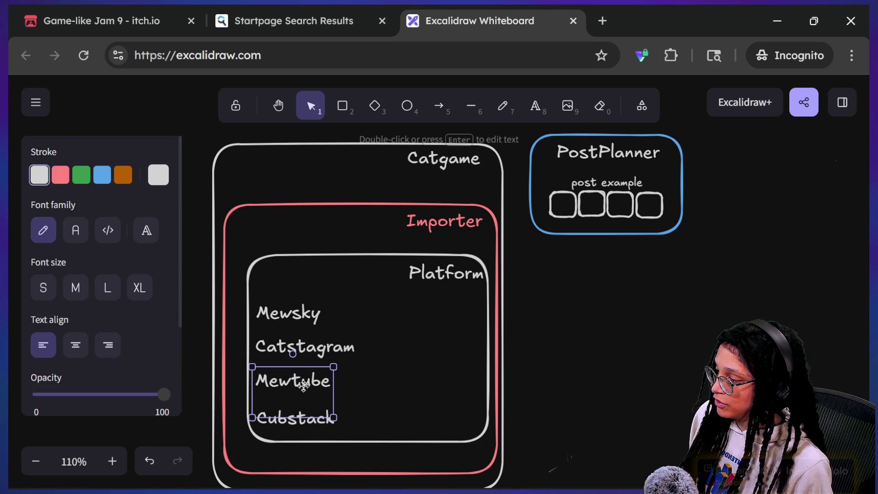
double_click(305, 394)
left_click(311, 394)
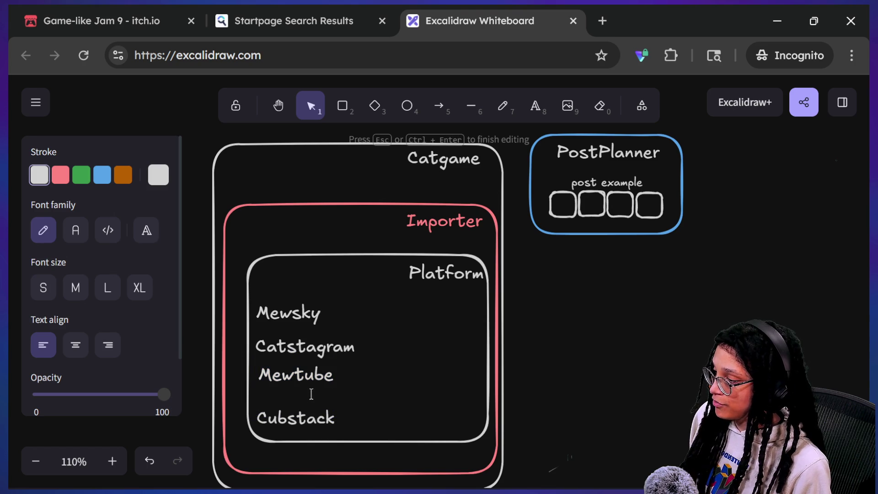
left_click(453, 406)
left_click_drag(282, 375, 282, 386)
left_click_drag(293, 315, 291, 308)
left_click(297, 345)
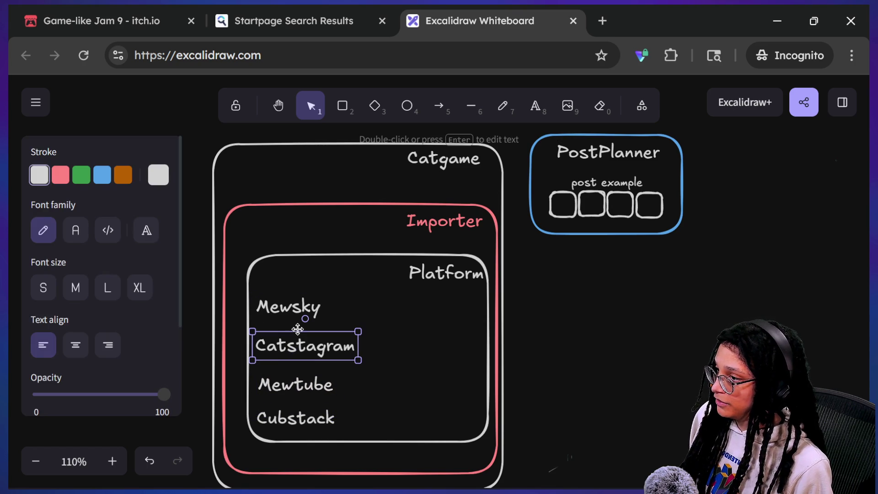
left_click(633, 203)
mouse_move(632, 203)
left_mouse_down()
mouse_move(603, 196)
mouse_move(634, 203)
left_mouse_up()
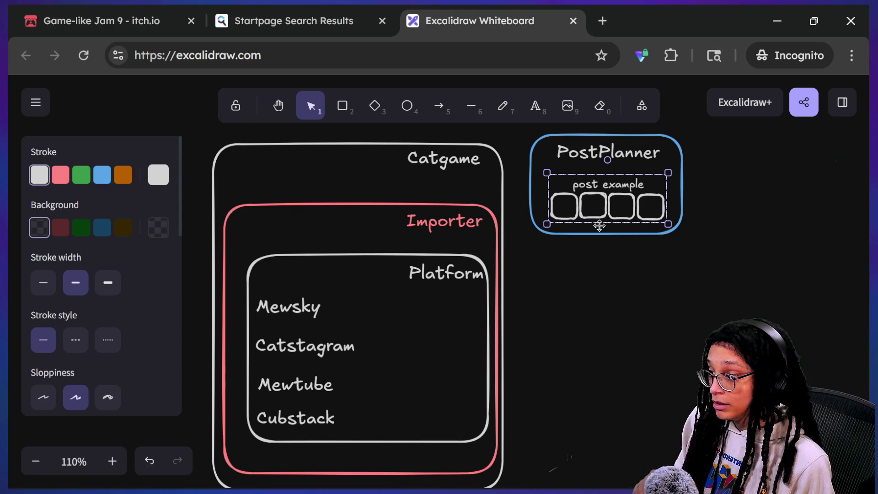
Move the post example group into Platform and widen Catgame, Importer and Platform rightward.
mouse_move(604, 208)
left_mouse_down()
mouse_move(403, 323)
mouse_move(387, 309)
mouse_move(422, 328)
mouse_move(704, 262)
mouse_move(645, 218)
mouse_move(657, 207)
mouse_move(534, 321)
mouse_move(502, 341)
mouse_move(506, 349)
mouse_move(626, 345)
left_mouse_up()
left_click(504, 349)
left_click_drag(501, 346, 654, 338)
left_click(497, 344)
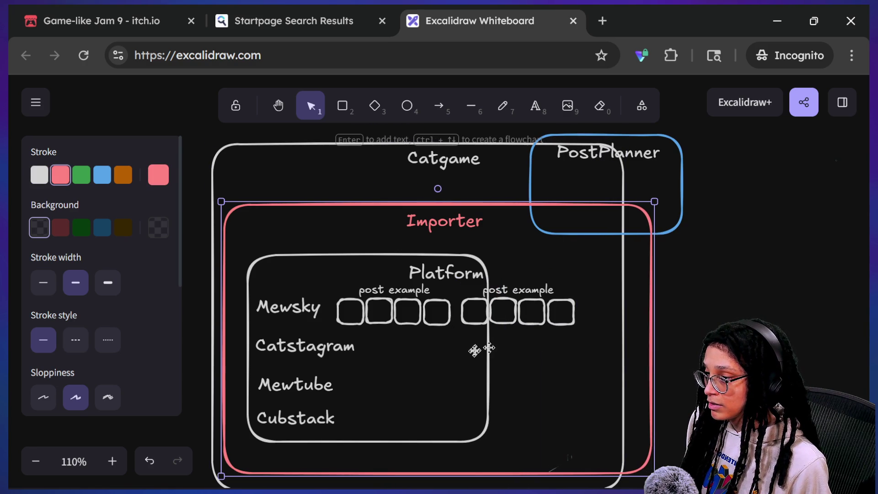
left_click(488, 350)
mouse_move(489, 349)
left_mouse_down()
mouse_move(628, 339)
mouse_move(604, 341)
left_mouse_up()
Move the PostPlanner box out to the right.
left_click(632, 154)
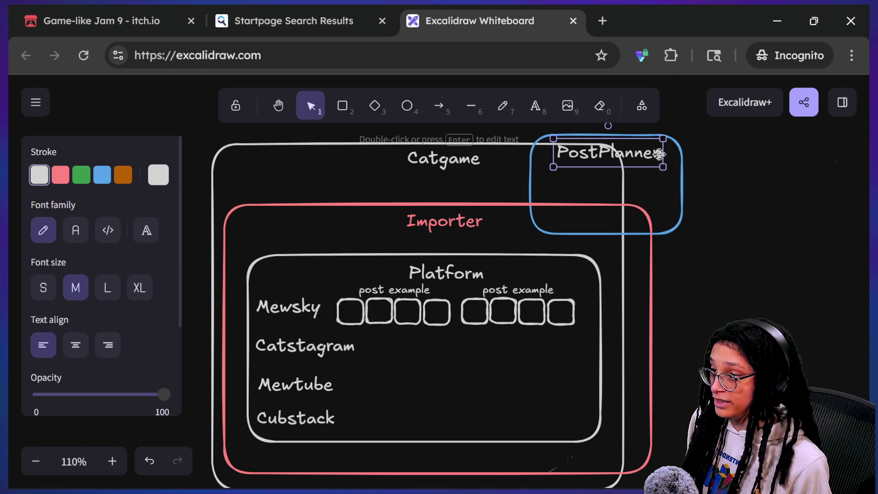
left_click(679, 157)
mouse_move(679, 157)
left_mouse_down()
mouse_move(786, 180)
mouse_move(845, 182)
mouse_move(840, 170)
left_mouse_up()
left_click(826, 281)
scroll(686, 270, "right", 2)
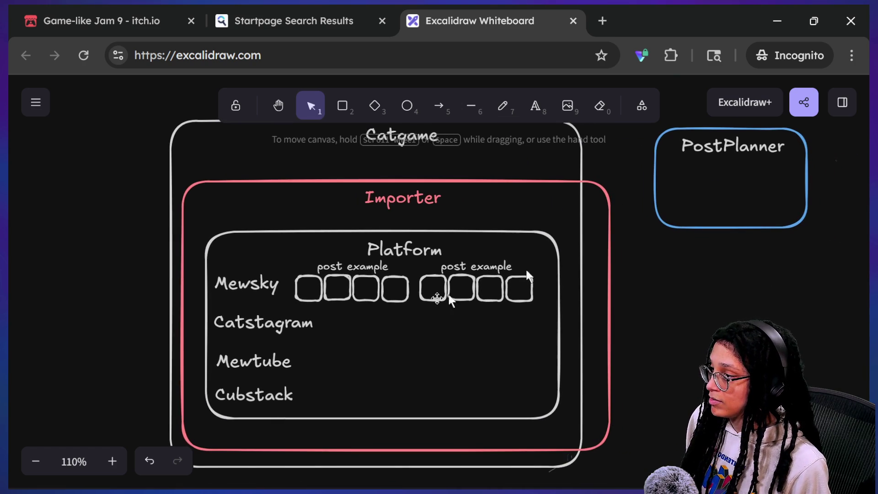
Place a copy of the post example group beside Mewtube.
mouse_move(476, 276)
left_mouse_down()
mouse_move(484, 286)
mouse_move(715, 182)
mouse_move(396, 398)
mouse_move(360, 378)
mouse_move(440, 392)
mouse_move(515, 375)
mouse_move(371, 333)
mouse_move(380, 342)
left_mouse_up()
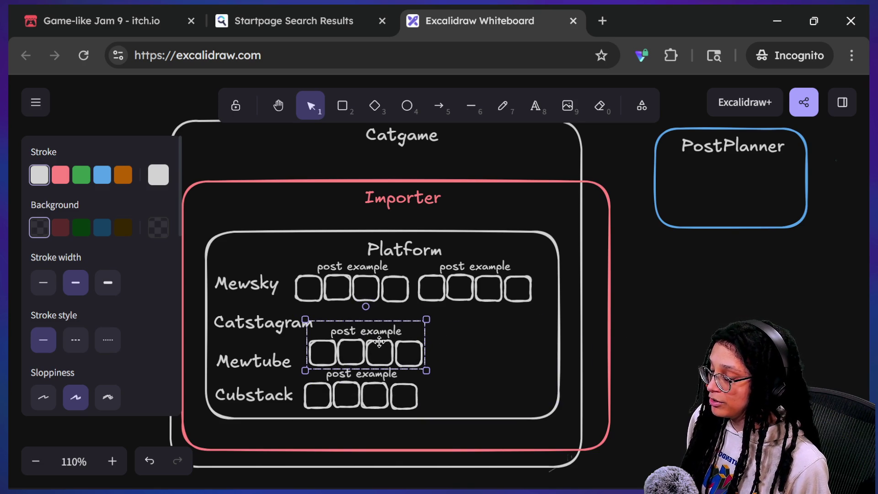
left_click(570, 354)
scroll(618, 352, "down", 1)
scroll(618, 351, "up", 1)
scroll(617, 348, "down", 5)
scroll(617, 347, "right", 5)
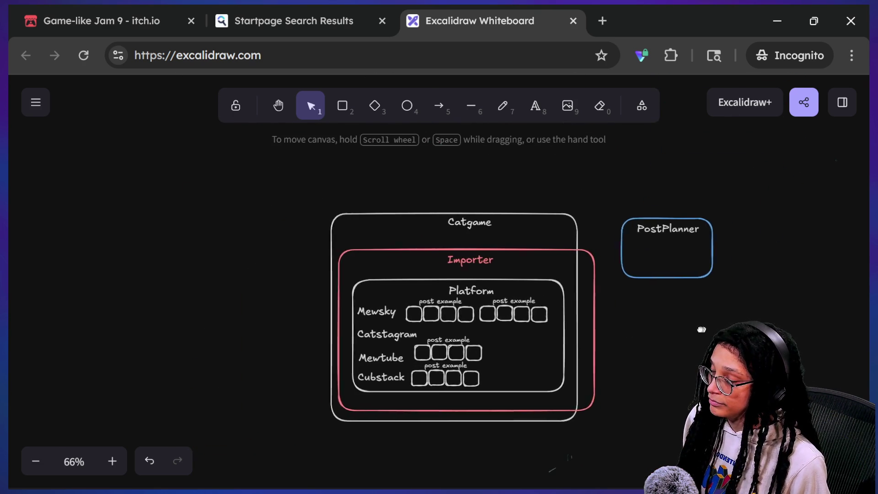
Move PostPlanner up and right, and extend the Catgame box upward.
left_click_drag(518, 228, 540, 208)
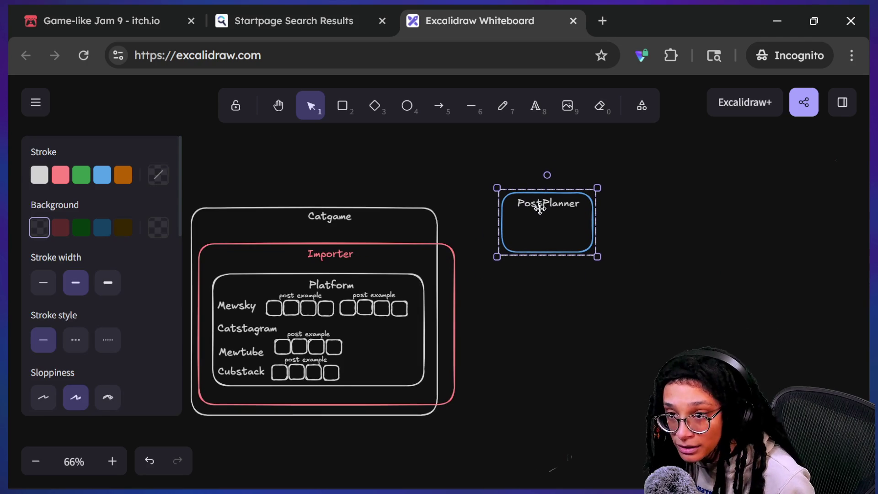
left_click_drag(542, 293, 603, 286)
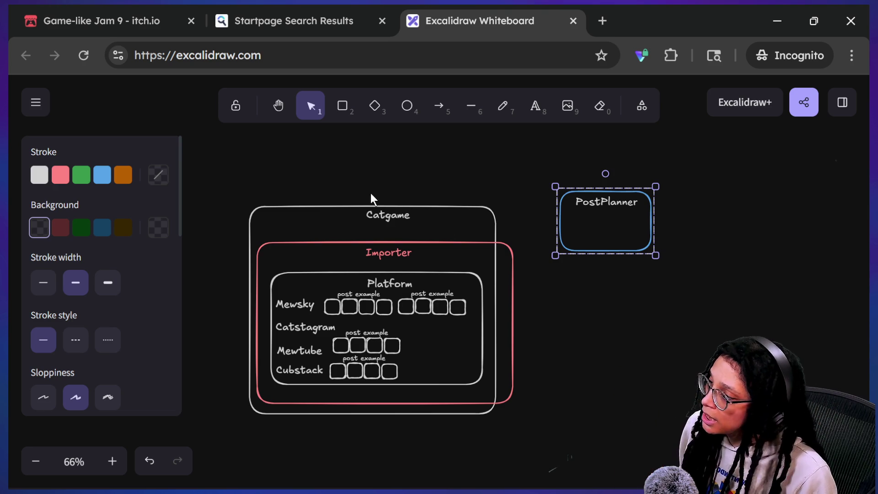
left_click(387, 222)
left_click(383, 207)
left_click(285, 207)
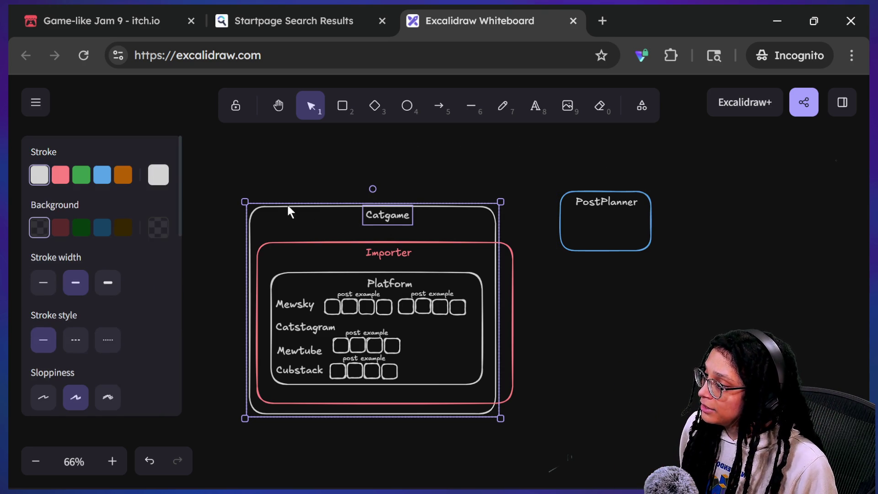
left_click_drag(376, 201, 378, 147)
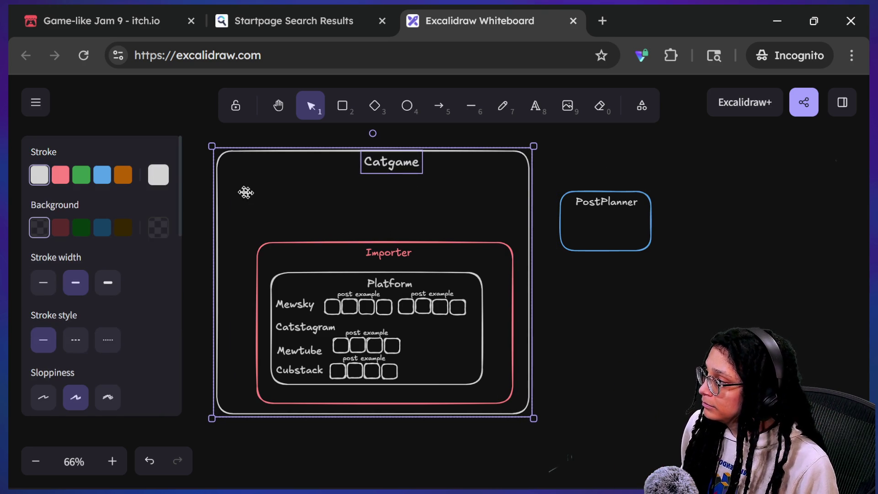
Move the PostPlanner box further right.
left_click_drag(620, 189, 731, 156)
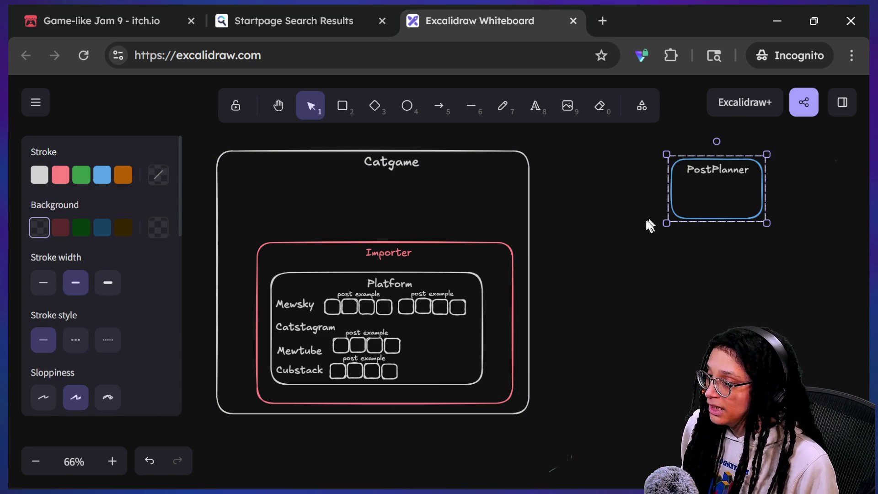
scroll(649, 218, "right", 5)
key("ctrl+z")
key("ctrl+z")
key("ctrl+z")
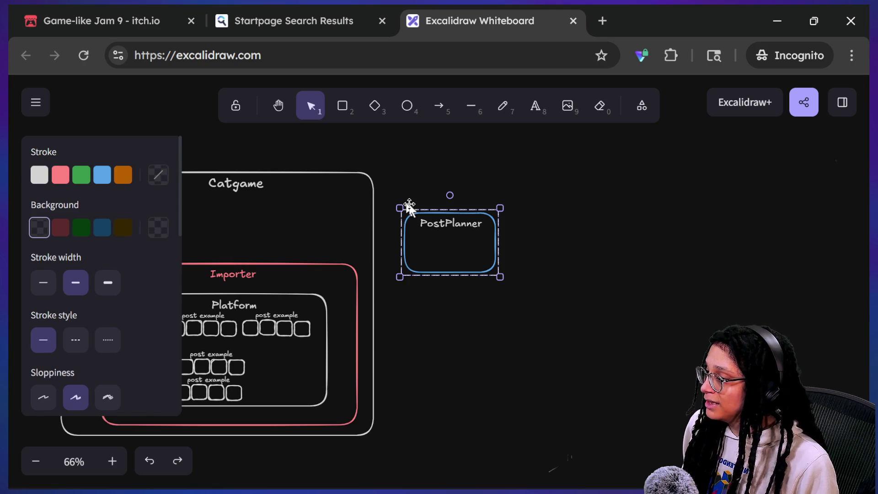
key("ctrl+shift+z")
key("ctrl+shift+z")
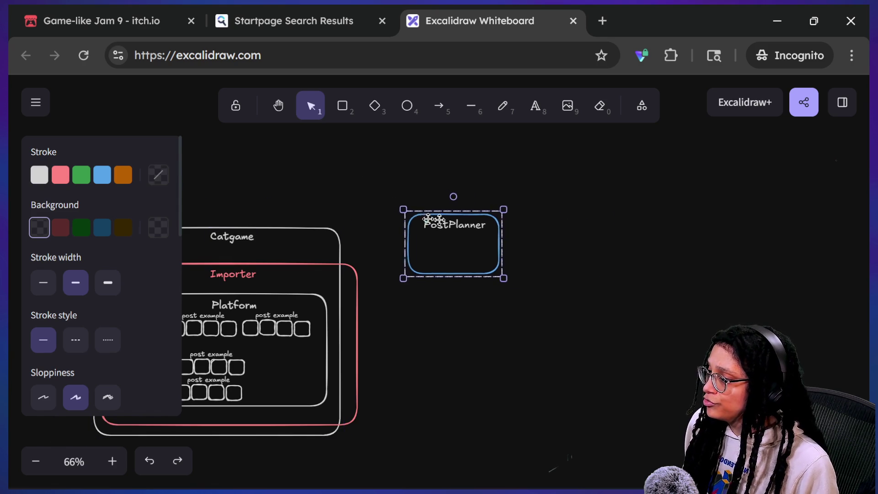
left_click(406, 239)
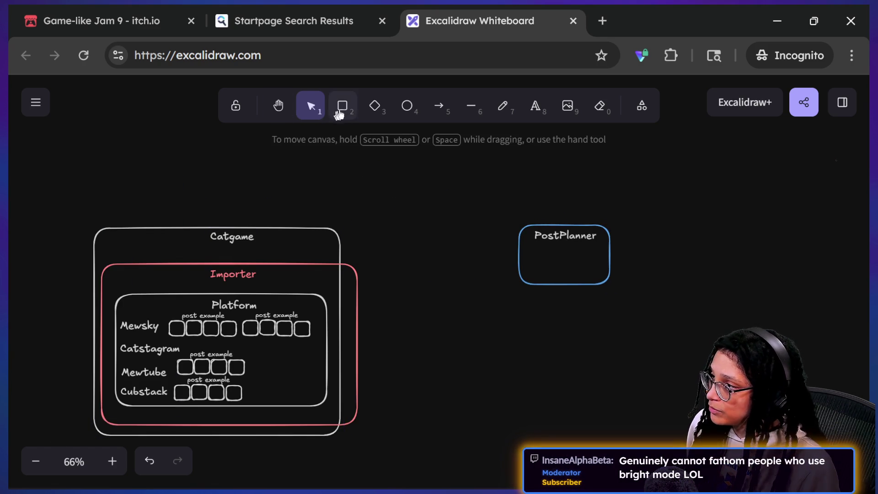
Draw a green-outlined rectangle between Catgame and PostPlanner.
left_click(340, 107)
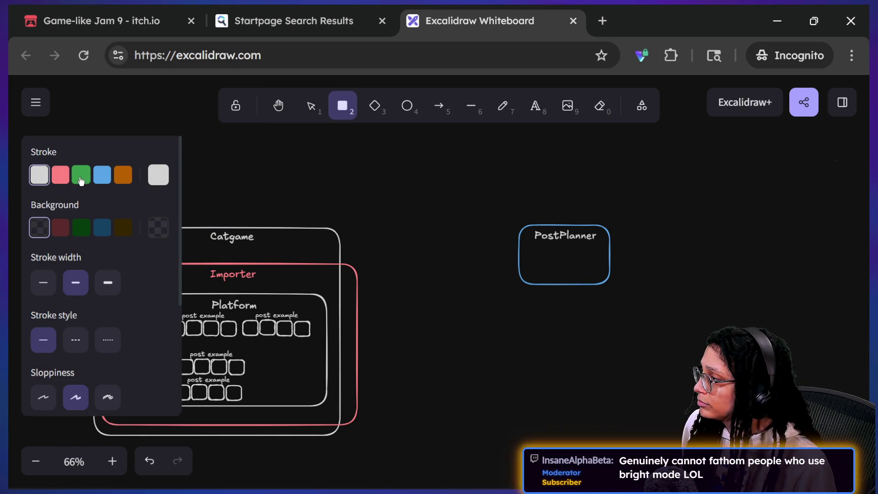
left_click_drag(485, 338, 485, 338)
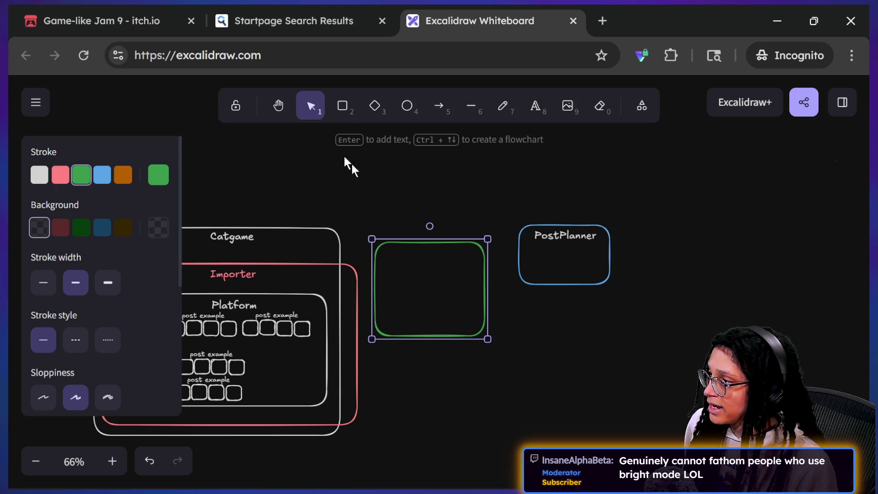
left_click(535, 109)
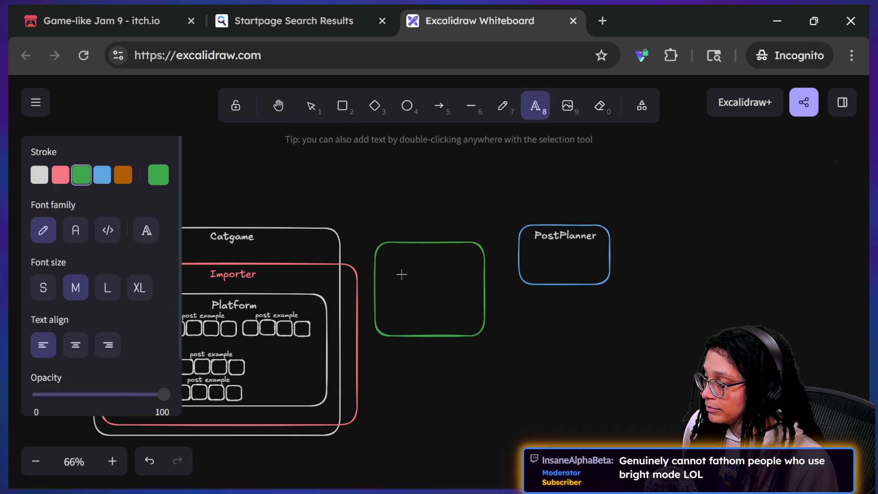
key("Escape")
Write GLOBALS inside the green box and enlarge the label.
left_click(535, 106)
left_click(394, 260)
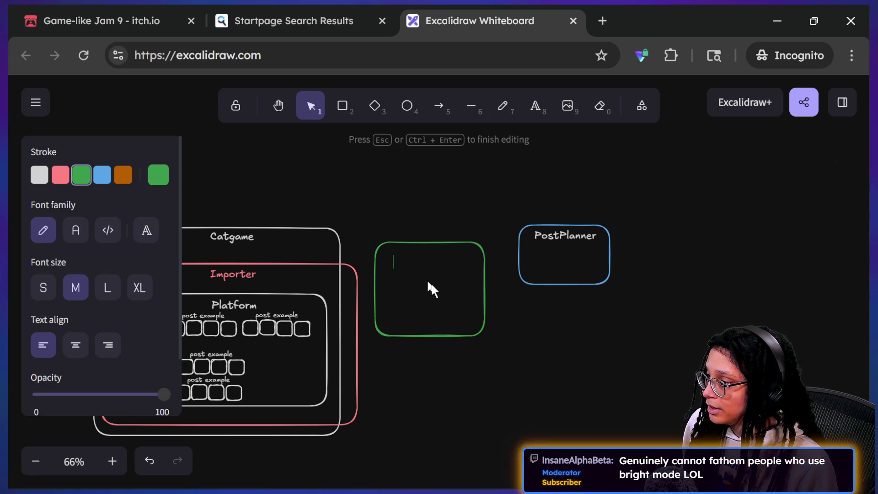
type("F")
key("BackSpace")
type("GLOBALS")
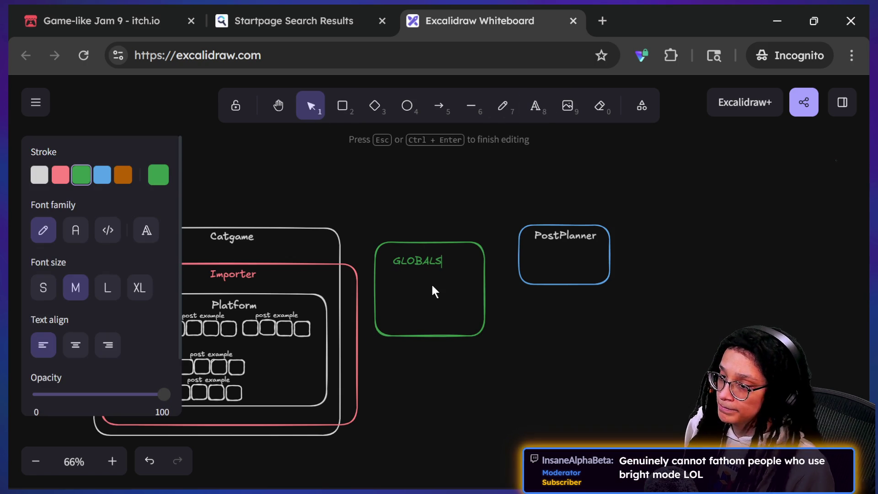
left_click(503, 379)
left_click(416, 262)
mouse_move(447, 269)
left_mouse_down()
mouse_move(493, 281)
mouse_move(451, 274)
mouse_move(458, 279)
mouse_move(450, 260)
left_mouse_up()
mouse_move(496, 361)
left_mouse_down()
mouse_move(403, 231)
mouse_move(368, 199)
left_mouse_up()
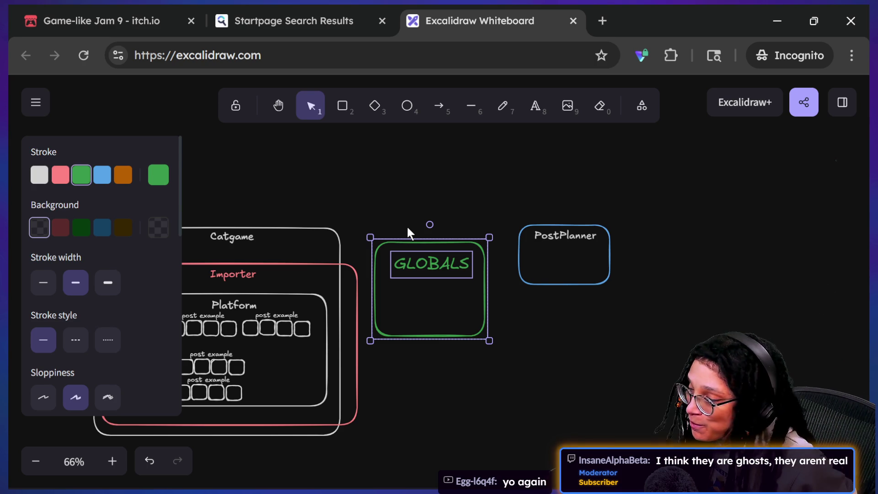
Nudge the GLOBALS label up, enlarge the green box, and move PostPlanner further right.
left_click(536, 368)
mouse_move(415, 259)
left_mouse_down()
mouse_move(416, 238)
mouse_move(416, 254)
left_mouse_up()
left_click(471, 319)
mouse_move(486, 338)
left_mouse_down()
mouse_move(494, 390)
mouse_move(509, 391)
left_mouse_up()
left_click(561, 362)
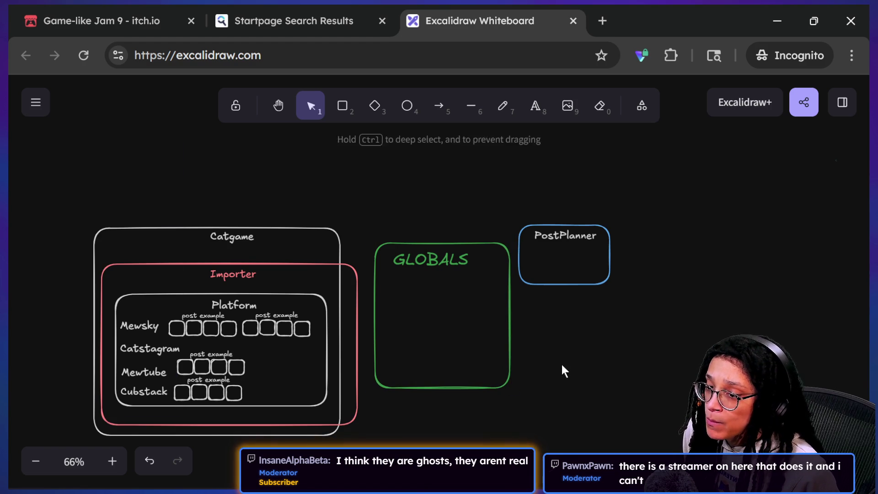
left_click_drag(563, 244, 637, 239)
left_click(555, 441)
Widen the green GLOBALS box slightly.
left_click(456, 258)
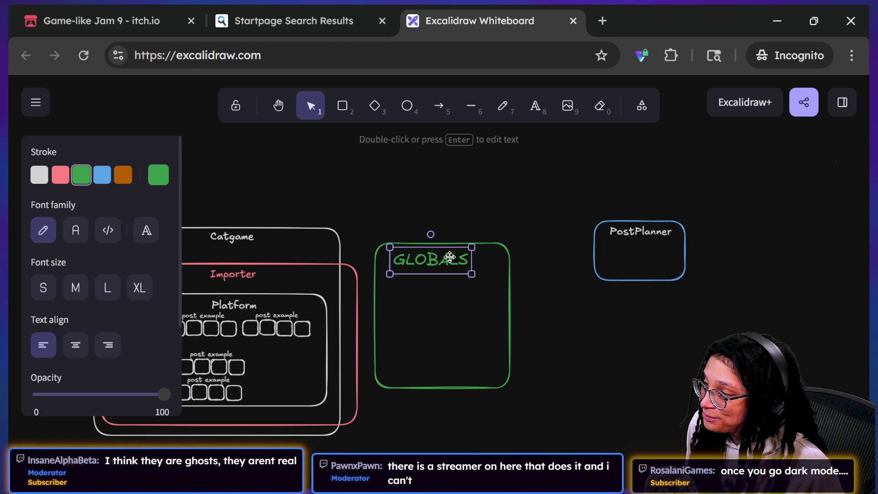
key("Return")
key("Escape")
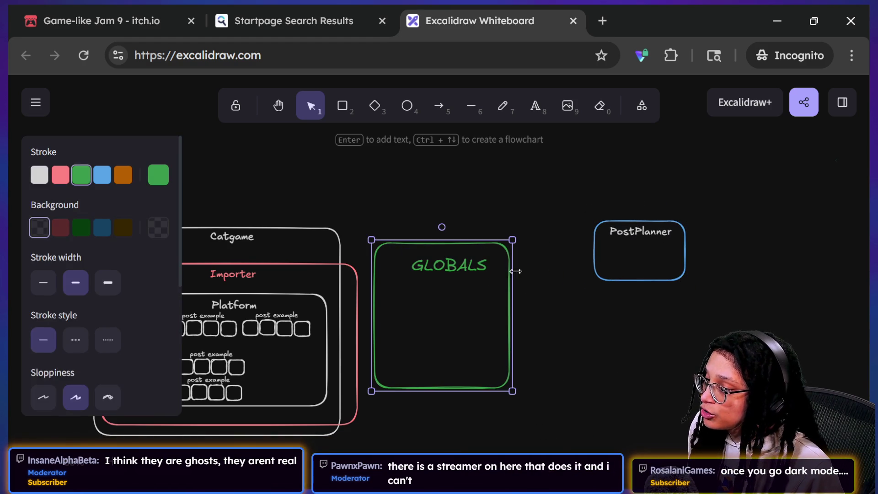
left_click(520, 276)
left_click_drag(512, 274, 518, 270)
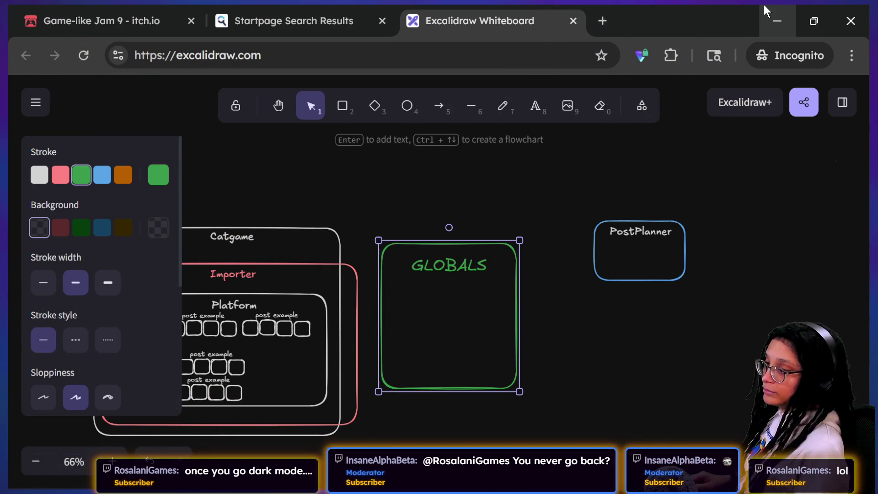
Move the GLOBALS box and label together up and to the right.
left_click(693, 191)
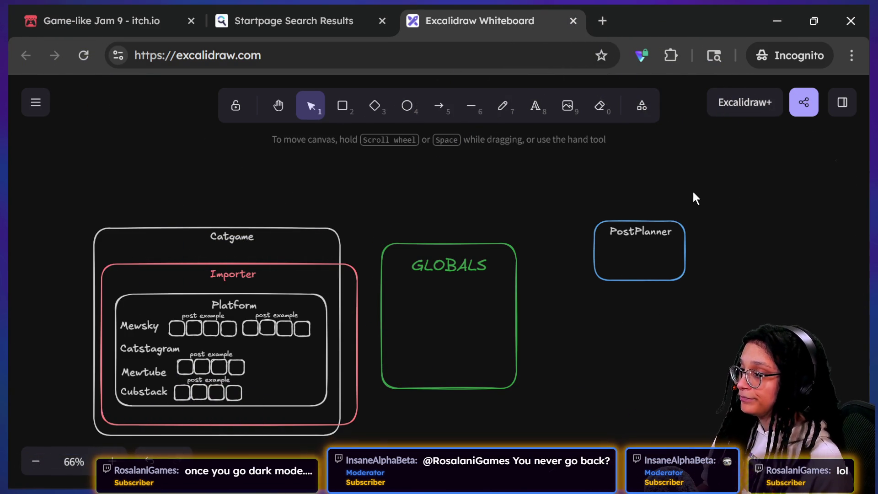
mouse_move(545, 183)
left_mouse_down()
mouse_move(440, 445)
mouse_move(333, 444)
mouse_move(366, 443)
left_mouse_up()
mouse_move(450, 263)
left_mouse_down()
mouse_move(450, 252)
mouse_move(466, 242)
left_mouse_up()
left_click(581, 303)
mouse_move(580, 303)
left_mouse_down()
mouse_move(471, 329)
mouse_move(500, 324)
left_mouse_up()
left_click_drag(279, 212, 490, 446)
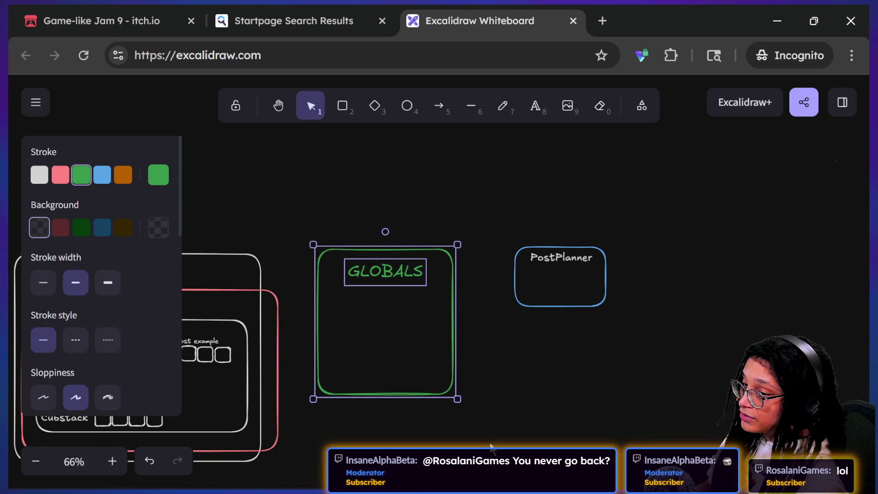
left_click(410, 205)
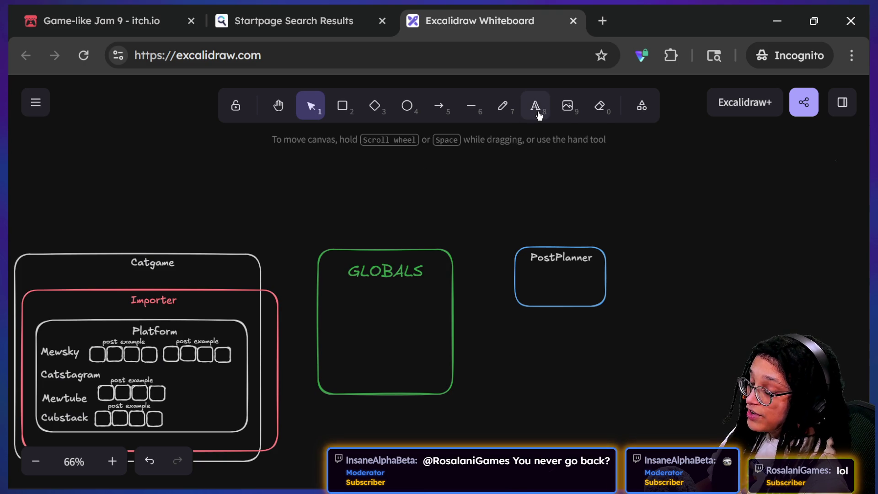
mouse_move(512, 192)
left_mouse_down()
mouse_move(370, 421)
mouse_move(217, 464)
mouse_move(385, 397)
left_mouse_up()
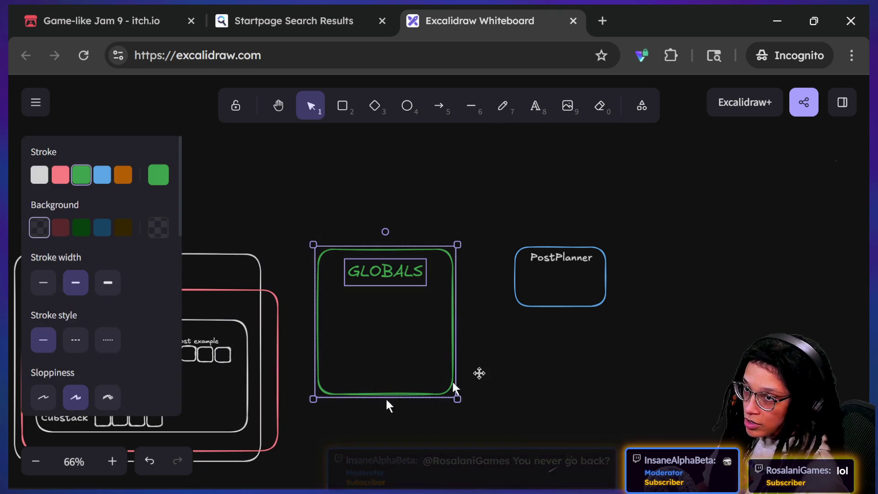
left_click(511, 368)
left_click_drag(523, 348, 539, 320)
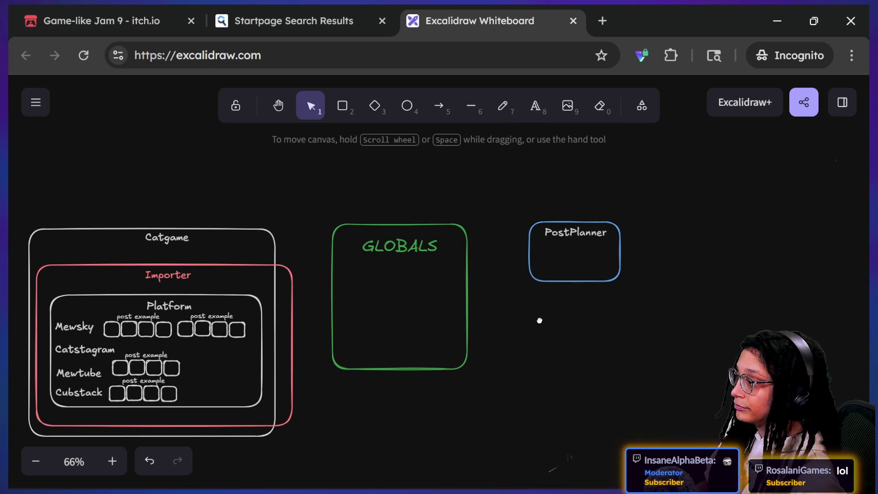
Group the GLOBALS label with its green box and shift the group right.
left_click(421, 250)
left_click(467, 268)
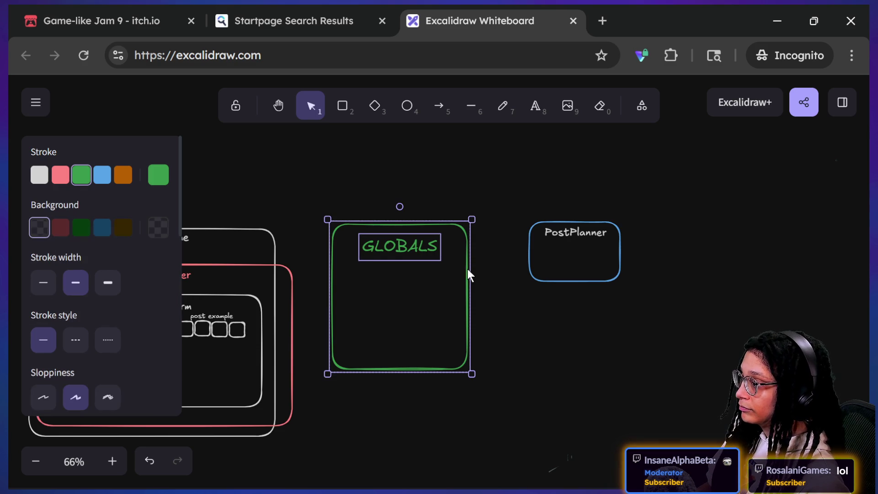
key("ctrl+g")
left_click_drag(414, 232, 441, 241)
Draw arrows from PostPlanner to GLOBALS and from GLOBALS to the Catgame box.
left_click(438, 103)
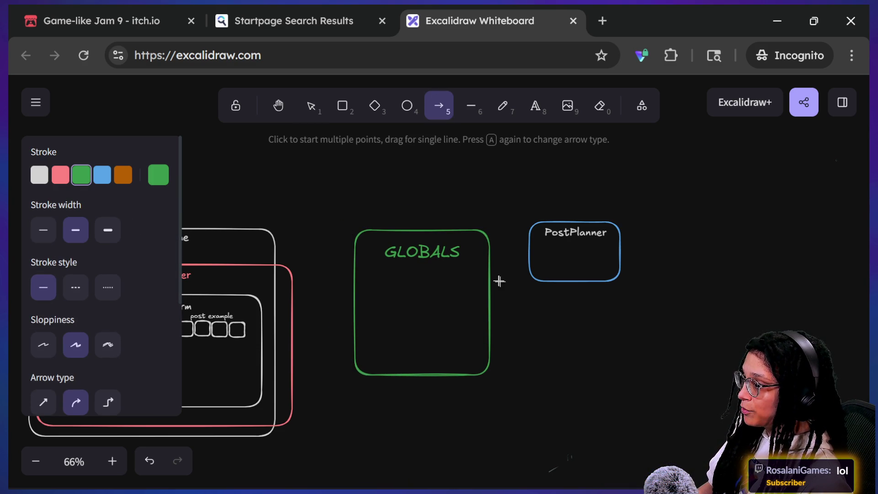
mouse_move(527, 260)
left_mouse_down()
mouse_move(484, 277)
mouse_move(492, 271)
left_mouse_up()
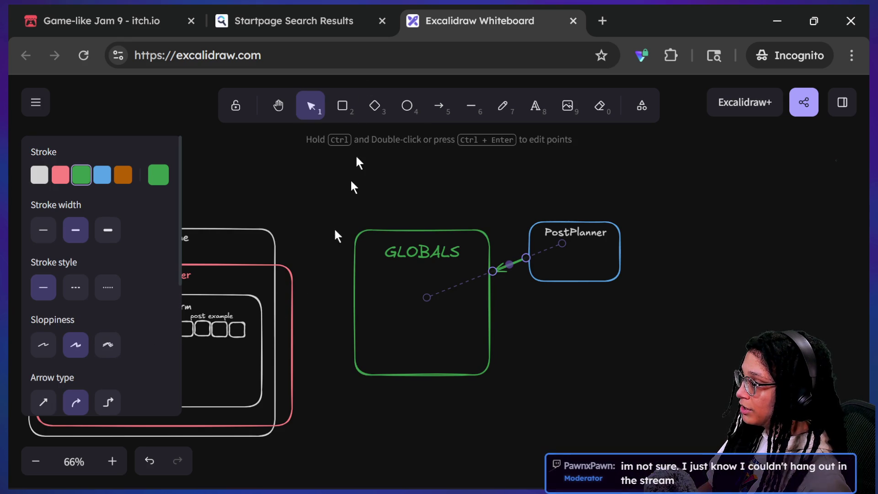
key("a")
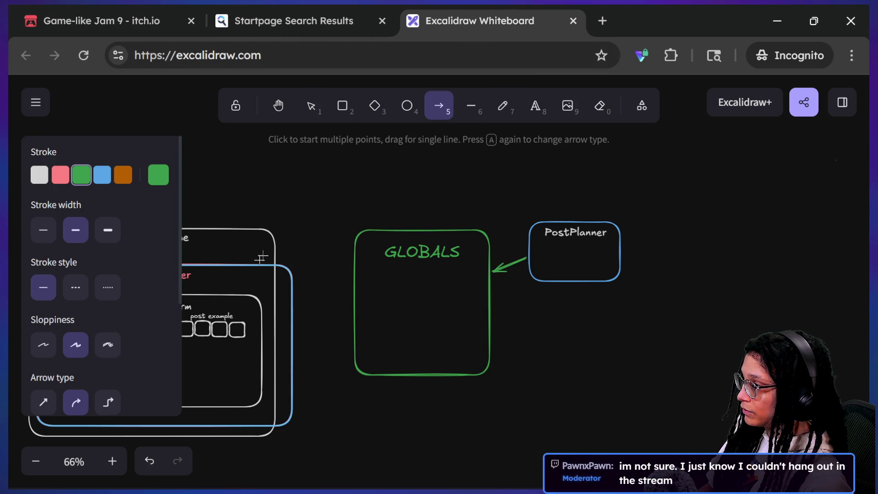
left_click_drag(351, 255, 274, 252)
Reattach the PostPlanner-to-GLOBALS arrow's end so it binds to the GLOBALS box.
left_click(504, 274)
left_click_drag(492, 271, 492, 246)
left_click(598, 273)
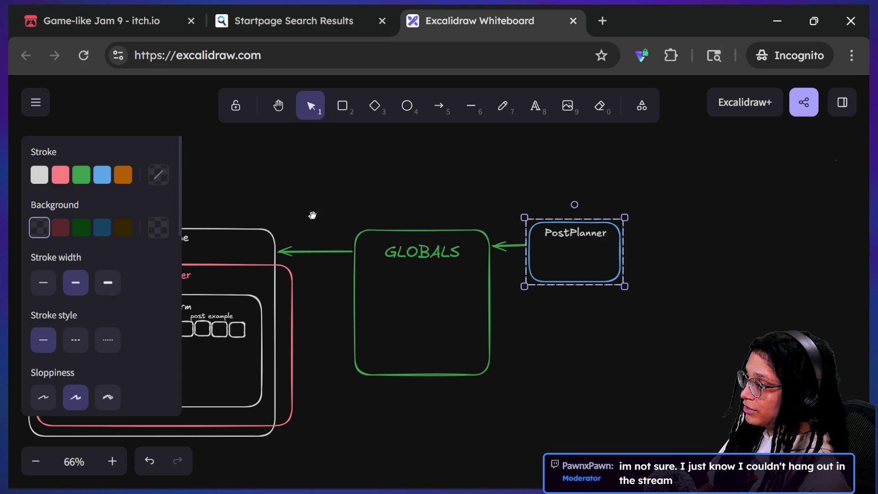
left_click_drag(313, 219, 488, 199)
scroll(360, 219, "right", 5)
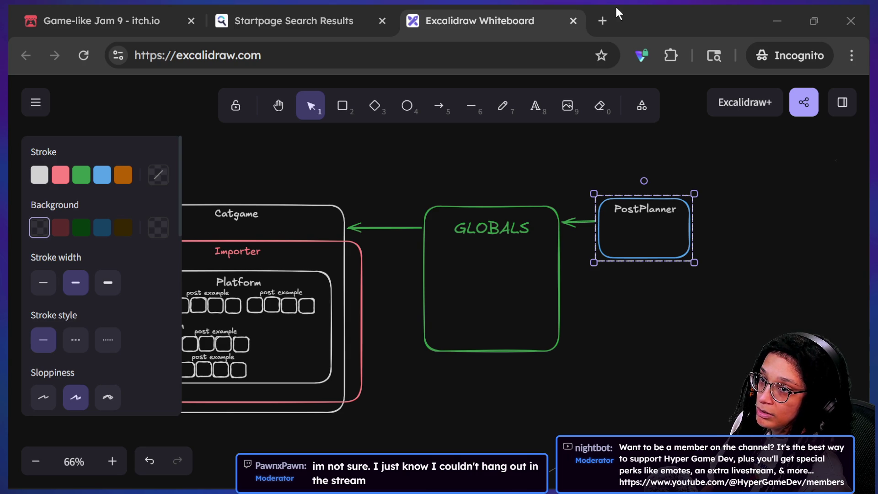
key("alt+Tab")
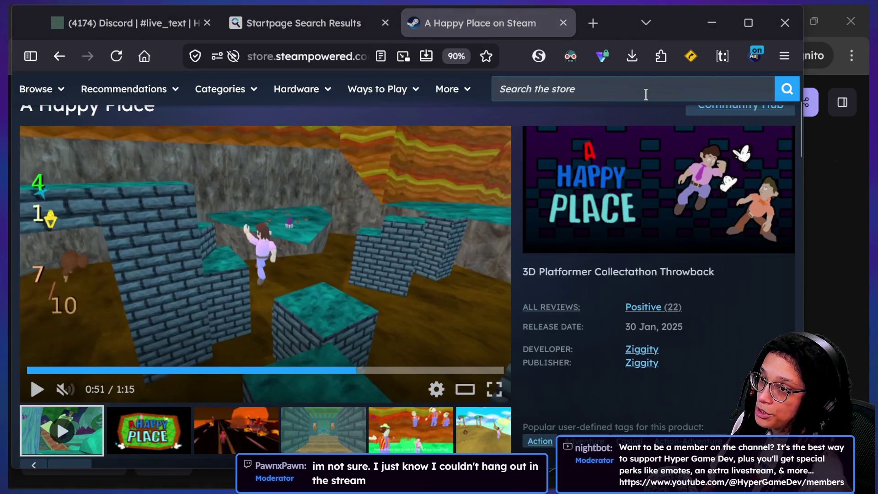
Open twitch.tv/heytibo in a new browser tab.
key("alt+Tab")
key("alt+Tab")
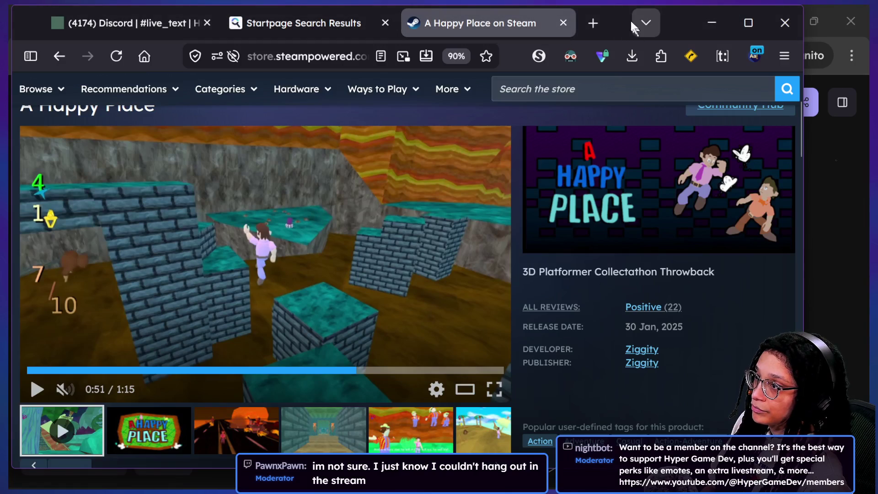
left_click(593, 23)
type("twitch.t")
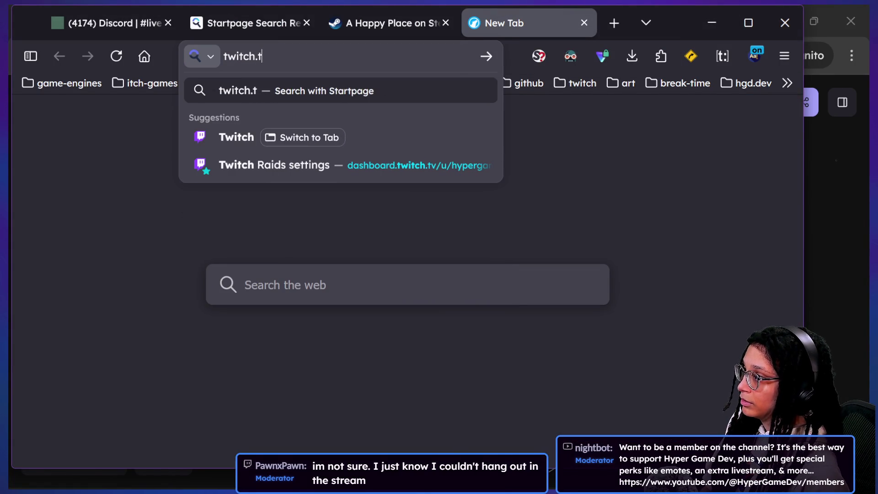
type("v/heytibo")
key("Return")
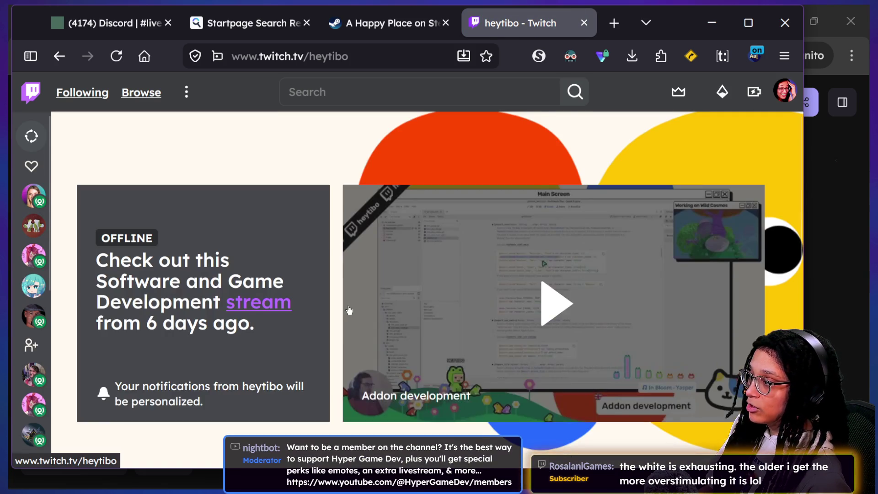
Play the channel's past stream, jumping to 01:02:04 and back to 00:28:20.
scroll(604, 185, "down", 3)
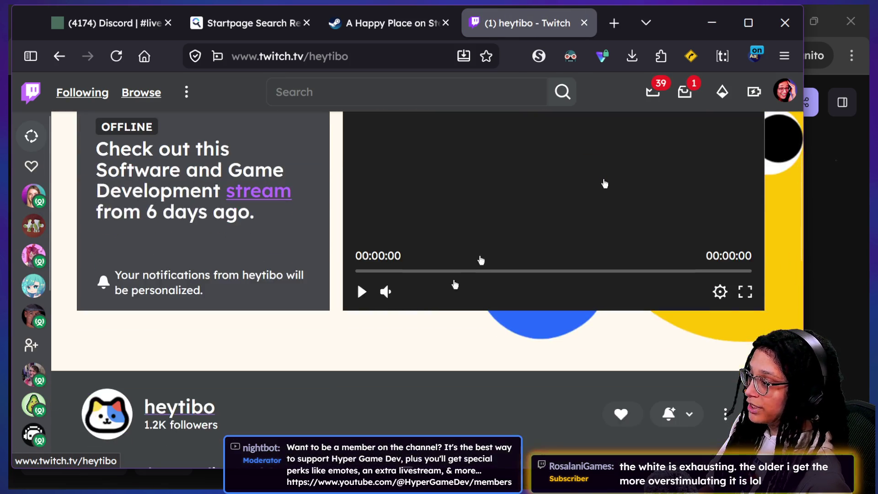
left_click(423, 270)
scroll(424, 382, "up", 1)
scroll(422, 378, "up", 1)
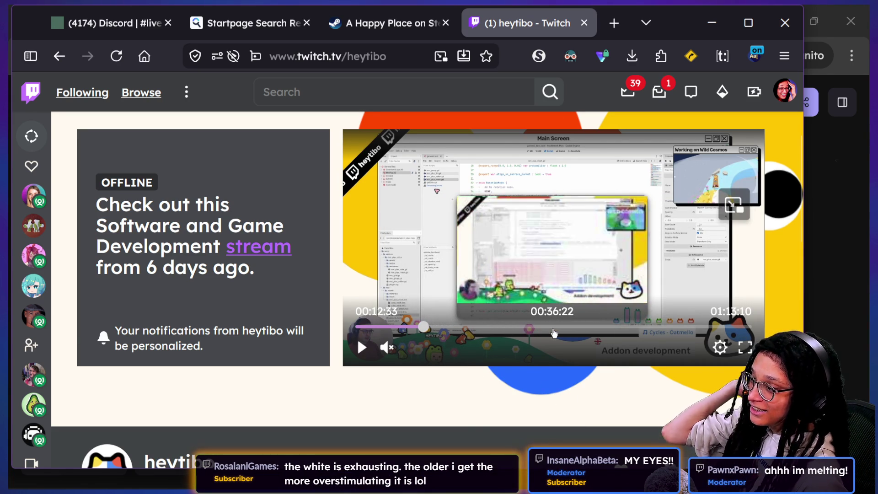
left_click(691, 326)
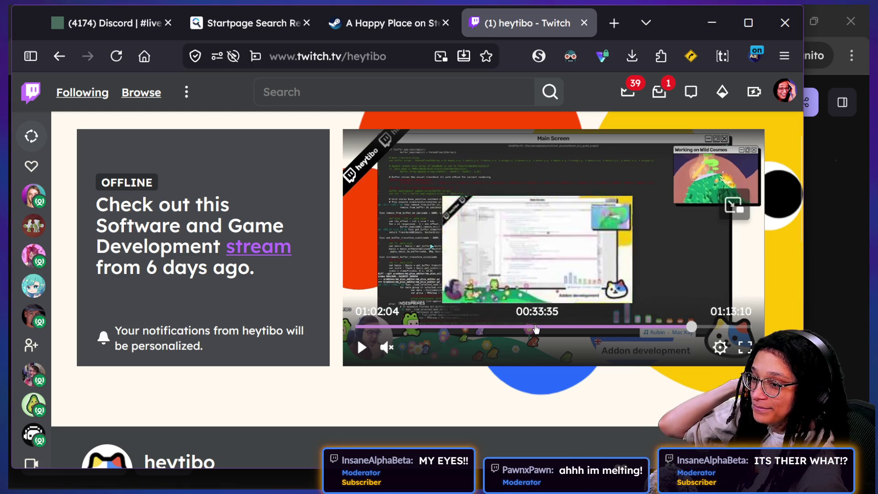
left_click(508, 326)
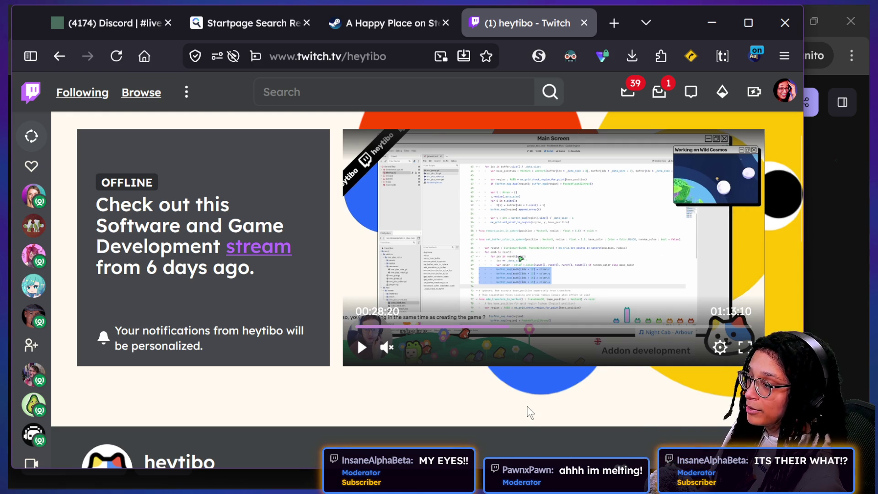
Toggle the stream video full screen and back, then close the Twitch tab.
double_click(729, 201)
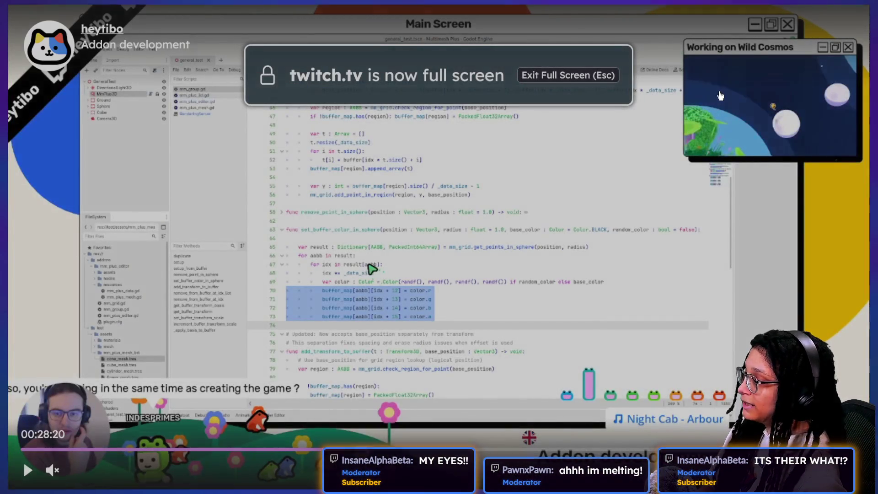
double_click(577, 357)
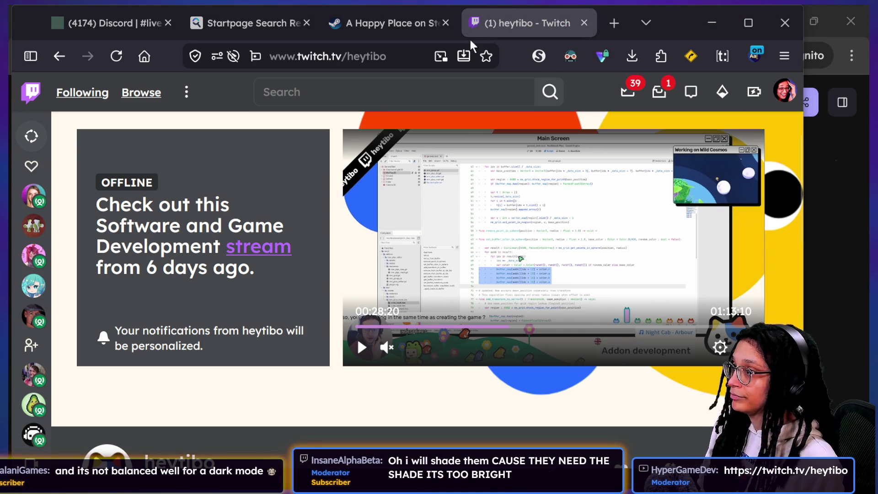
left_click(584, 23)
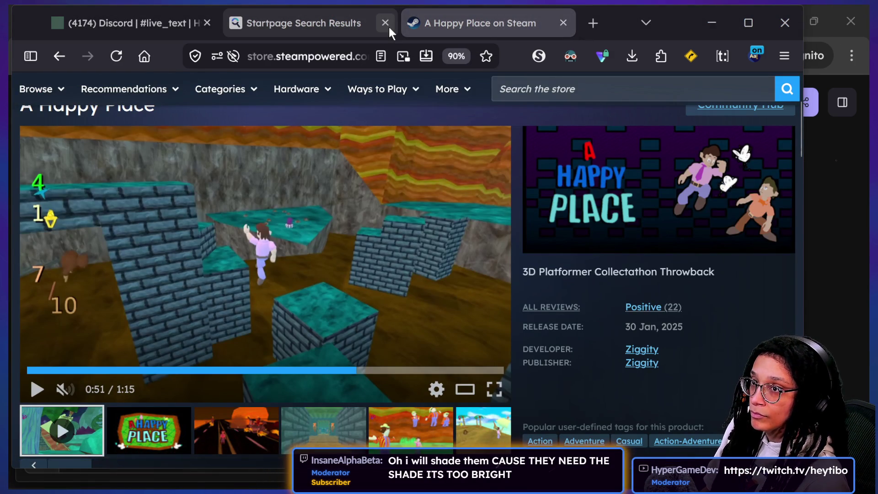
key("alt+Tab")
Copy the second post example group and place the copy inside the PostPlanner box.
left_click(471, 421)
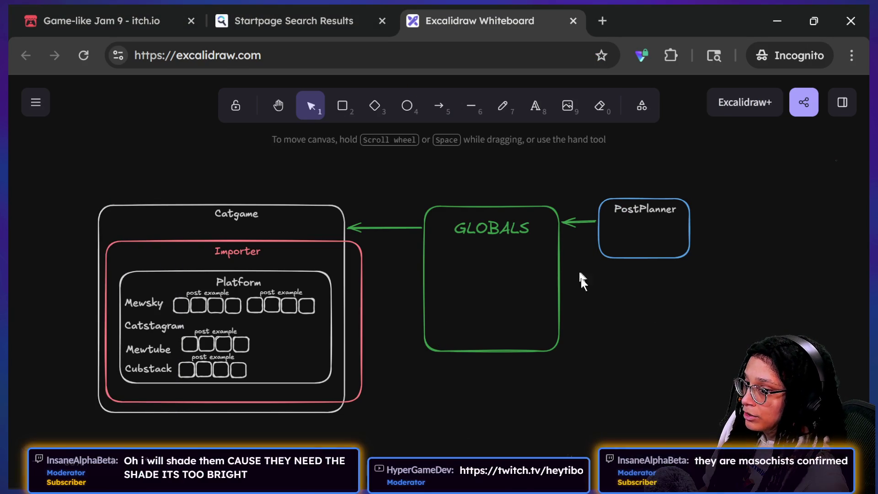
scroll(579, 272, "left", 2)
scroll(580, 271, "down", 2)
scroll(424, 277, "up", 2)
scroll(424, 277, "right", 1)
scroll(424, 277, "left", 1)
scroll(733, 367, "down", 1)
scroll(733, 367, "right", 1)
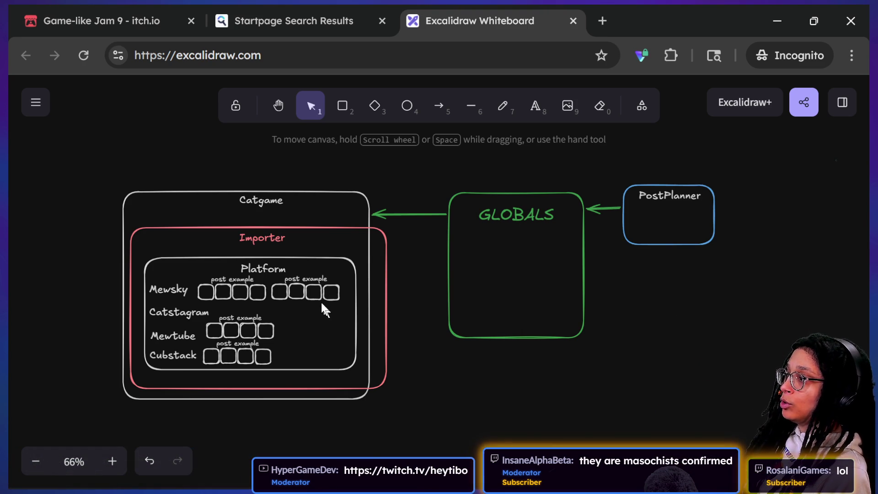
left_click(305, 291)
mouse_move(305, 288)
left_mouse_down()
mouse_move(314, 297)
mouse_move(679, 219)
left_mouse_up()
left_click(591, 328)
left_click_drag(592, 327, 617, 333)
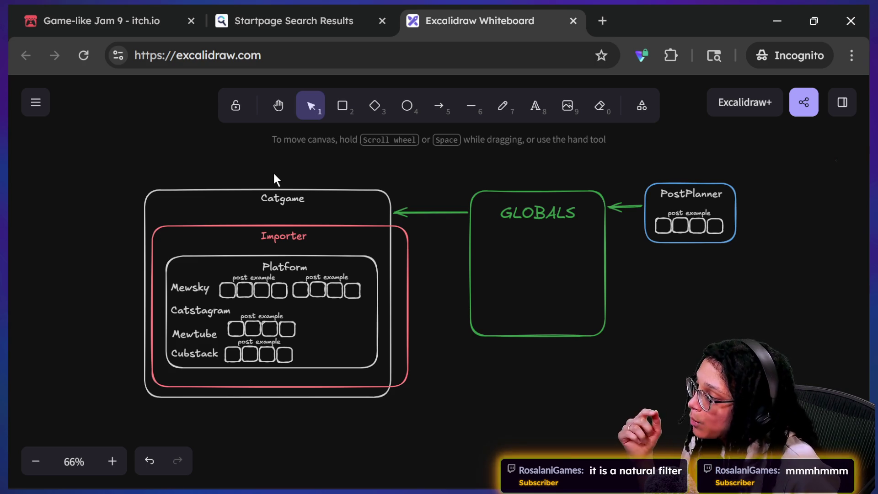
Stretch the Catgame box upward and move its title to the top.
left_click(281, 190)
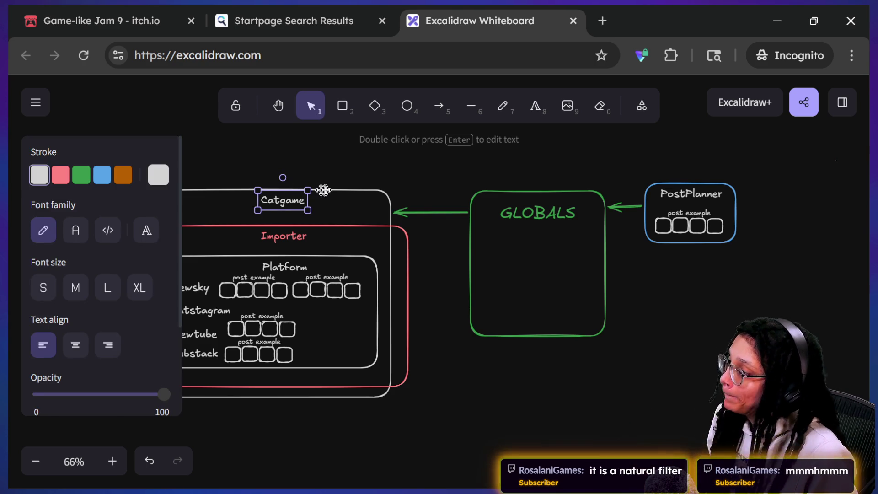
left_click(327, 188)
mouse_move(327, 184)
left_mouse_down()
mouse_move(327, 123)
mouse_move(327, 153)
left_mouse_up()
double_click(277, 201)
key("Escape")
left_click_drag(287, 192, 281, 166)
left_click(290, 190)
Enlarge the Catgame box further, making it taller and wider along with its title.
key("r")
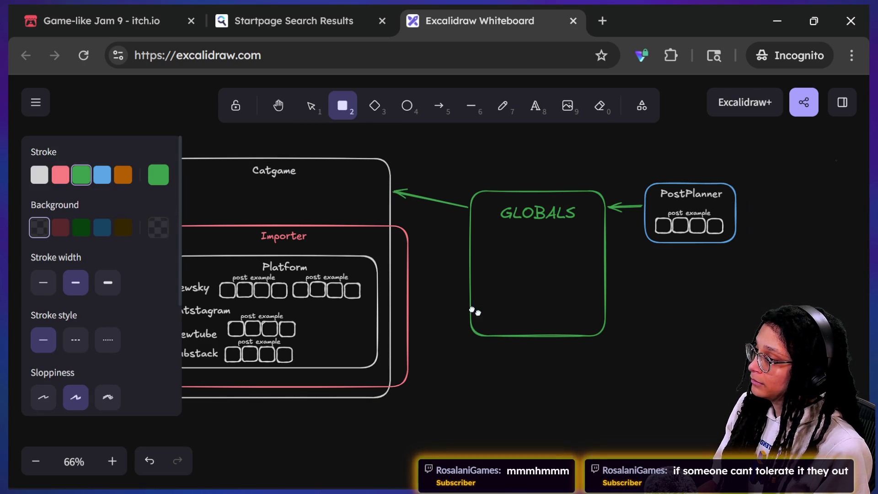
left_click_drag(471, 309, 562, 333)
key("1")
left_click(363, 196)
left_click(303, 182, "shift")
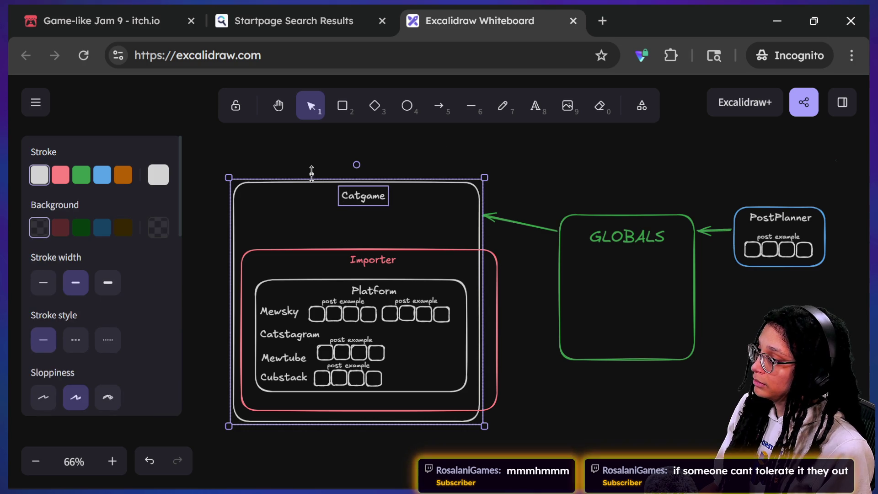
left_click_drag(312, 181, 310, 114)
scroll(503, 247, "up", 1)
Draw an orange-outlined rectangle inside Catgame, above the Importer box.
left_click_drag(524, 271, 536, 272)
left_click(281, 150)
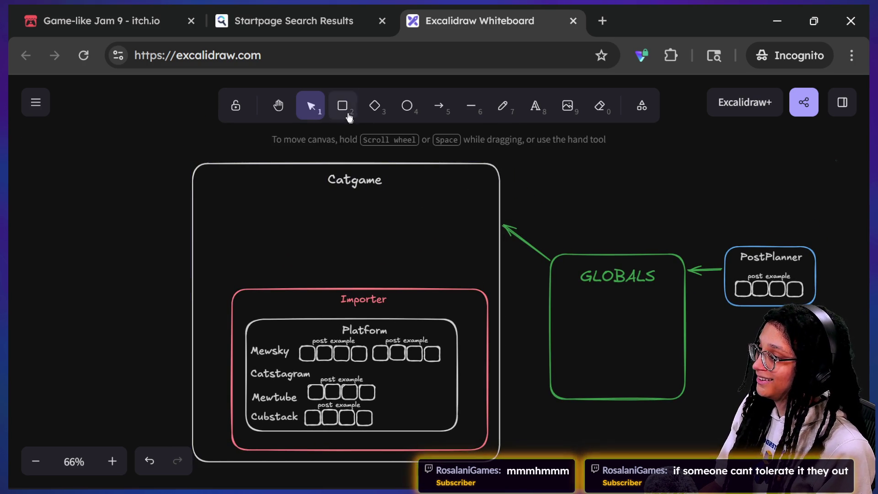
left_click(349, 118)
left_click_drag(239, 198, 465, 266)
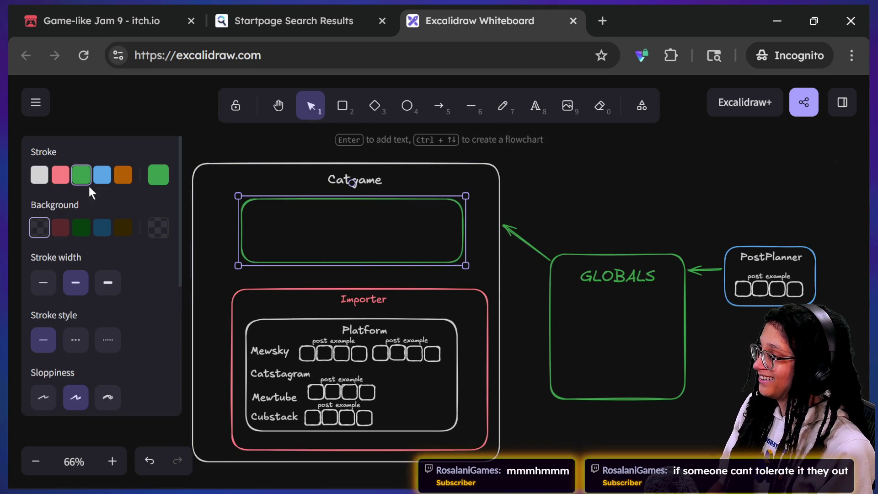
key("ctrl+z")
left_click(343, 105)
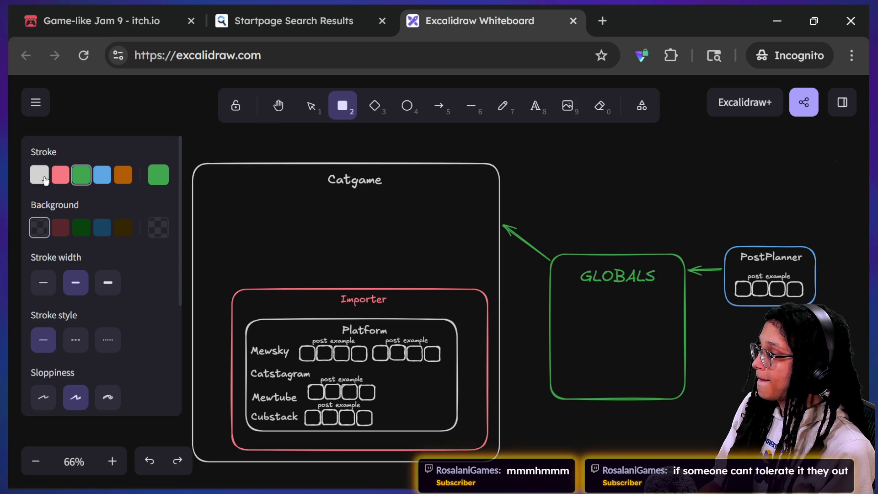
left_click(45, 180)
left_click(123, 174)
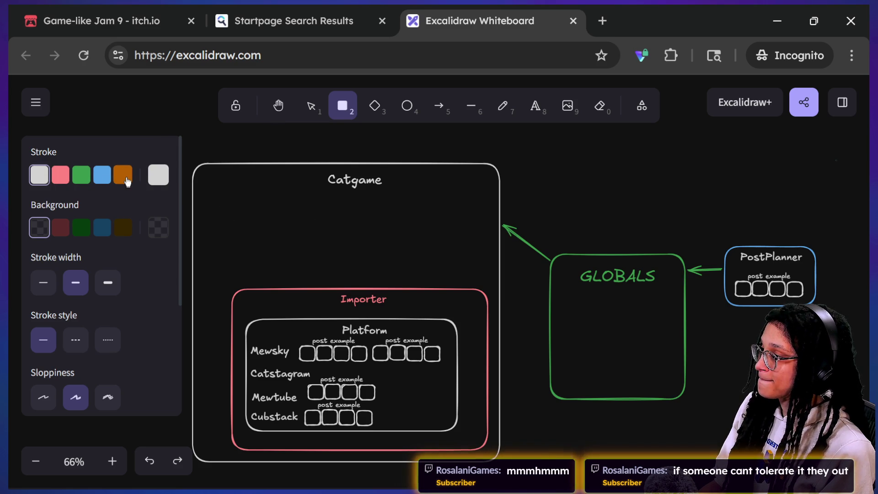
mouse_move(222, 196)
left_mouse_down()
mouse_move(358, 288)
mouse_move(472, 268)
mouse_move(480, 276)
left_mouse_up()
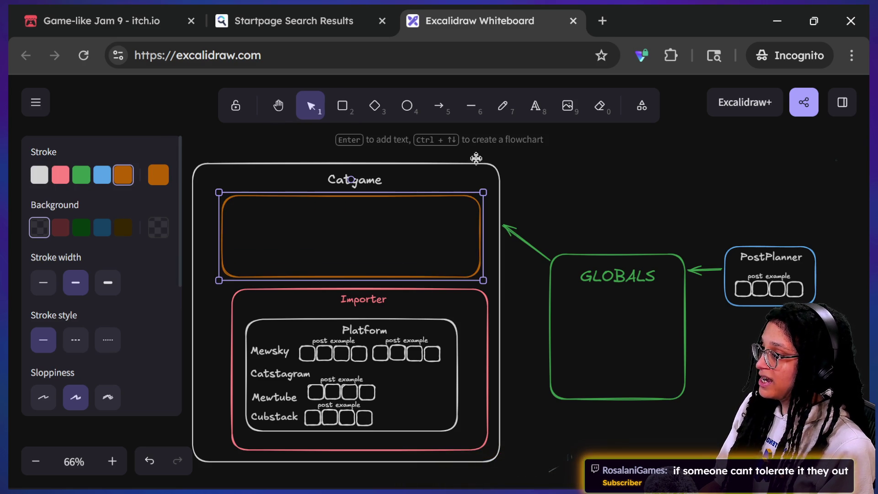
Label the orange rectangle EXTRACTOR and enlarge the label text.
left_click(535, 106)
left_click(255, 213)
type("EXTRACTOR")
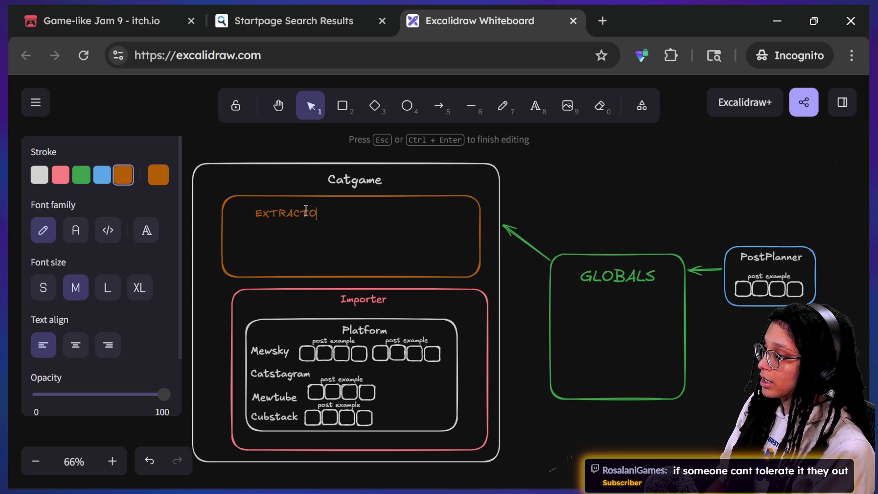
left_click(311, 213)
left_click(322, 215)
mouse_move(325, 217)
left_mouse_down()
mouse_move(380, 230)
mouse_move(356, 220)
mouse_move(370, 220)
left_mouse_up()
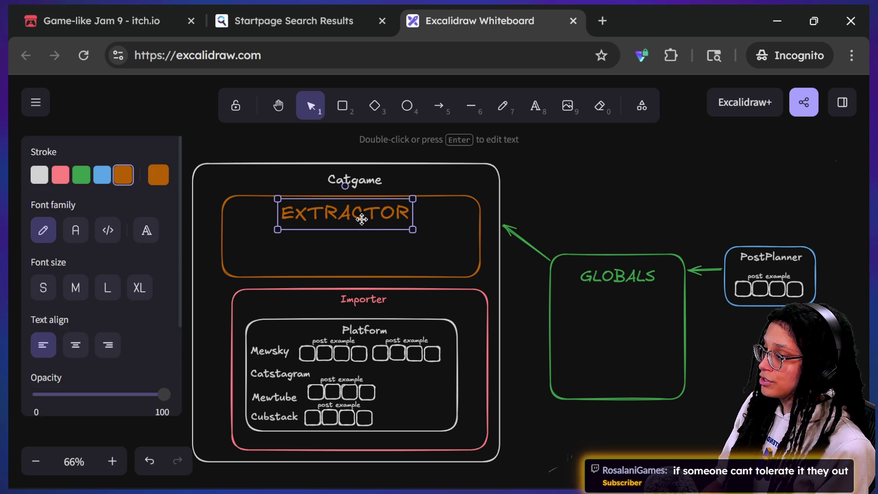
left_click(583, 186)
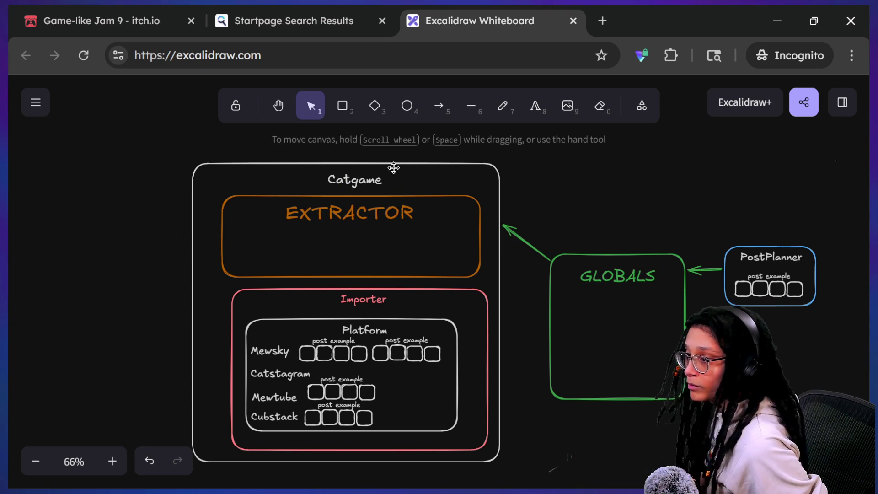
left_click(783, 289)
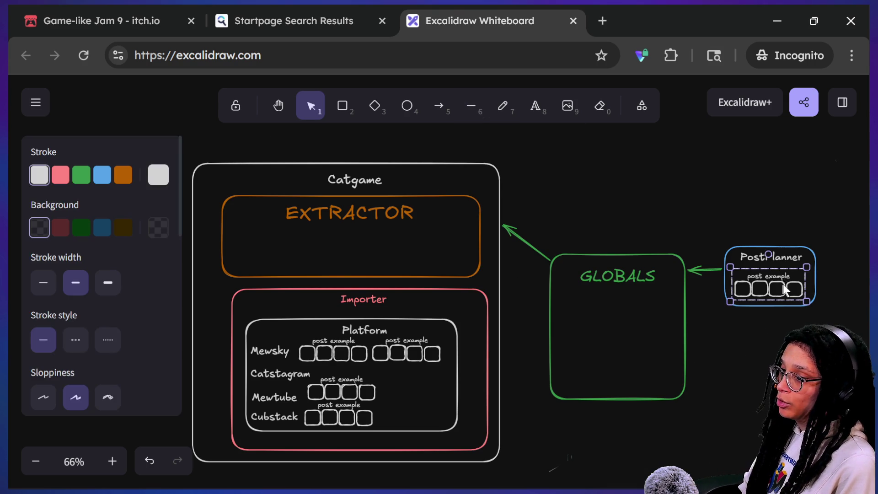
Copy the post example group into EXTRACTOR and draw an orange arrow down to Mewsky's row.
left_click_drag(783, 290, 351, 244)
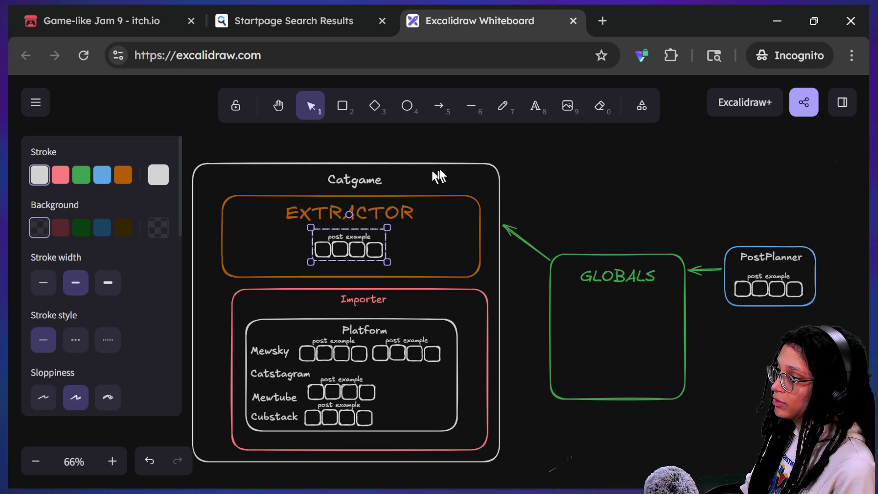
left_click(439, 105)
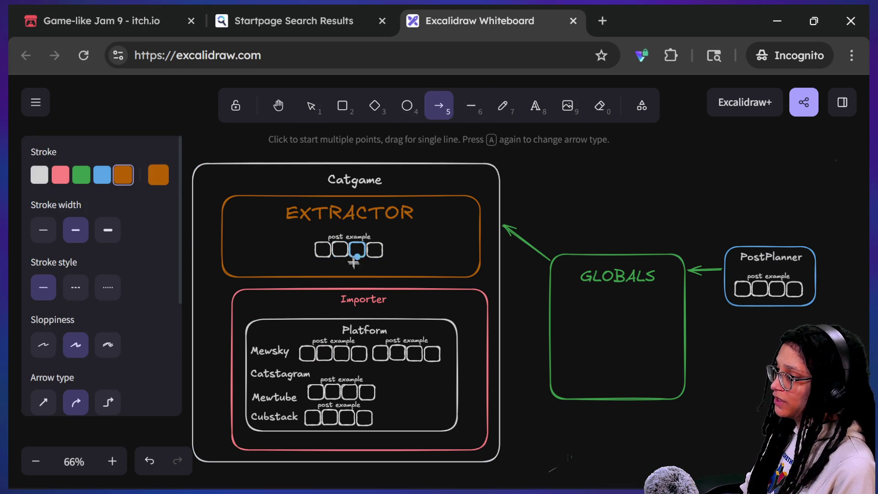
mouse_move(359, 262)
left_mouse_down()
mouse_move(320, 336)
mouse_move(314, 329)
mouse_move(270, 348)
mouse_move(297, 339)
left_mouse_up()
left_click(483, 252)
left_click(522, 197)
Copy EXTRACTOR's post example group into GLOBALS.
scroll(524, 228, "right", 3)
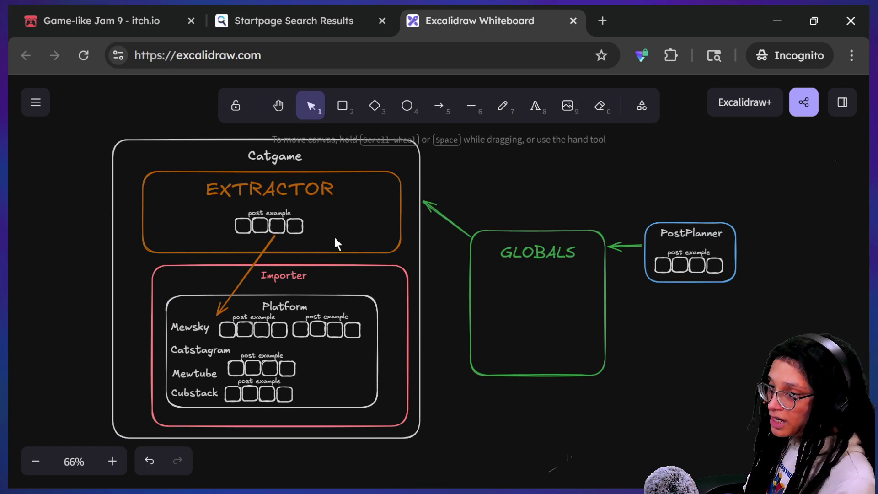
left_click(300, 224)
mouse_move(274, 225)
left_mouse_down()
mouse_move(594, 286)
mouse_move(564, 284)
left_mouse_up()
left_click(676, 313)
scroll(675, 314, "right", 2)
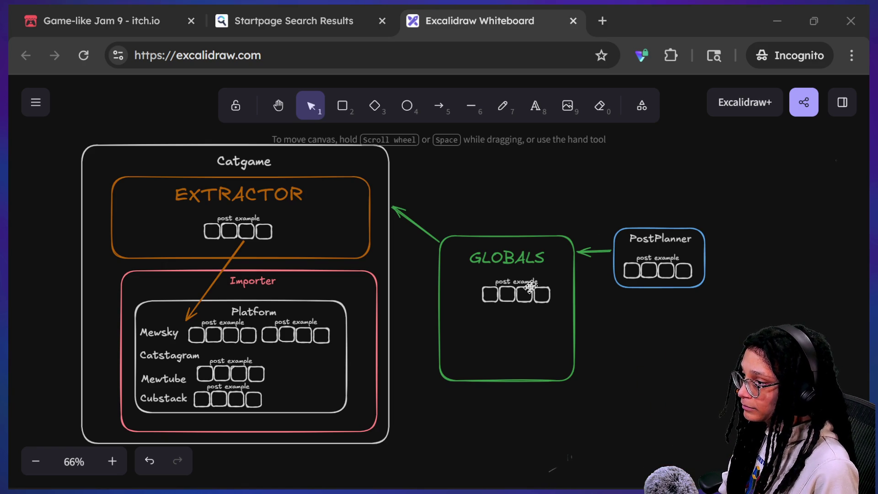
Draw a white-outlined box around the GLOBALS post examples, labelled 'Current Post Data'.
left_click_drag(520, 296, 516, 308)
left_click(342, 107)
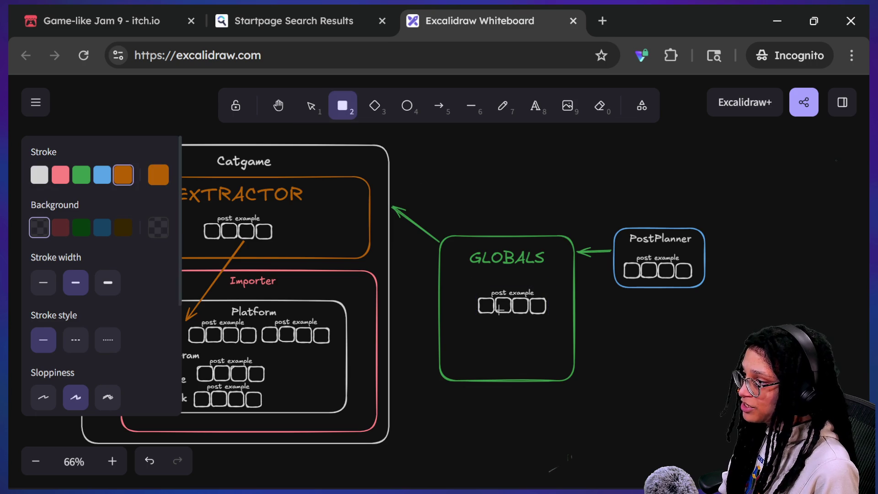
mouse_move(450, 273)
left_mouse_down()
mouse_move(571, 329)
mouse_move(563, 329)
left_mouse_up()
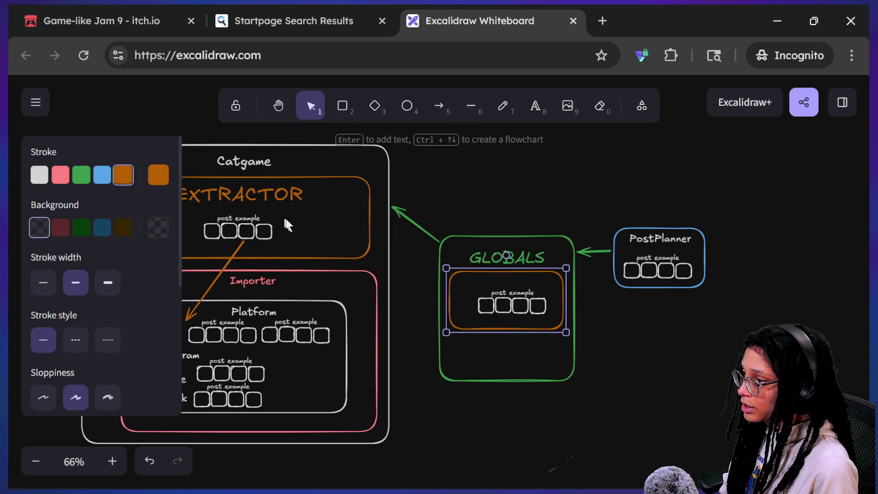
left_click(48, 183)
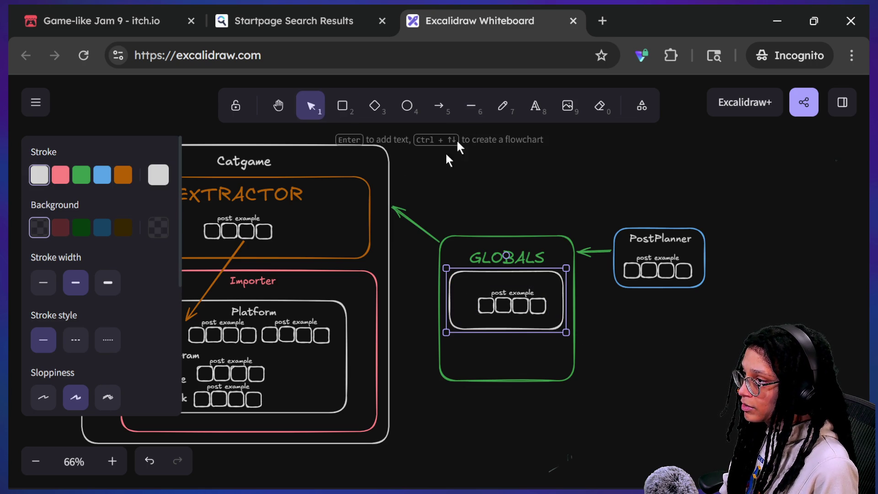
left_click(535, 105)
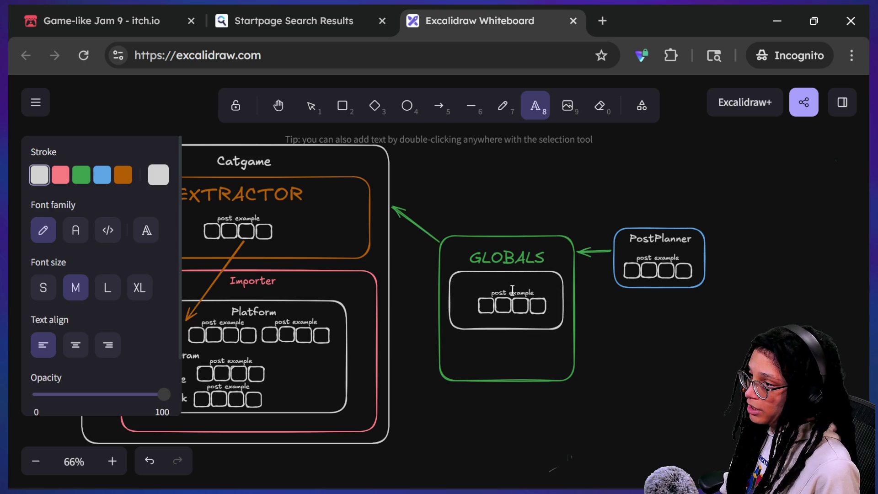
left_click(466, 277)
type("Pody")
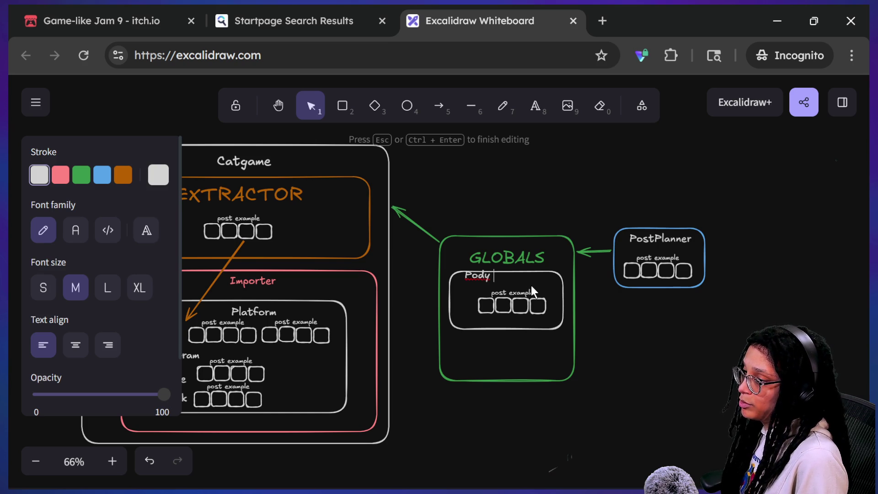
key("BackSpace")
key("BackSpace")
key("BackSpace")
type("Current Post")
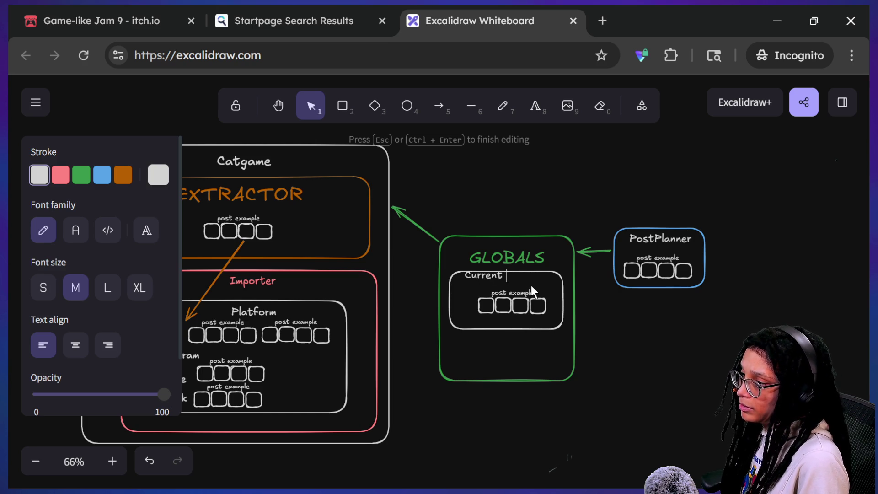
type(" Data")
key("Escape")
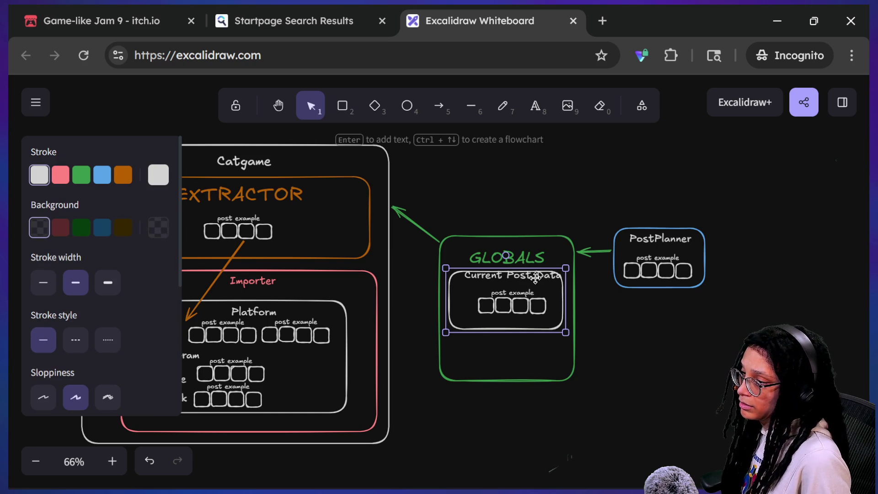
Move the whole Current Post Data box lower inside GLOBALS.
left_click_drag(534, 276, 540, 271)
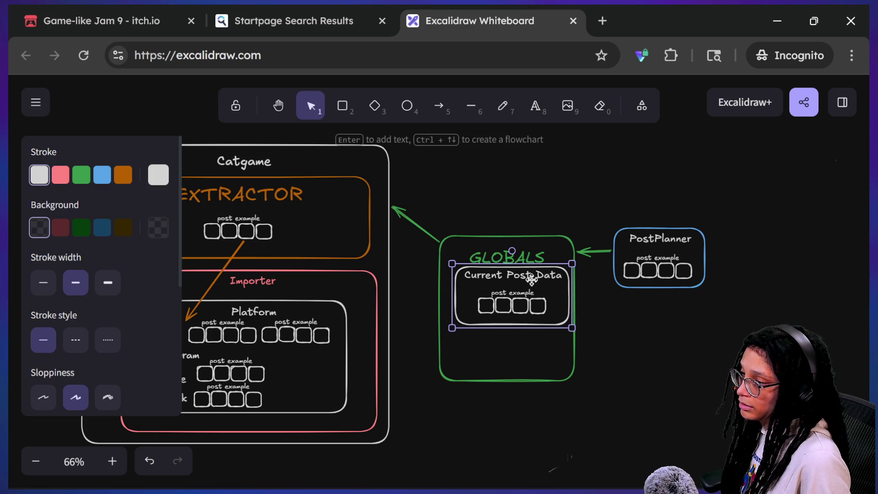
double_click(525, 281)
key("Escape")
left_click(524, 299)
left_click(530, 275)
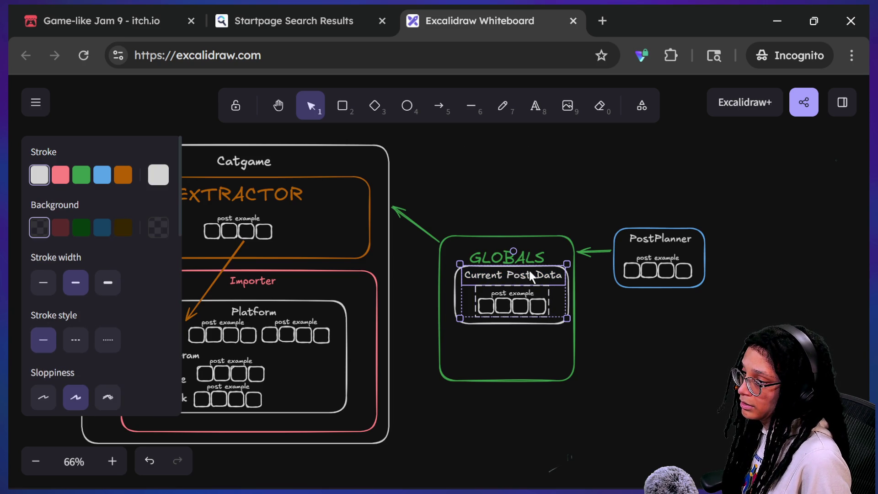
left_click(456, 284)
left_click_drag(504, 288, 498, 304)
left_click(635, 347)
scroll(635, 347, "right", 1)
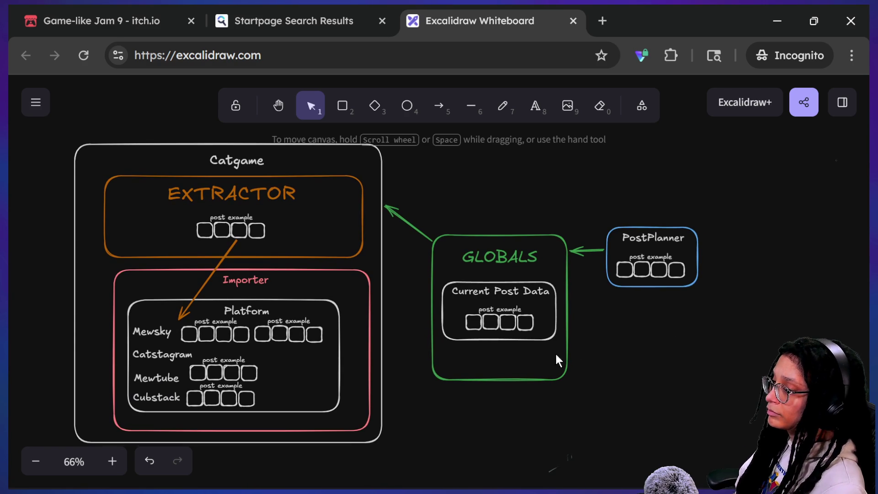
left_click_drag(635, 260, 641, 261)
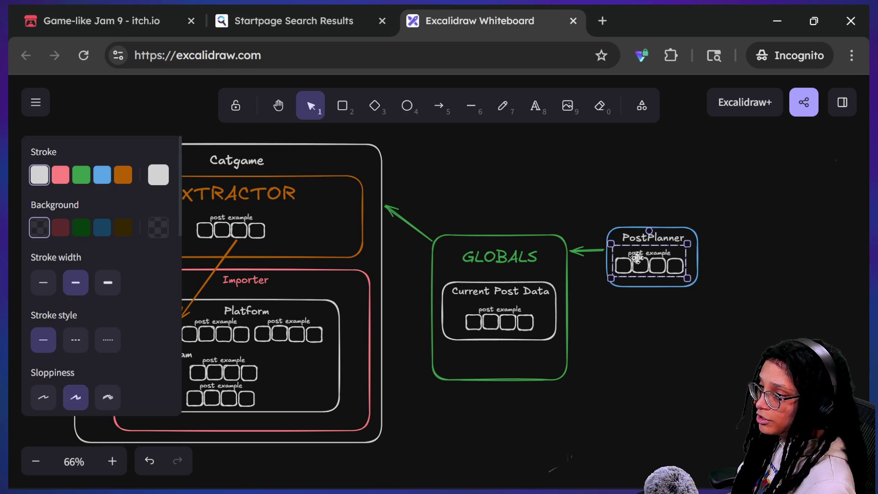
Duplicate the Current Post Data box, drop the copy into EXTRACTOR, and shrink it to fit.
left_click_drag(508, 300, 510, 310)
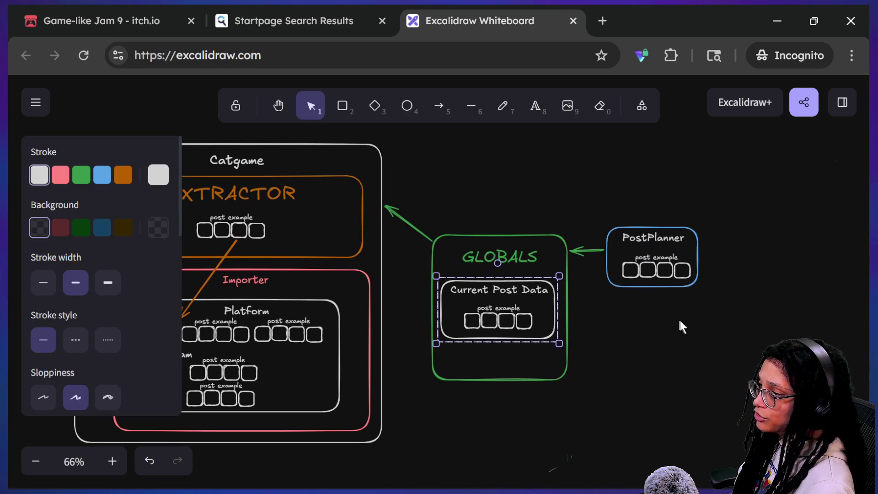
scroll(680, 323, "left", 3)
scroll(442, 186, "left", 1)
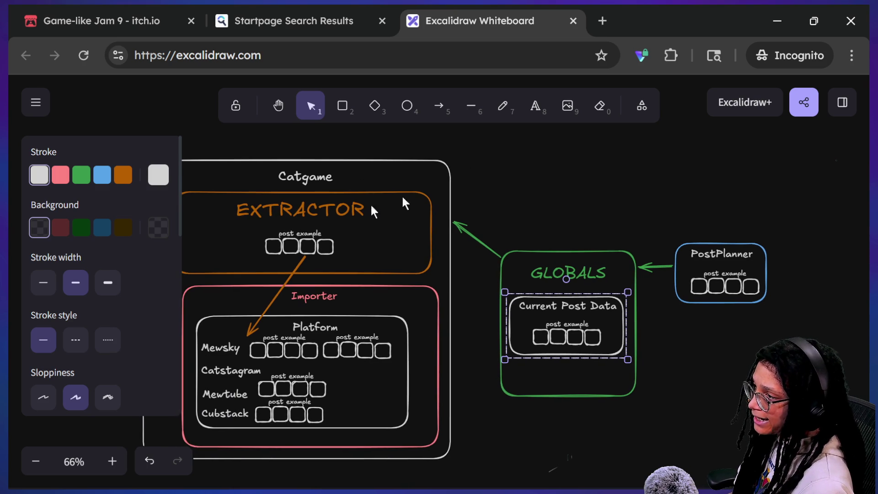
key("ctrl+d")
mouse_move(529, 338)
left_mouse_down()
mouse_move(378, 233)
mouse_move(378, 240)
mouse_move(264, 246)
mouse_move(271, 256)
left_mouse_up()
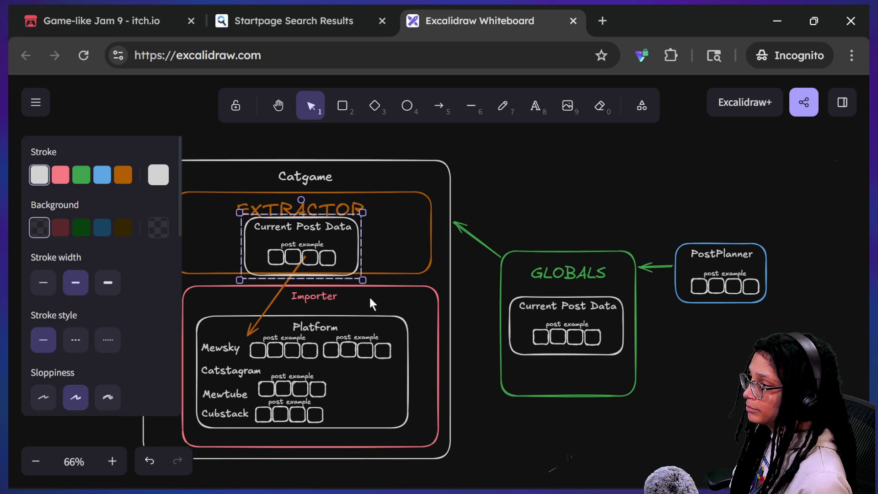
left_click_drag(364, 281, 345, 266)
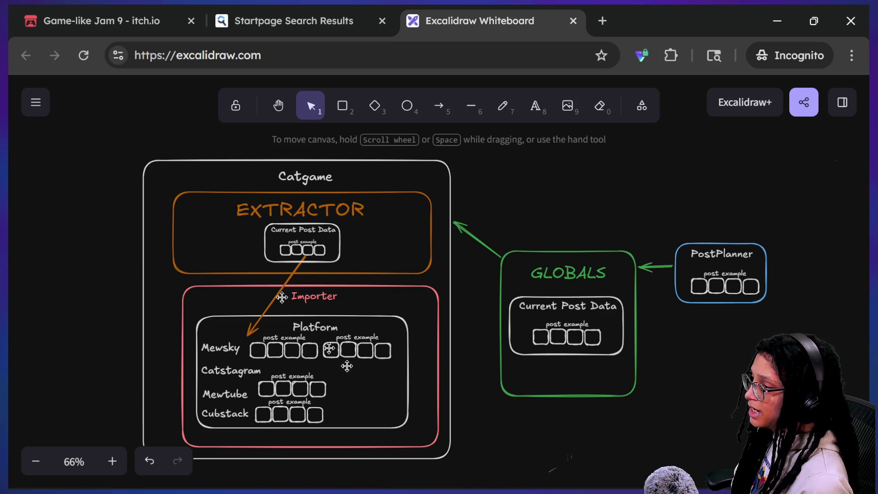
Pan the diagram down into view, then clear the code selection back in Godot.
scroll(266, 283, "down", 2)
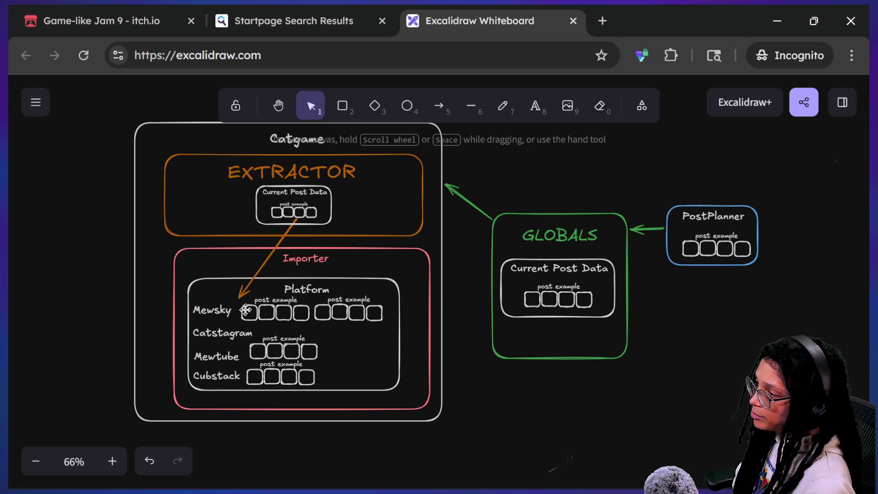
left_click_drag(453, 278, 431, 322)
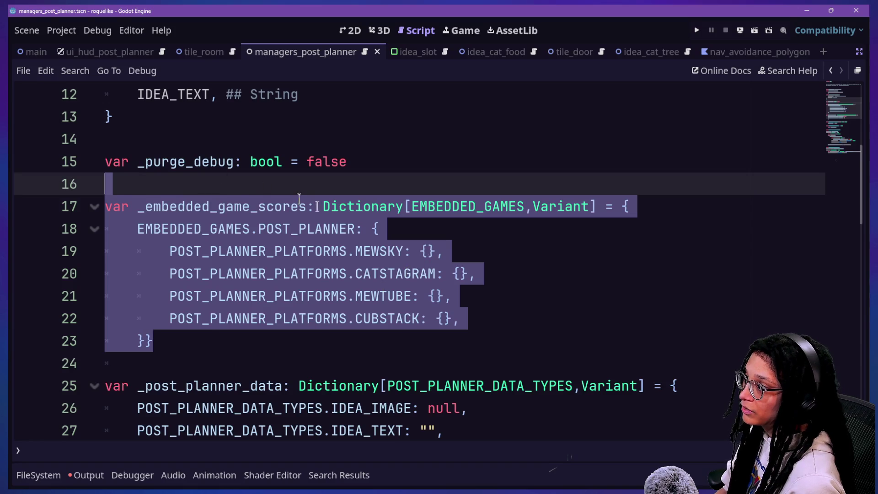
left_click(316, 207)
scroll(425, 274, "up", 1)
Scroll through the script and try selecting the platform entries of _embedded_game_scores.
scroll(425, 278, "down", 7)
scroll(425, 278, "down", 4)
scroll(425, 278, "up", 7)
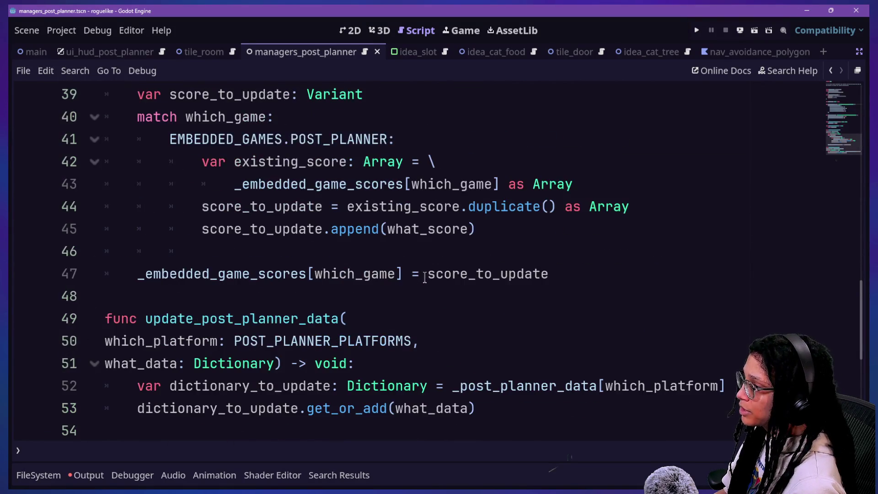
scroll(424, 278, "up", 2)
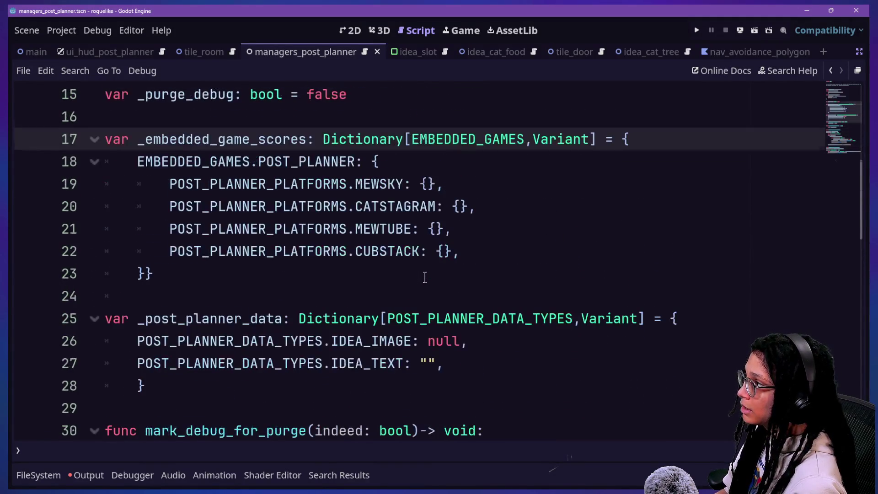
scroll(425, 278, "up", 2)
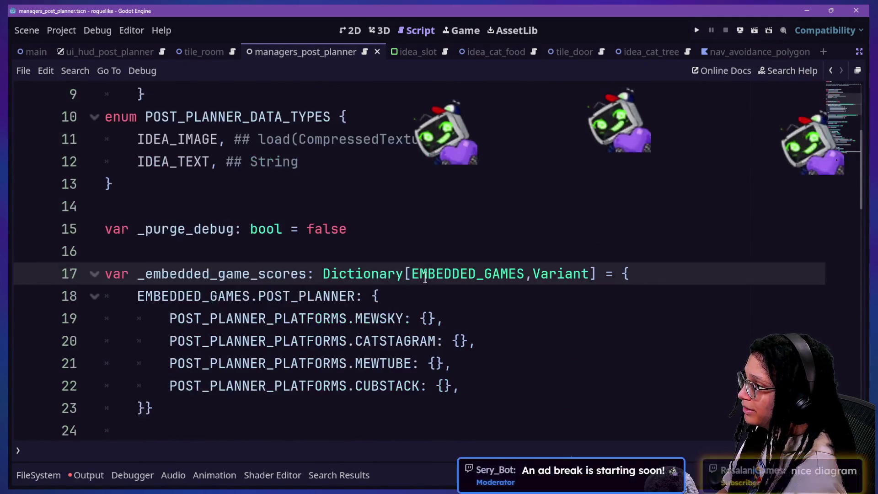
left_click_drag(415, 196, 462, 303)
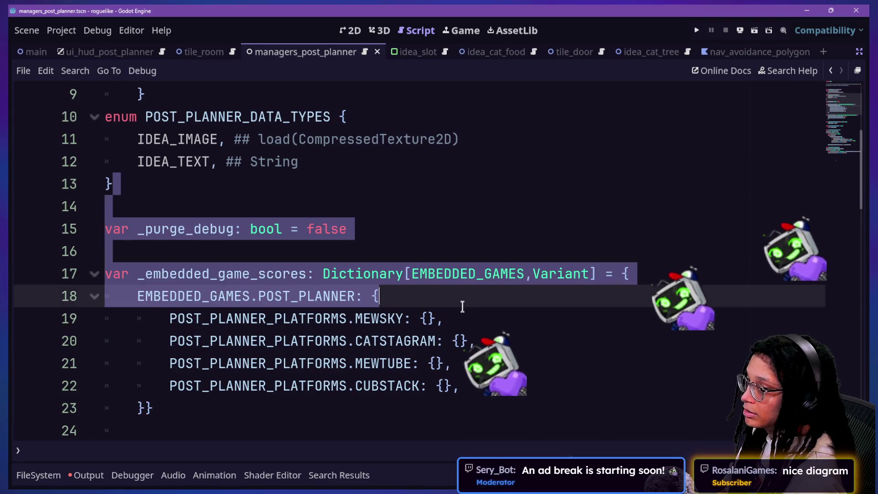
left_click(476, 365)
left_click(233, 401)
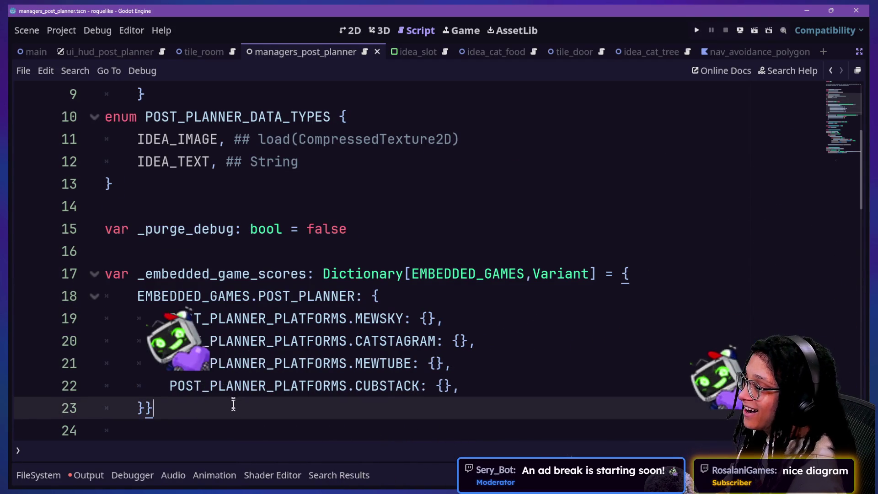
mouse_move(235, 416)
left_mouse_down()
mouse_move(211, 290)
mouse_move(220, 249)
mouse_move(118, 204)
mouse_move(231, 245)
mouse_move(158, 270)
mouse_move(355, 408)
mouse_move(383, 448)
mouse_move(383, 320)
left_mouse_up()
left_click(284, 338)
left_click(325, 209)
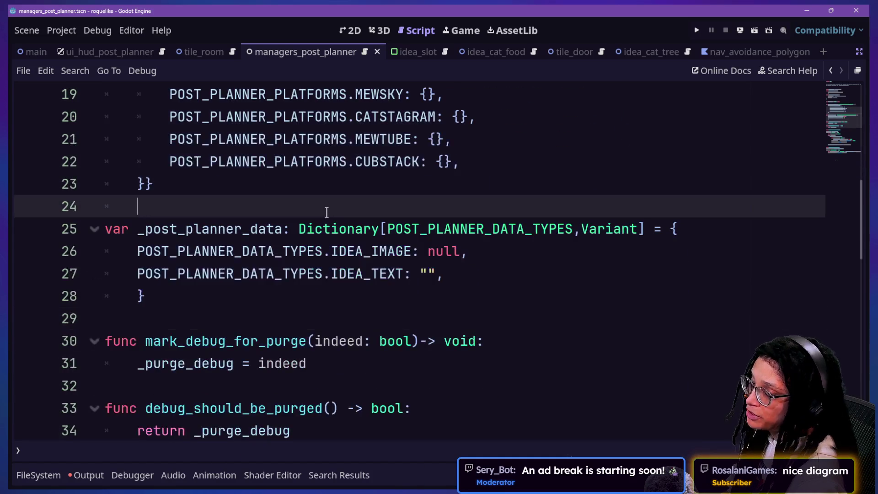
Delete the four platform entry lines from _embedded_game_scores.
scroll(326, 213, "up", 2)
left_click_drag(270, 332, 238, 156)
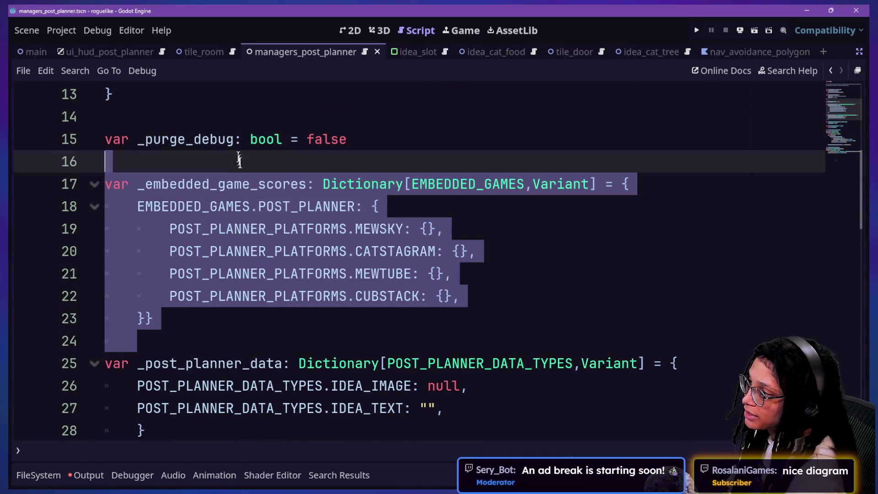
key("ctrl+x")
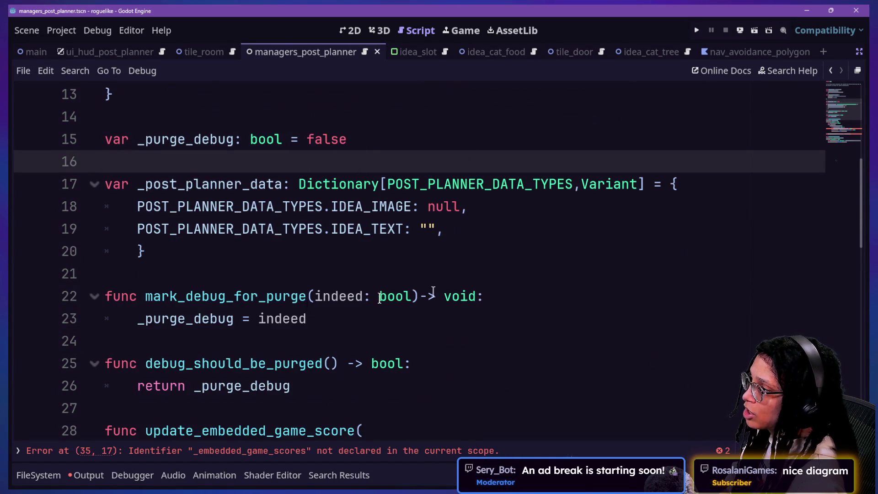
key("ctrl+z")
left_click(270, 206, "shift")
mouse_move(270, 206)
left_mouse_down()
mouse_move(8, 240)
mouse_move(9, 206)
left_mouse_up()
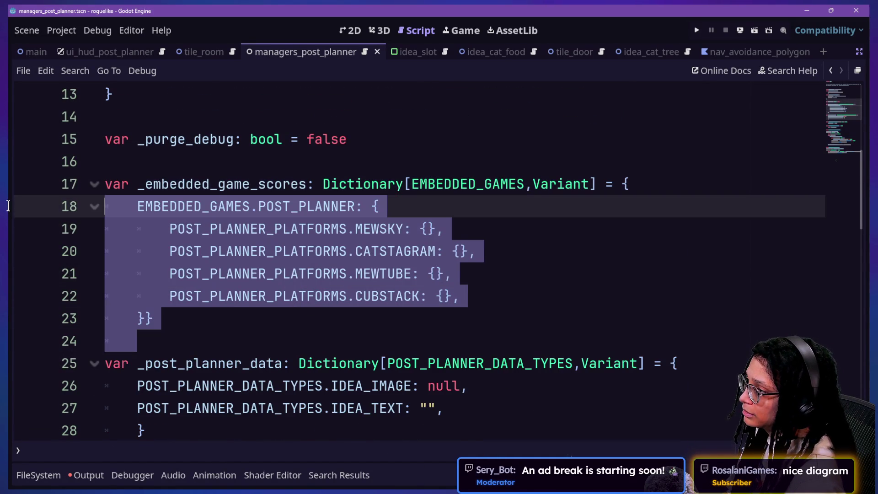
mouse_move(478, 302)
left_mouse_down()
mouse_move(506, 298)
mouse_move(108, 222)
left_mouse_up()
key("BackSpace")
key("BackSpace")
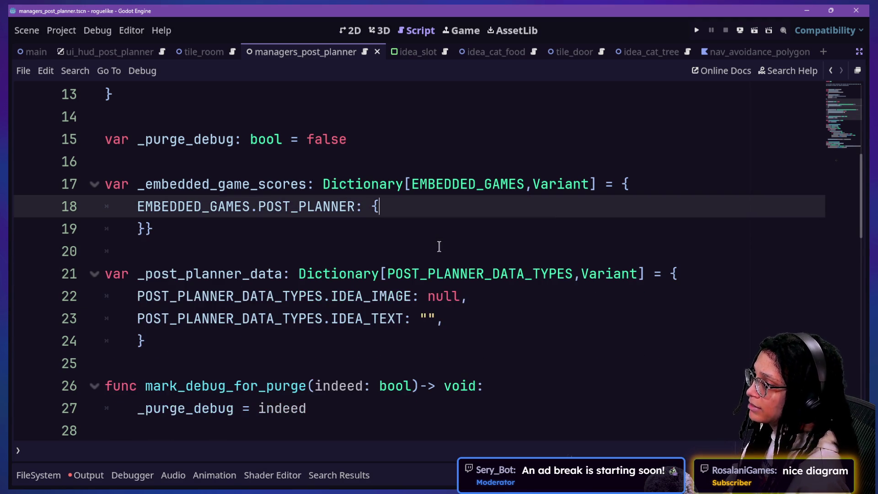
left_click_drag(201, 209, 430, 205)
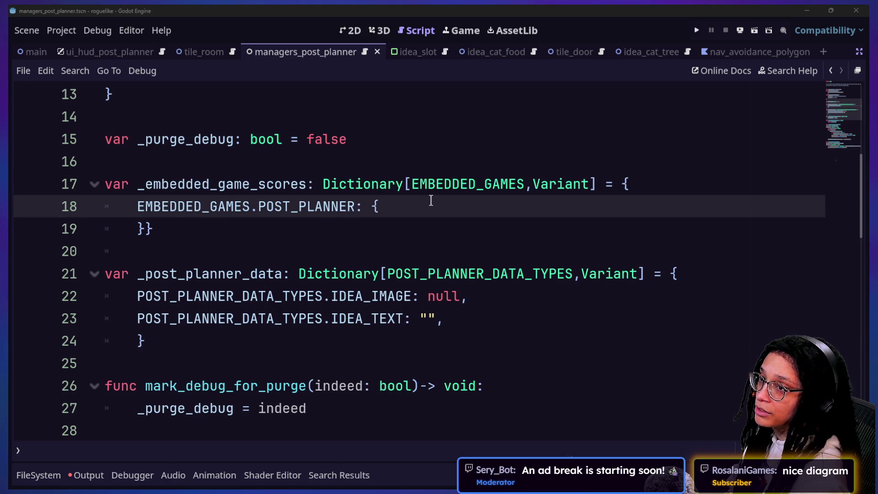
Switch to the cat-care-game editor and restore the scene tree and inspector panels.
key("alt+Tab")
scroll(214, 163, "up", 6)
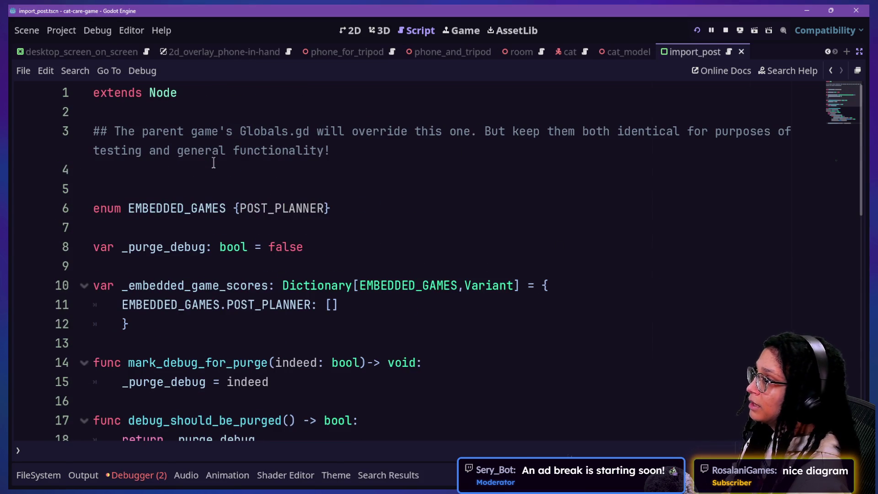
scroll(428, 112, "down", 3)
scroll(429, 111, "up", 3)
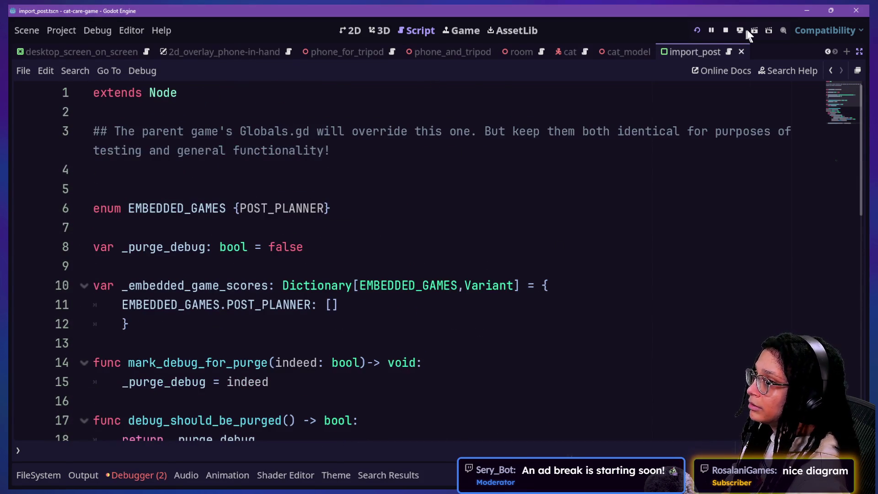
key("ctrl+shift+F11")
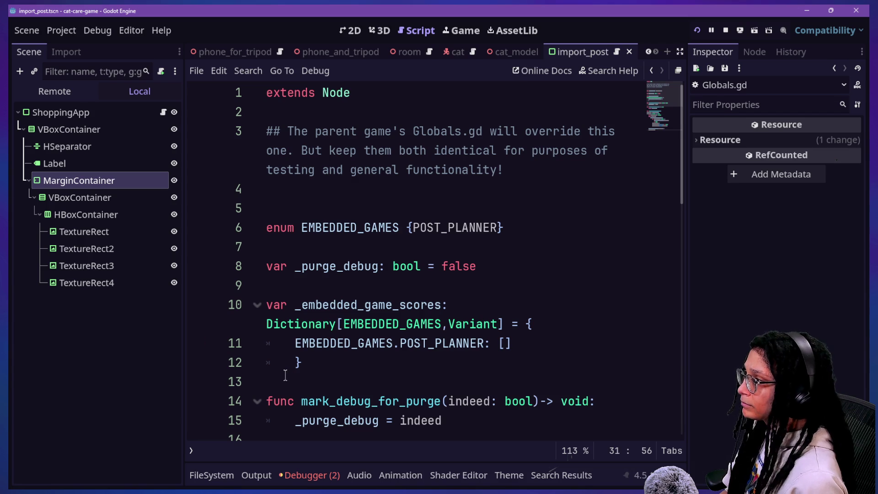
Rename the ShoppingApp root node to Import_Post and open its program_shopping_app.gd script.
left_click(346, 32)
left_click(93, 93)
left_click(110, 98)
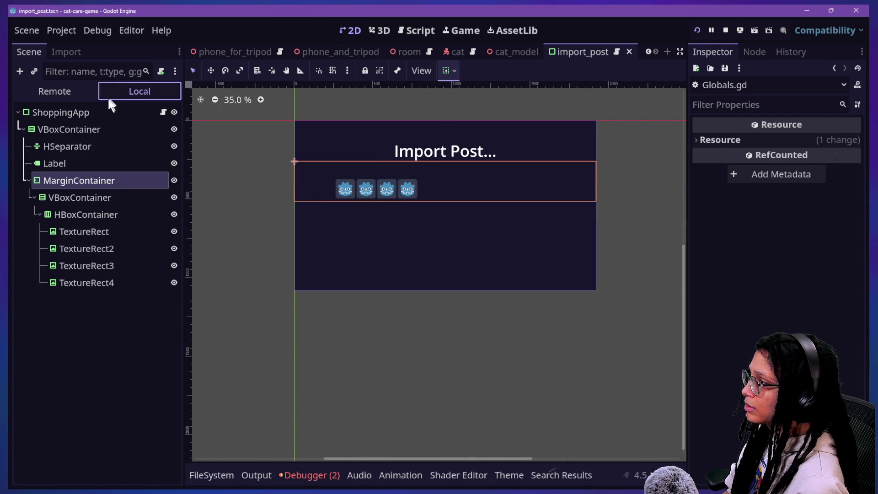
double_click(107, 109)
key("BackSpace")
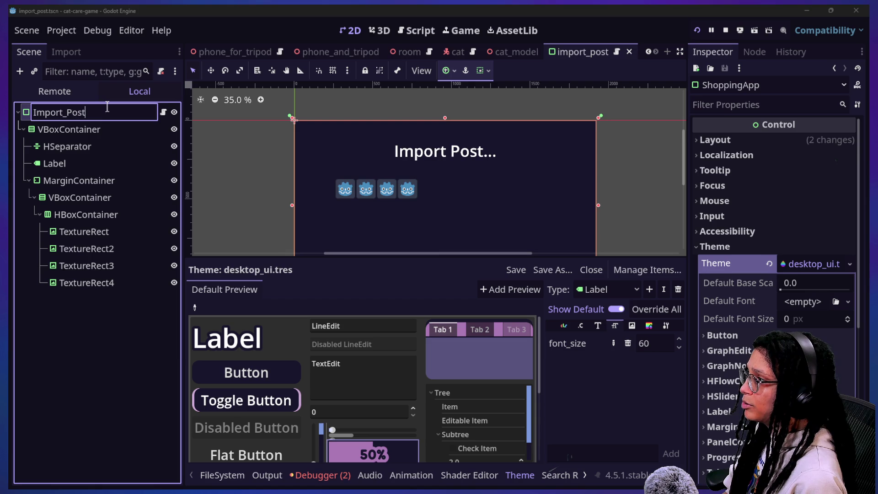
type("t")
key("Return")
left_click(164, 112)
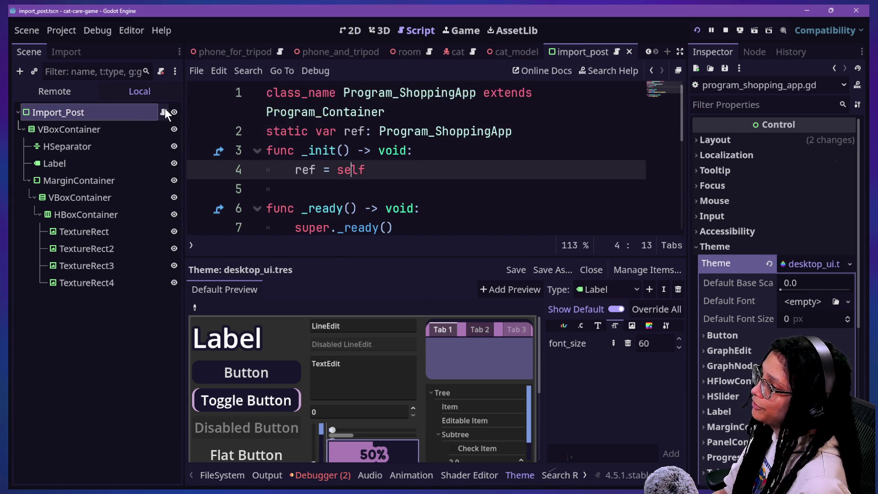
Detach the old script from Import_Post and start attaching a new program_import_post script.
right_click(75, 114)
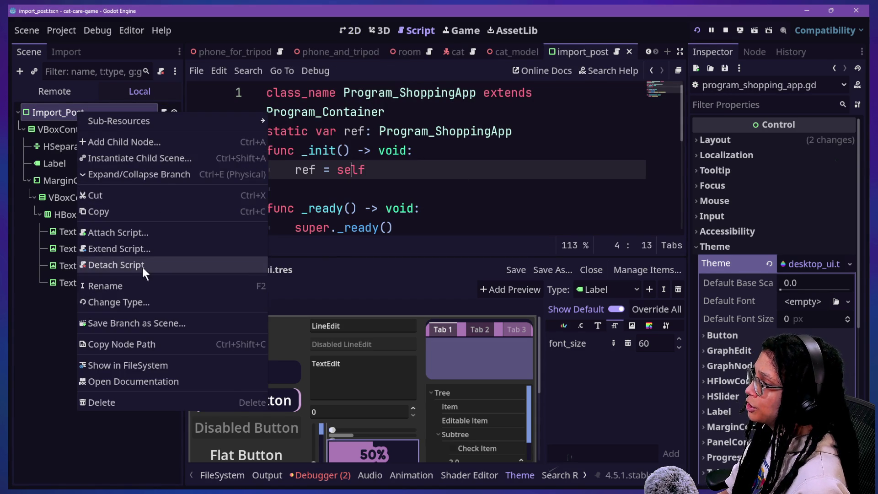
left_click(142, 269)
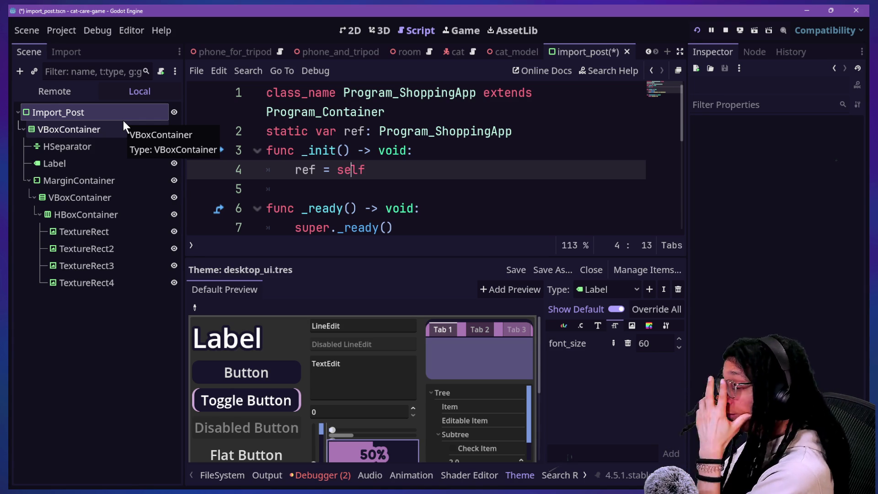
right_click(120, 111)
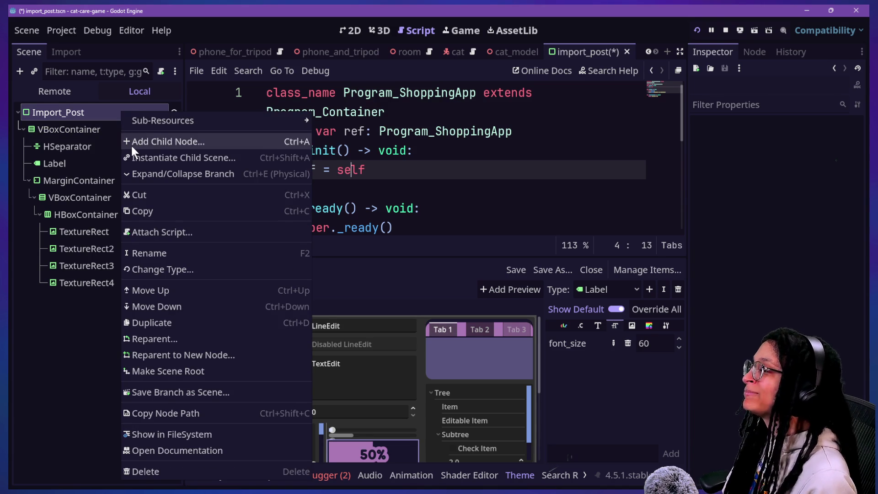
left_click(148, 232)
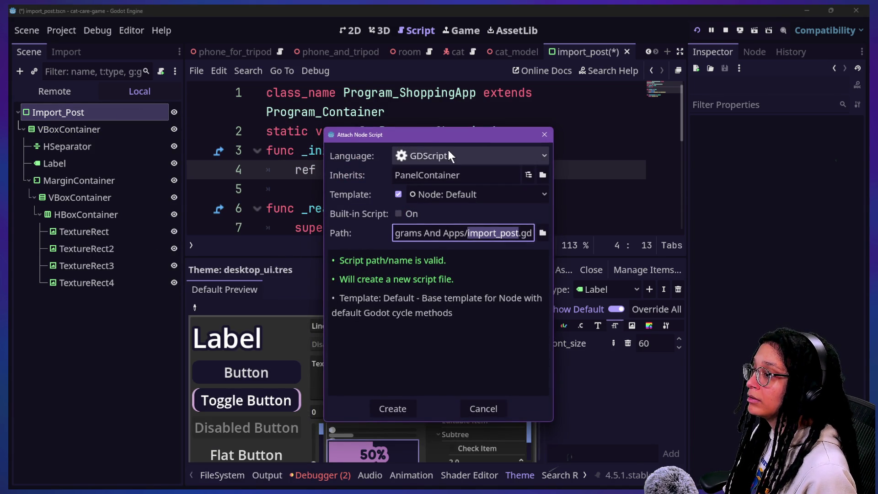
type("pr")
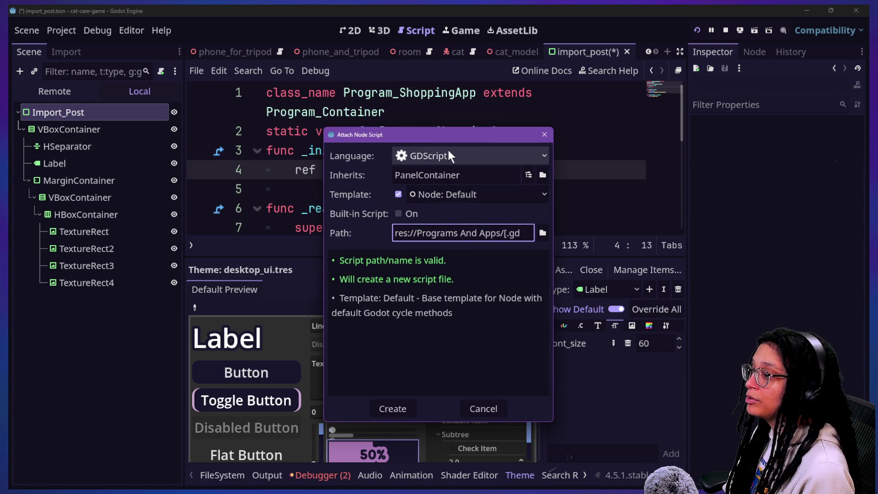
type("ogram_import_p")
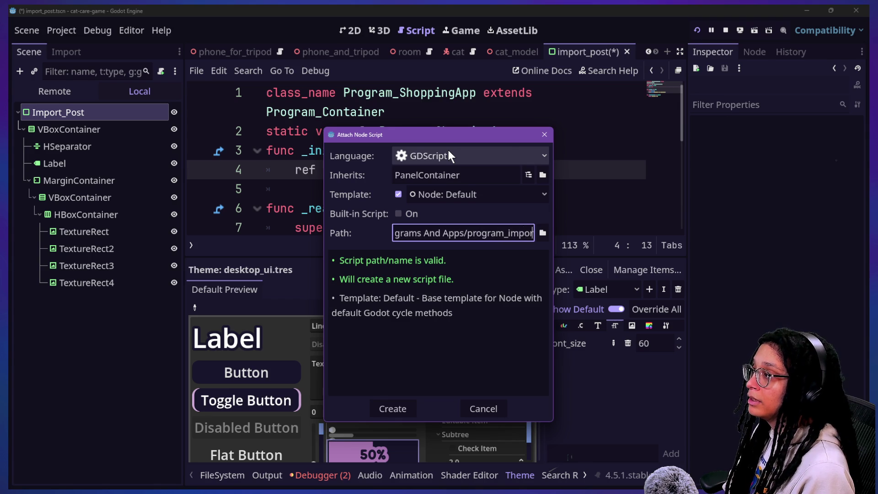
type("ost")
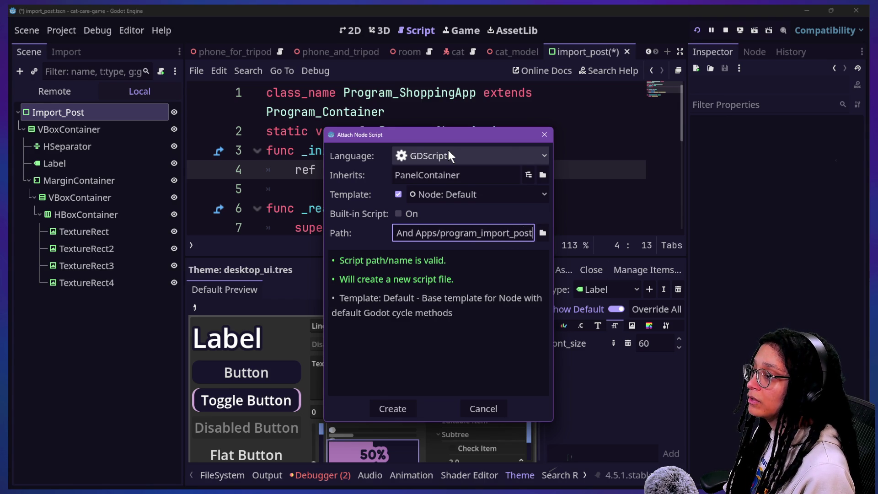
Set the script path to res://scripts/program_import_post.gd and create it.
key("ctrl+Left")
key("BackSpace")
key("BackSpace")
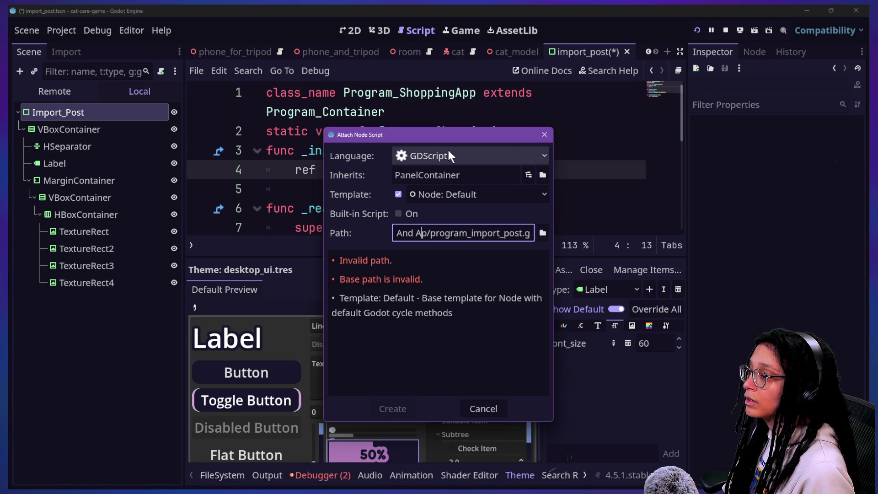
key("ctrl+Left")
key("ctrl+Left")
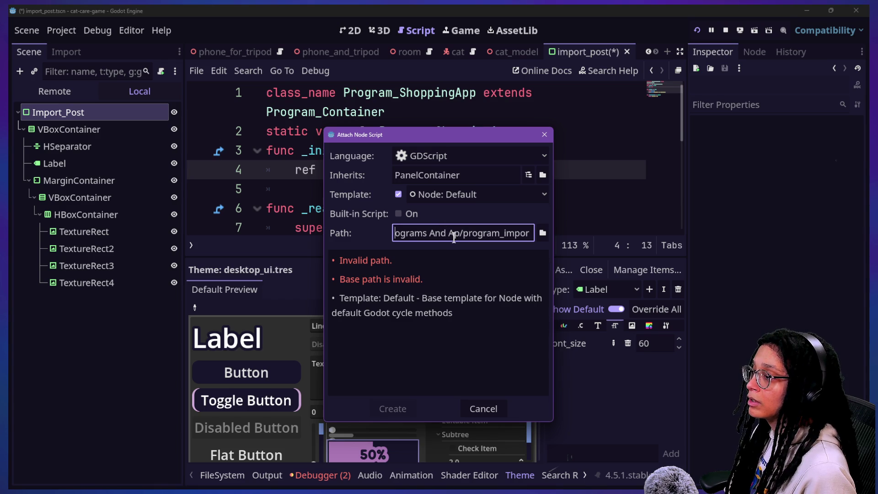
left_click_drag(452, 234, 402, 234)
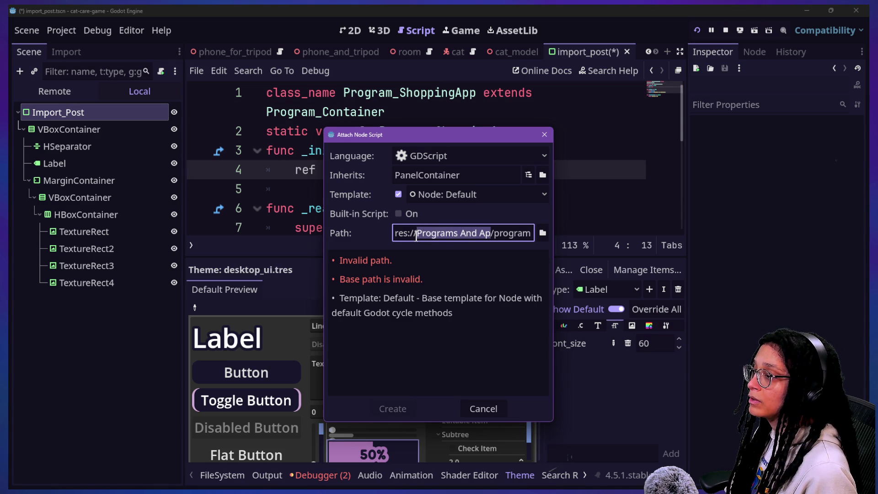
type("scrits")
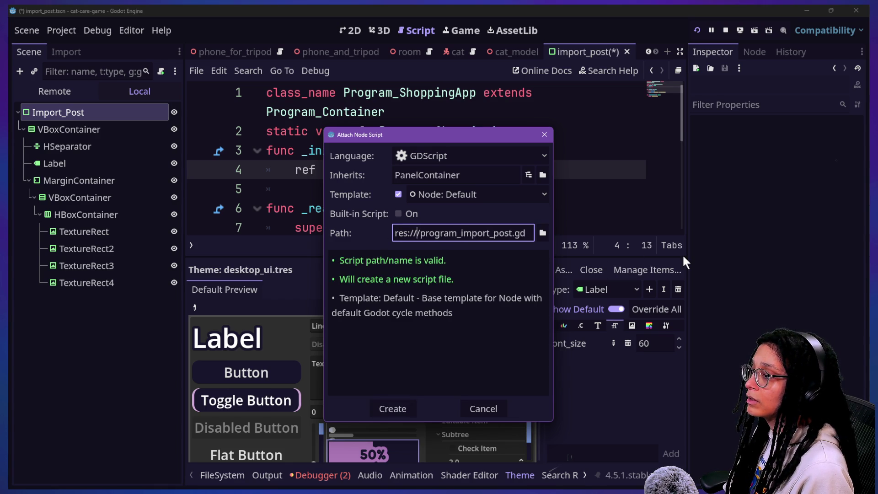
key("BackSpace")
key("BackSpace")
type("pts")
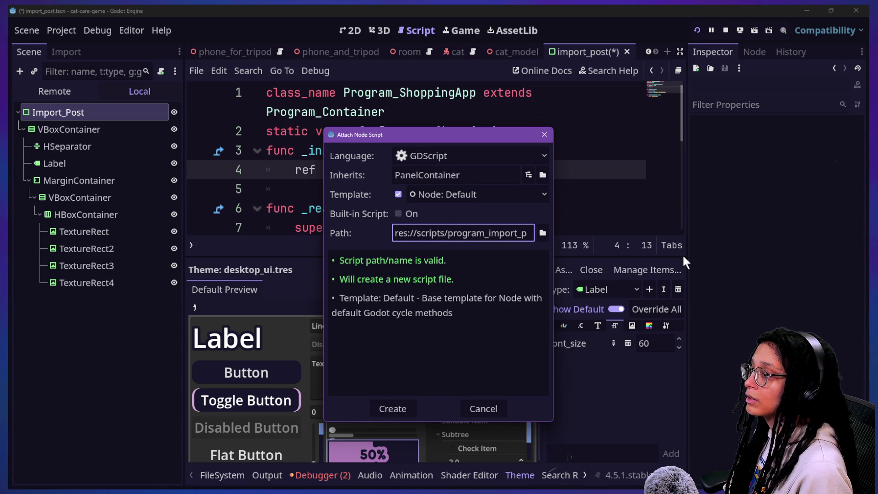
key("Return")
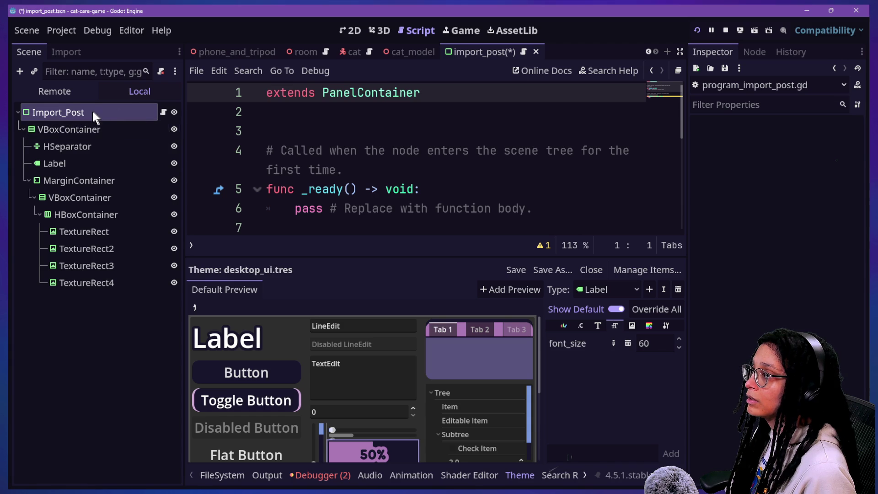
Rename the root node to Program_Import_Post.
left_click(93, 114)
type("Program_")
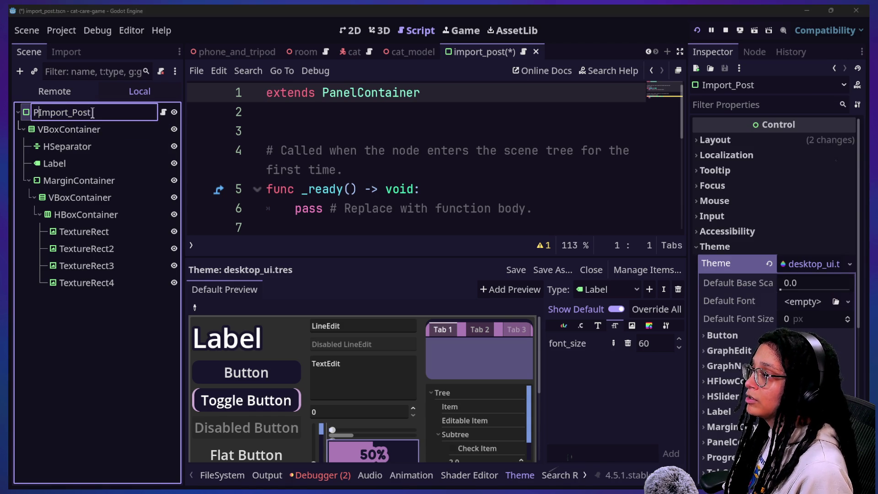
key("Return")
key("Down")
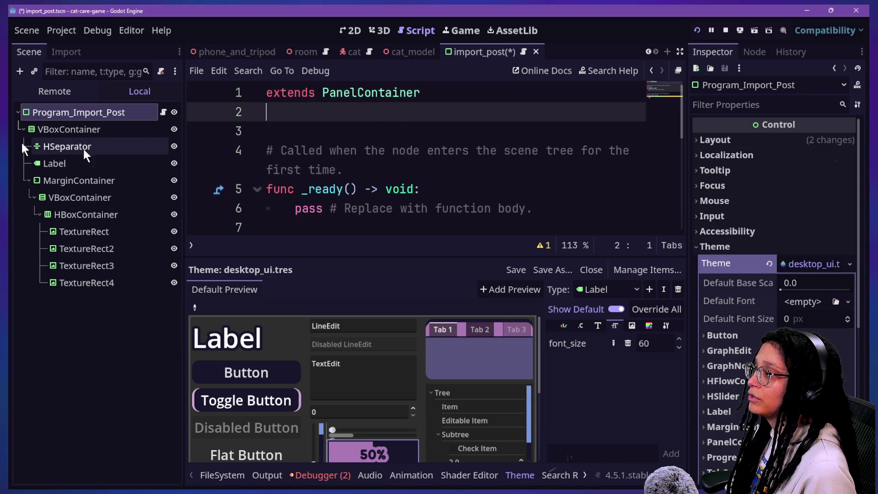
left_click_drag(407, 144, 535, 129)
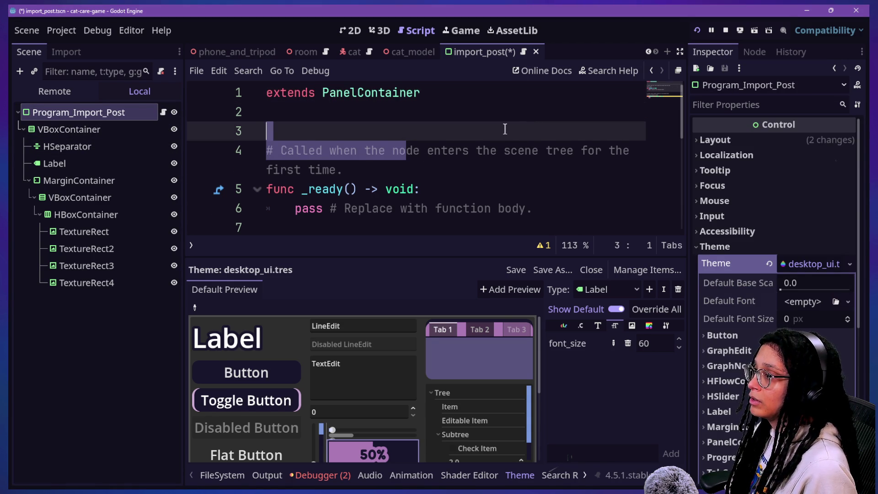
key("shift+alt+o")
Quick-open the shopping_item.tscn scene.
type("shopp")
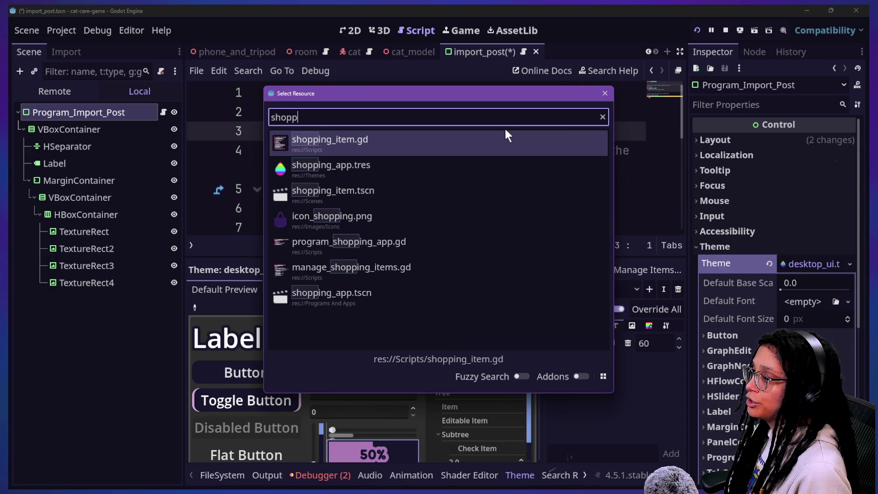
key("Down")
key("Down")
key("Return")
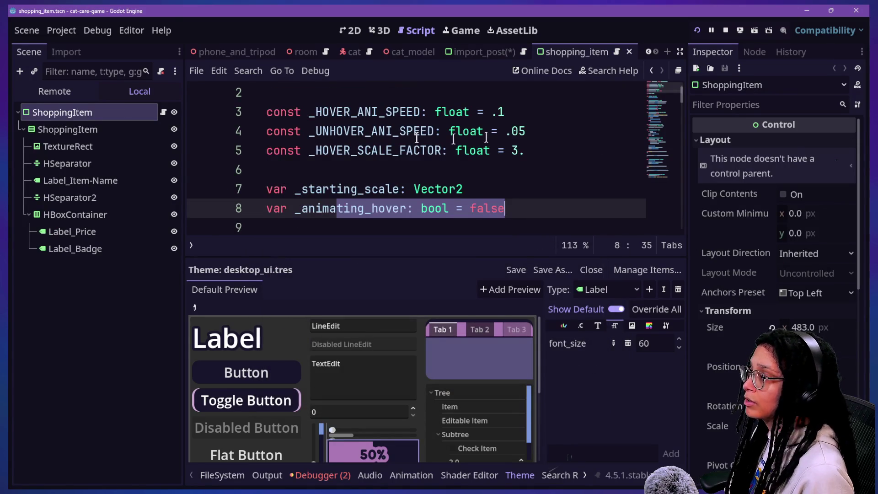
Try renaming the ShoppingItem root node, then undo the rename.
left_click(93, 114)
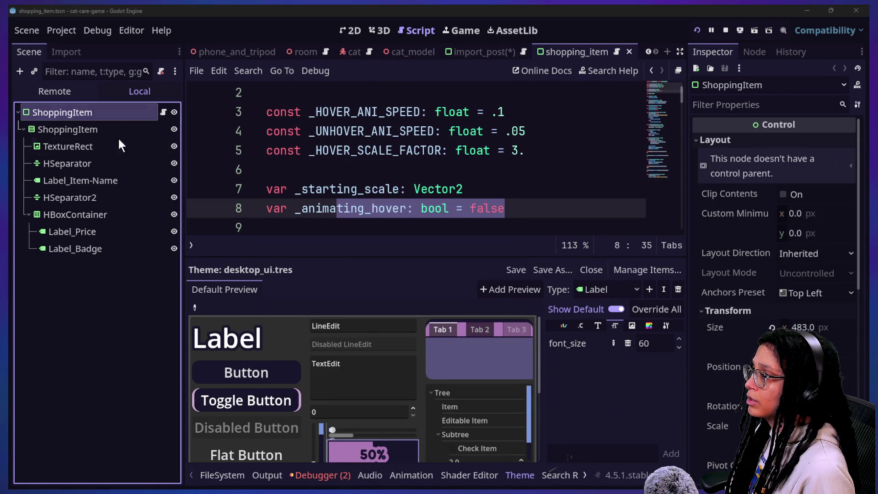
double_click(95, 114)
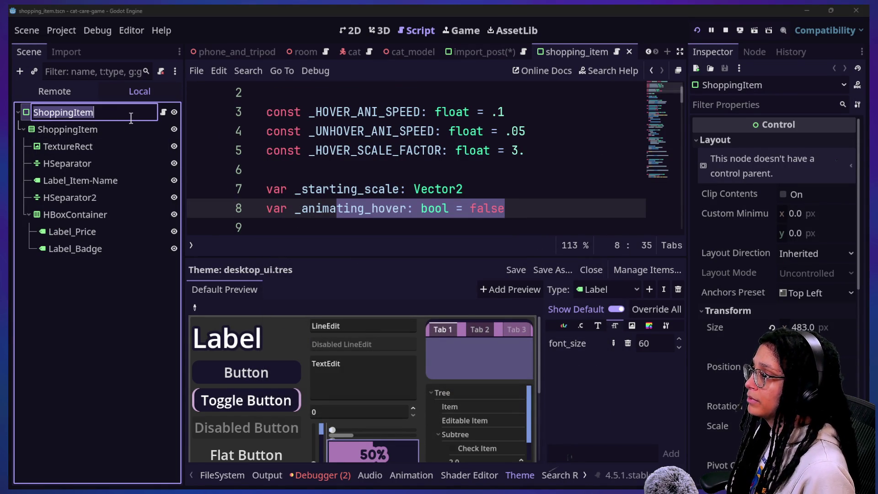
type("Program_Sh")
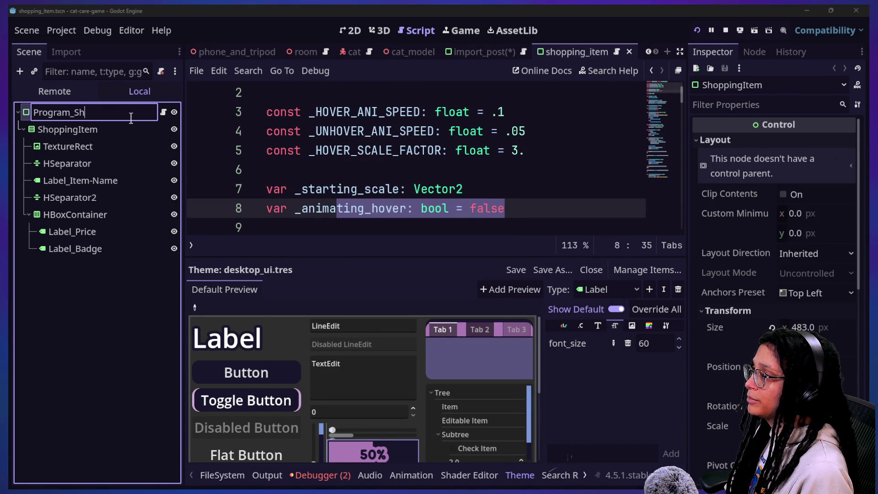
type("pping_ap")
key("Return")
left_click(132, 114)
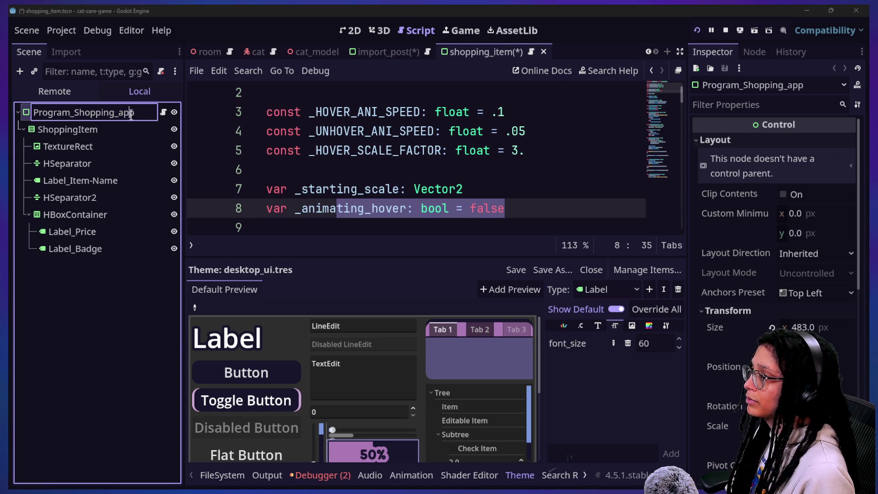
type("A")
left_click(163, 114)
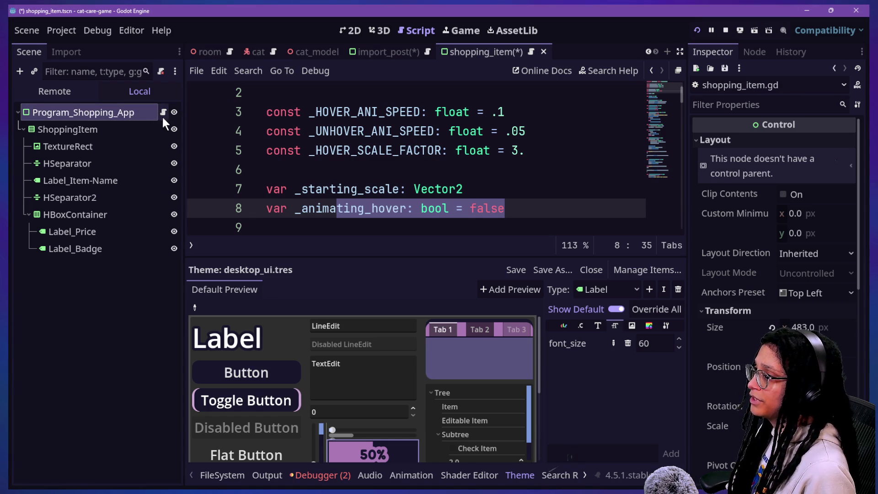
scroll(457, 150, "up", 1)
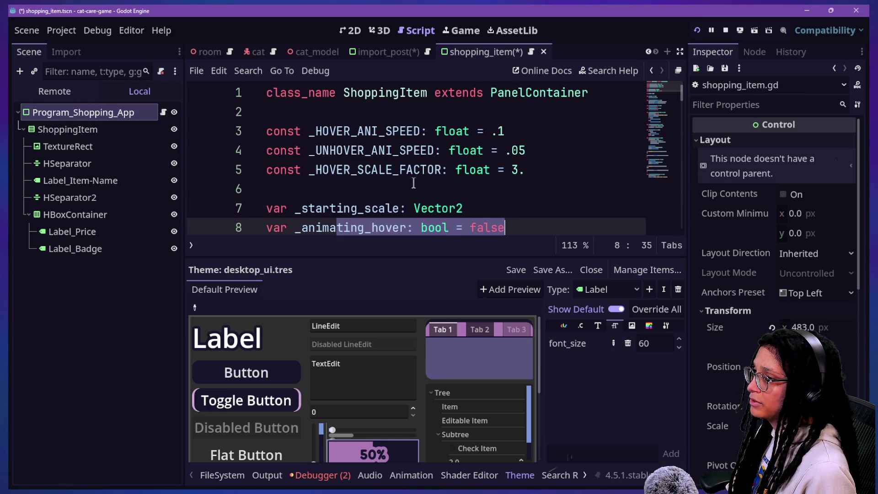
left_click(481, 110)
left_click(135, 125)
key("ctrl+z")
left_click(325, 155)
Quick-open program_shopping_app.gd to check its code.
key("alt+shift+o")
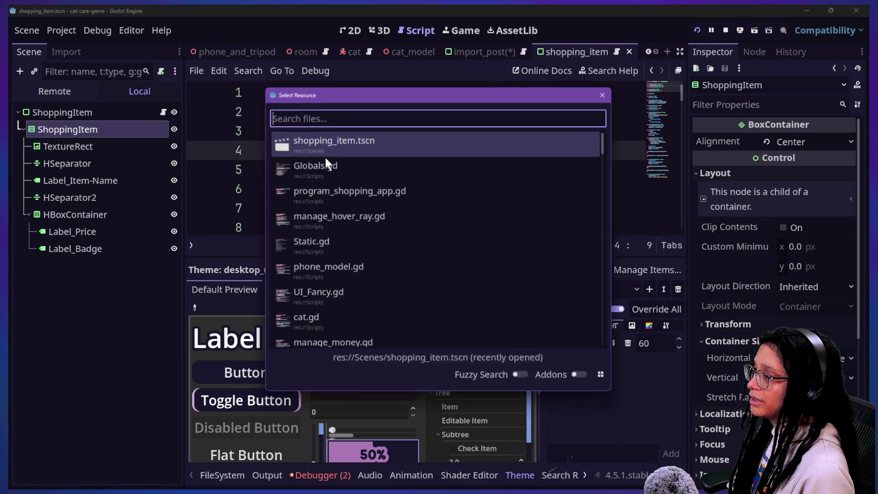
key("Down")
key("Down")
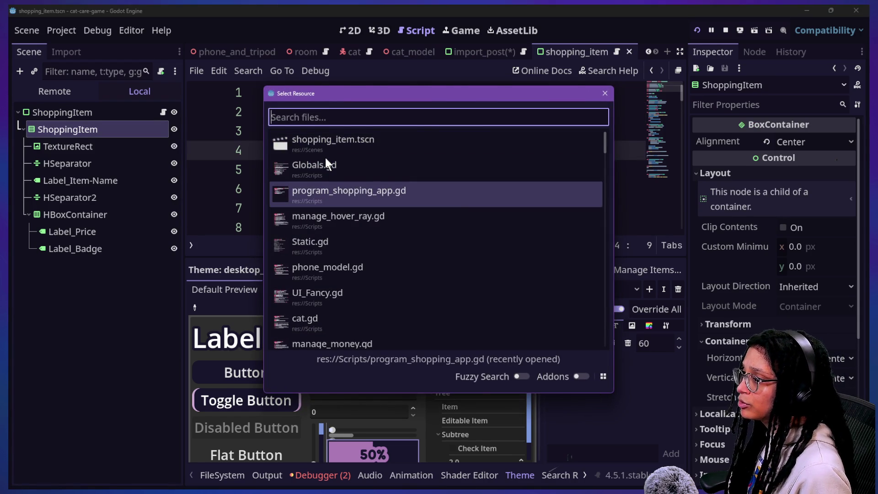
key("Return")
left_click(344, 32)
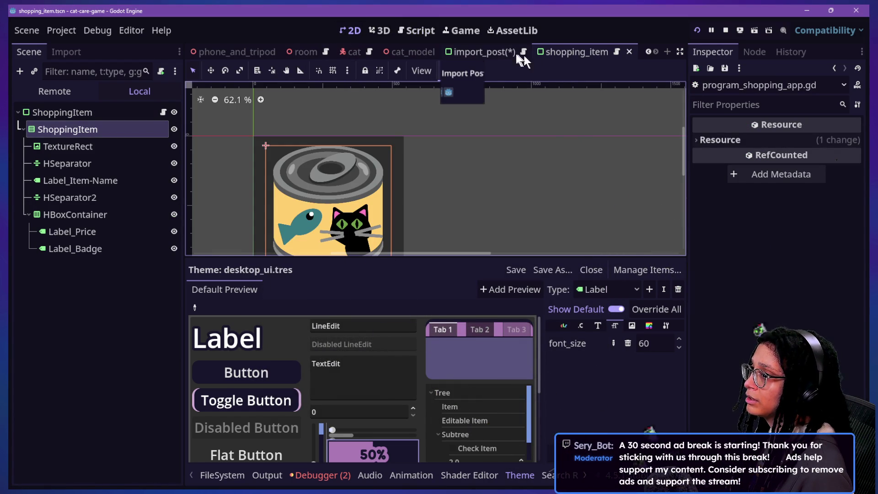
key("alt+shift+o")
key("Down")
key("Down")
type("prgoram")
key("BackSpace")
key("BackSpace")
key("BackSpace")
type("ogram_shopping")
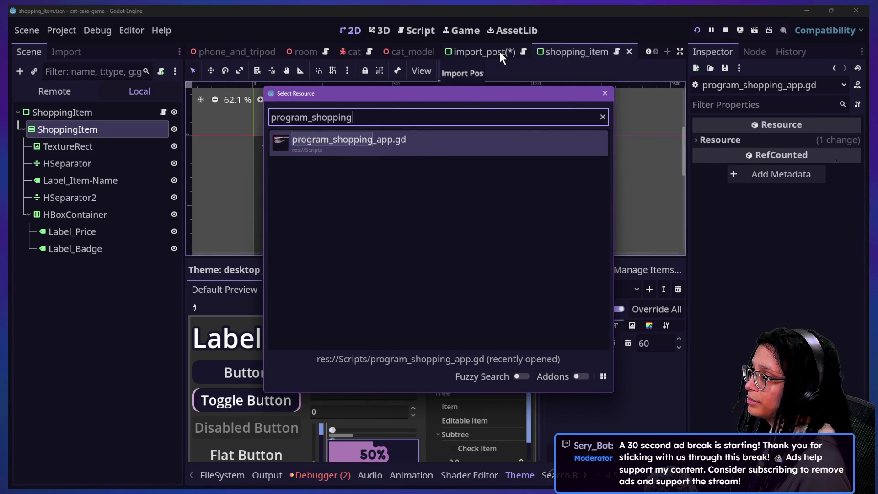
key("Return")
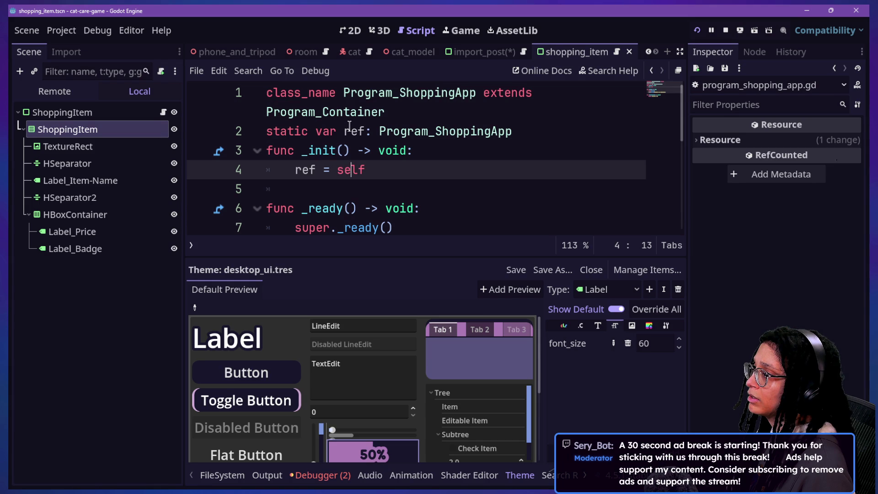
Return to the 2D view of the cat-food can and stop the running game.
left_click(353, 30)
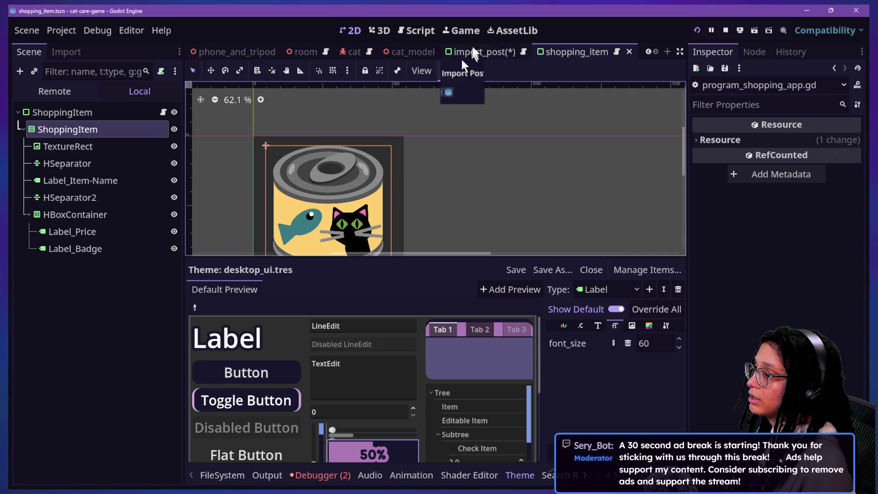
scroll(469, 51, "up", 10)
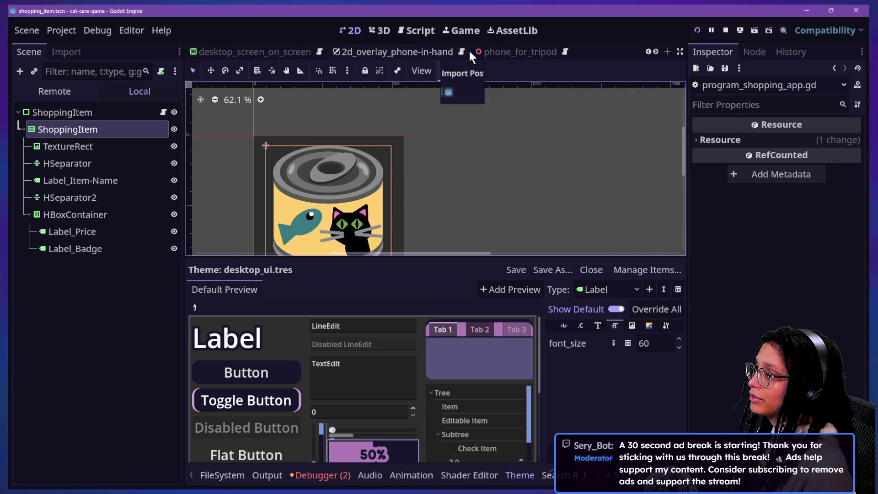
scroll(469, 51, "down", 5)
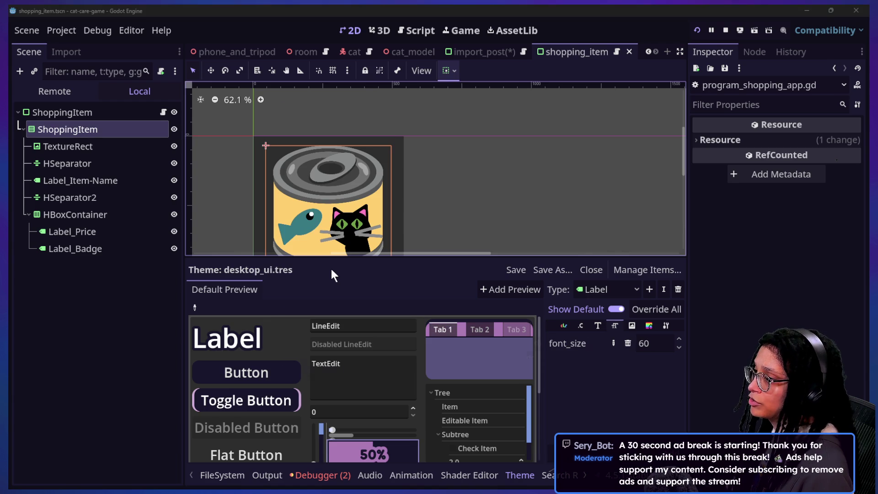
key("shift+alt+o")
type("shop")
key("Escape")
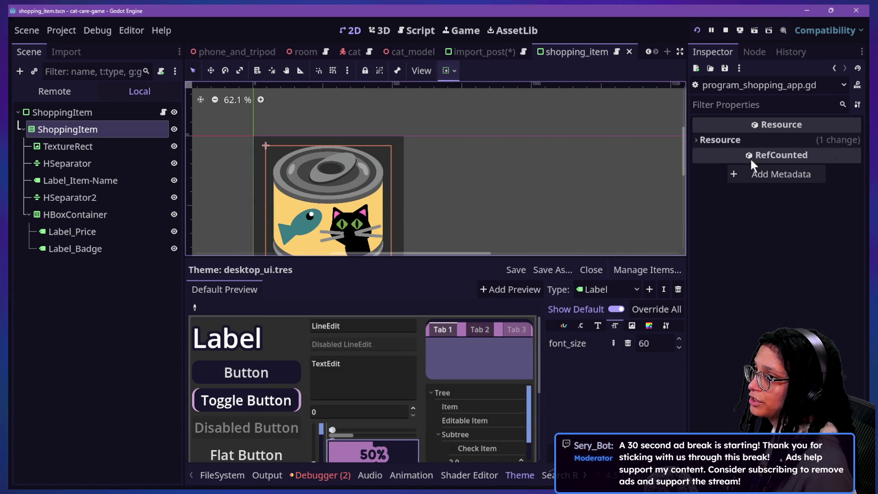
left_click(726, 30)
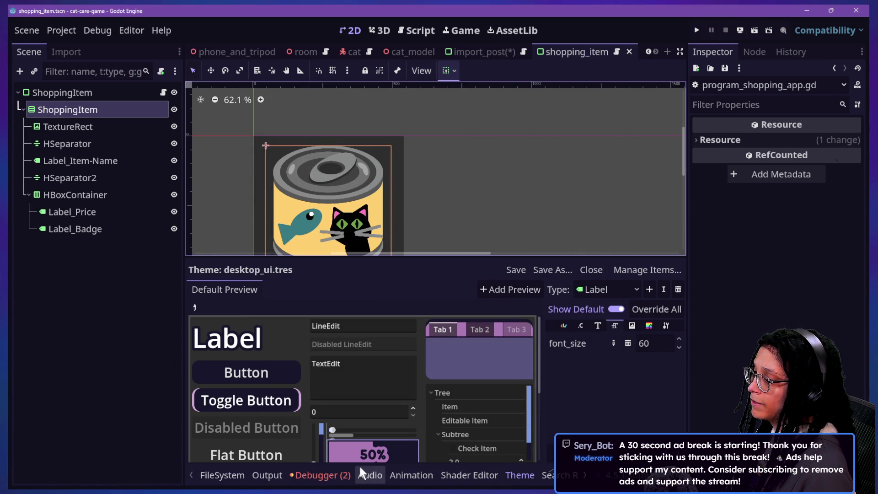
Filter FileSystem by 'shopp' and rename shopping_app.tscn to program_shopping_app.tscn.
left_click(222, 476)
left_click(327, 282)
type("shopp")
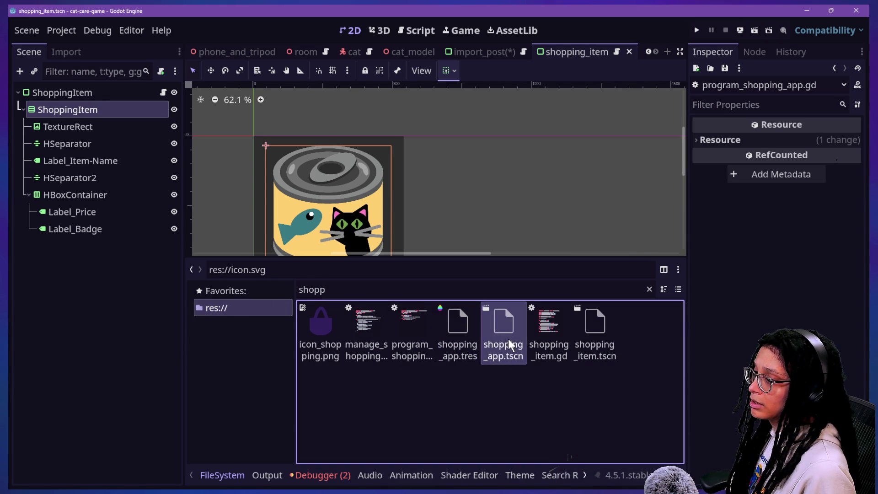
right_click(520, 347)
left_click(543, 358)
key("Home")
type("progr")
type("am_")
key("Return")
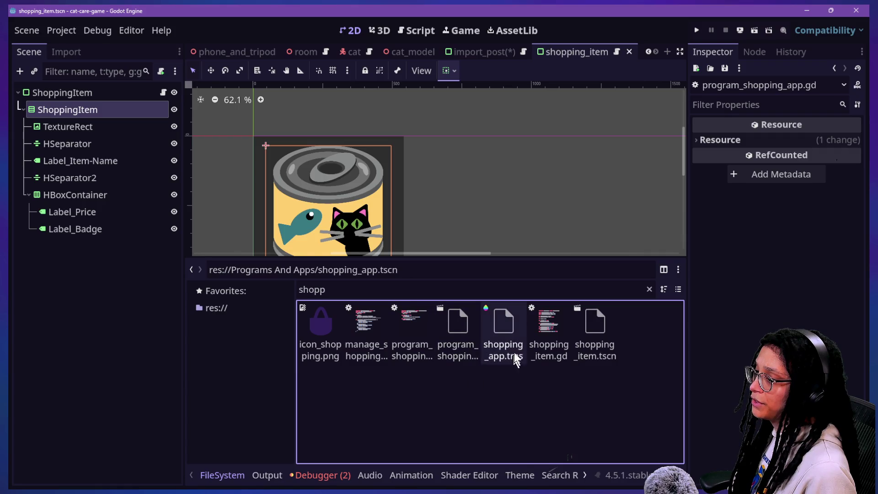
Give the shopping_app.tres theme file the program_ prefix.
right_click(509, 344)
left_click(528, 359)
key("Home")
type("program_")
key("Return")
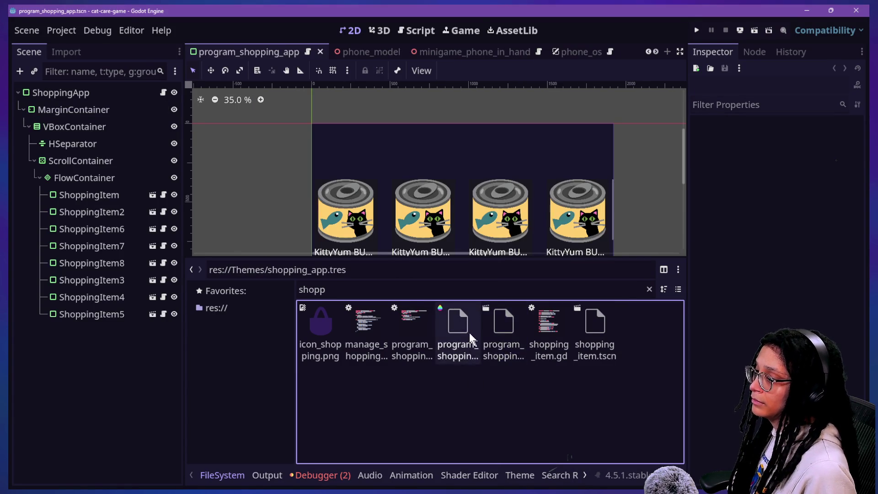
Rename the root to Program_ShoppingApp, save the scene, and copy its script's first four lines.
double_click(73, 92)
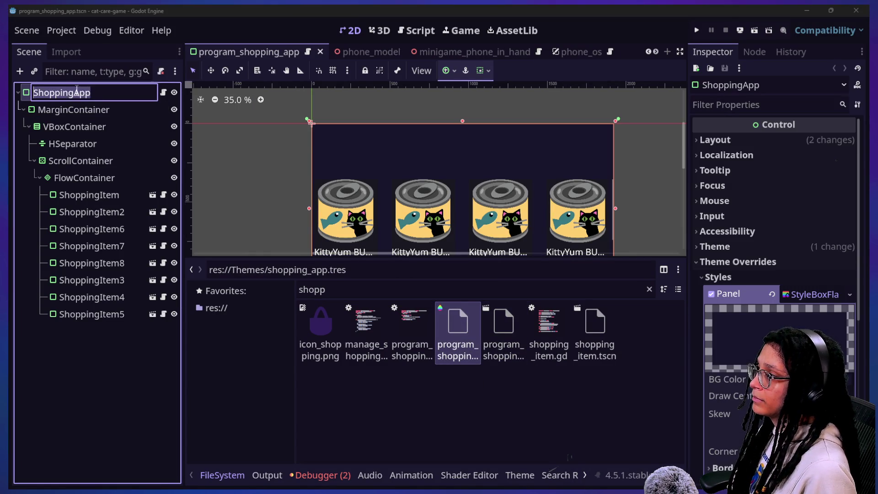
key("Home")
type("Program_")
key("Return")
key("ctrl+s")
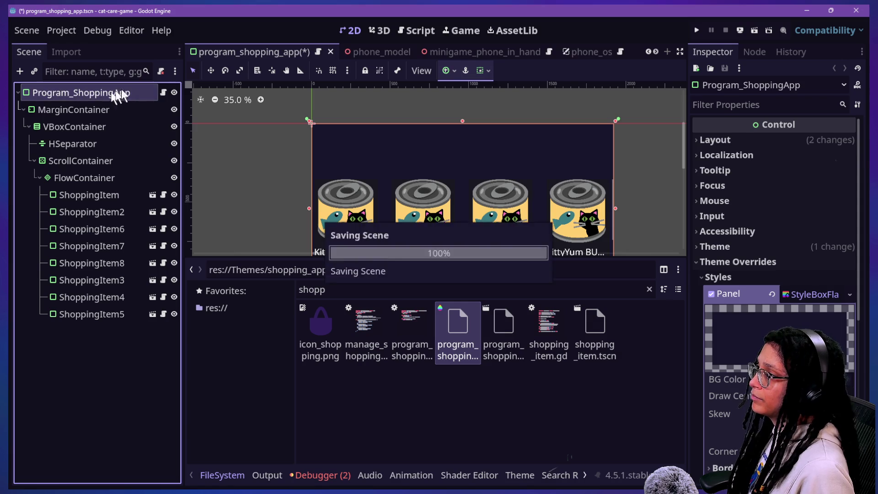
left_click(164, 93)
left_click_drag(446, 168, 61, 30)
key("ctrl+c")
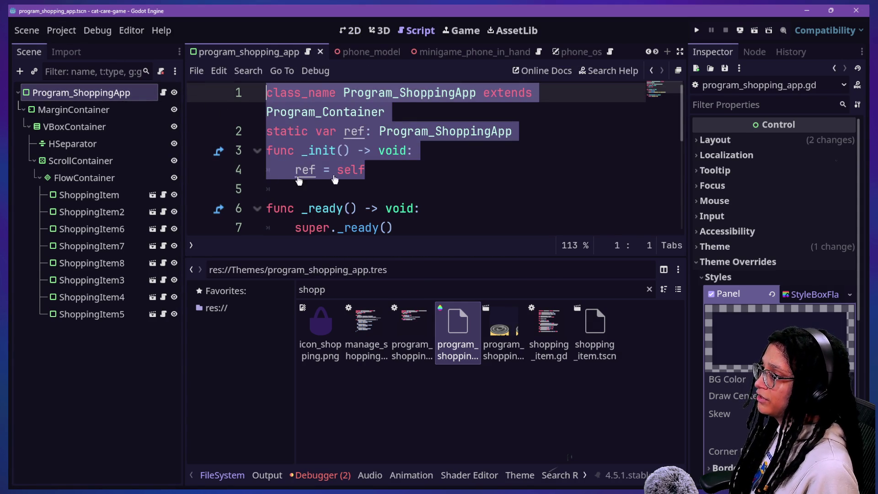
Open program_import_post.gd and replace its contents with the copied starter code.
left_click(458, 171)
key("shift+alt+o")
key("Down")
key("Down")
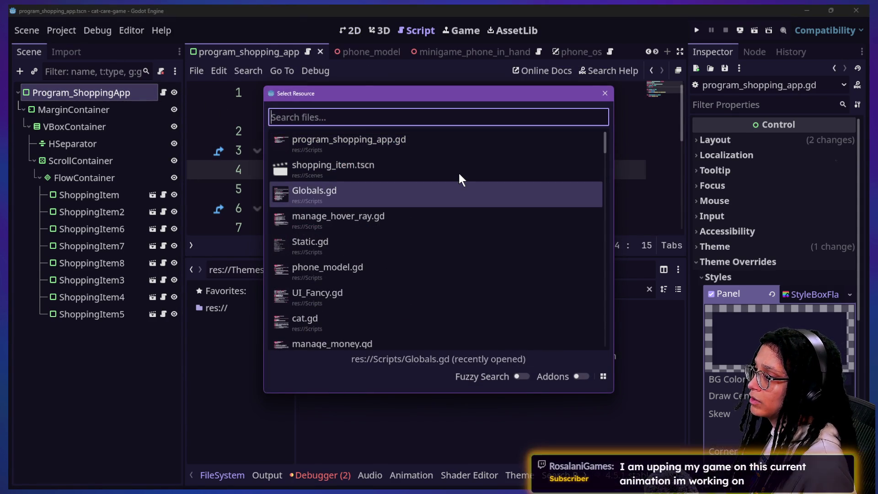
type("program")
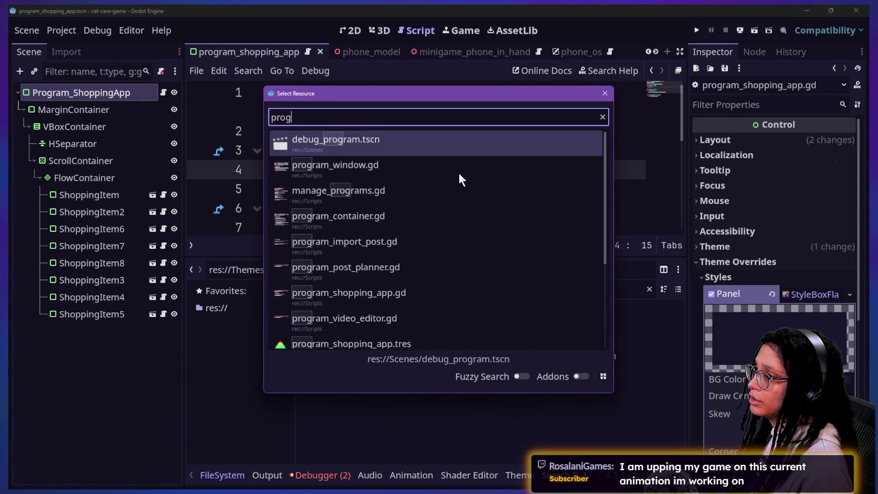
left_click(358, 242)
left_click(432, 211)
left_click(344, 171)
key("ctrl+a")
key("ctrl+v")
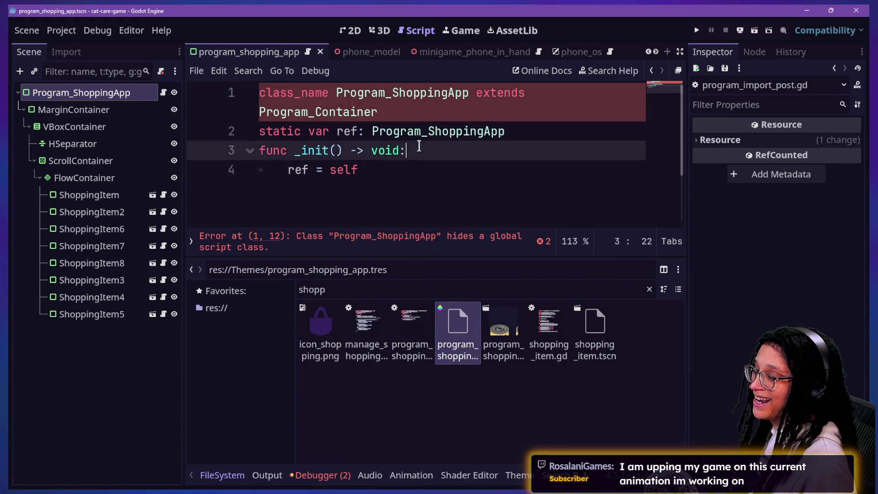
Change ShoppingApp to ImportPost in both the class name and the ref type.
left_click_drag(394, 94, 456, 95)
key("ctrl+d")
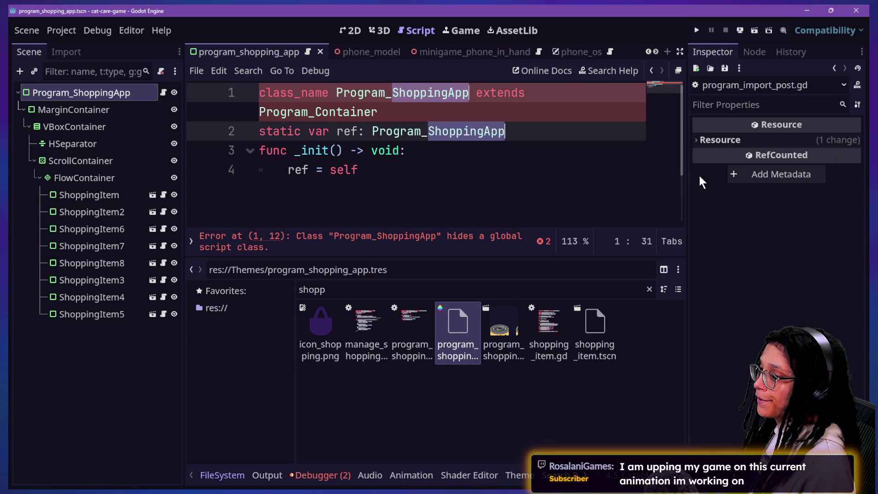
type("Import_")
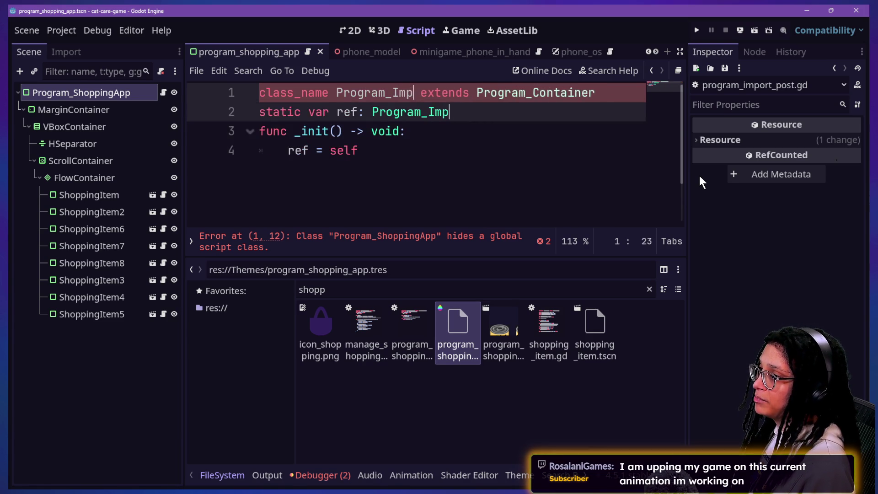
key("BackSpace")
type("Post")
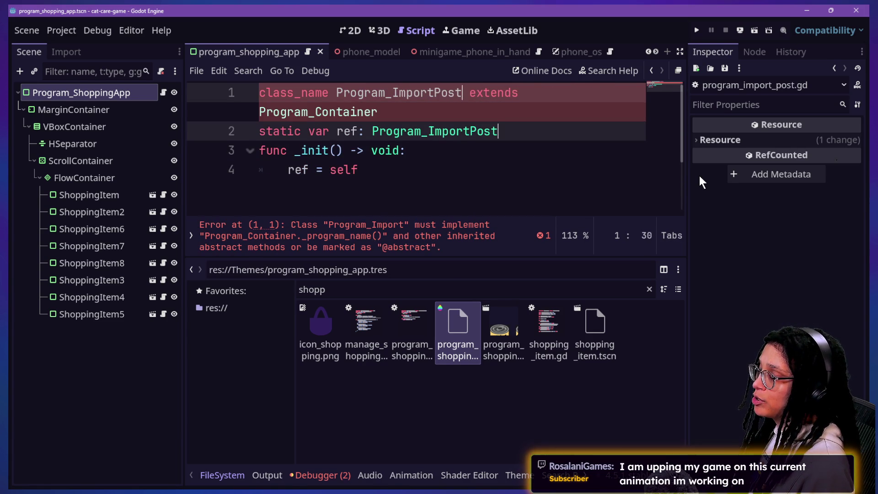
left_click(432, 152)
key("Up")
key("Up")
left_click(465, 153)
double_click(443, 288)
Filter FileSystem by 'import' in list view and save the script.
type("import")
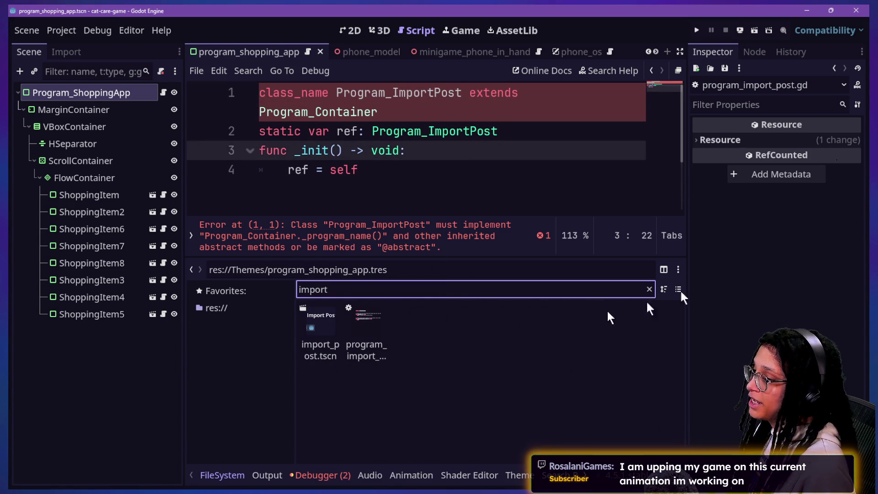
left_click(678, 289)
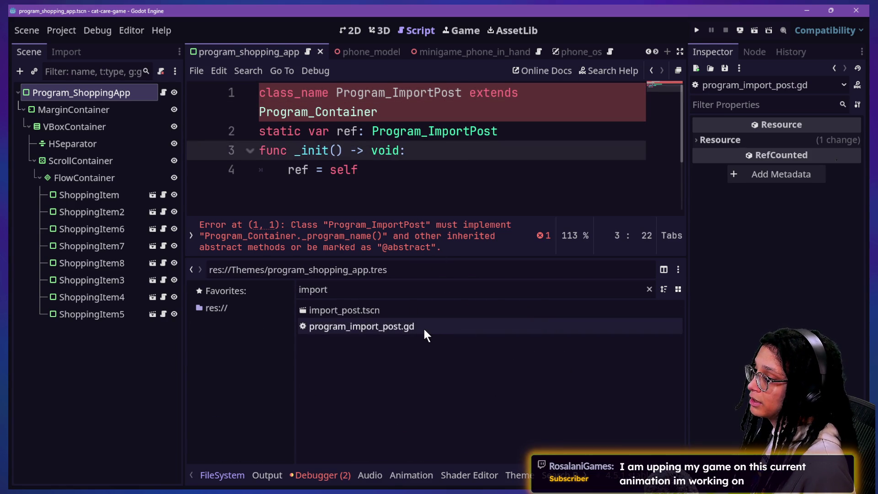
left_click(479, 133)
left_click(476, 166)
left_click(401, 150)
left_click(429, 171)
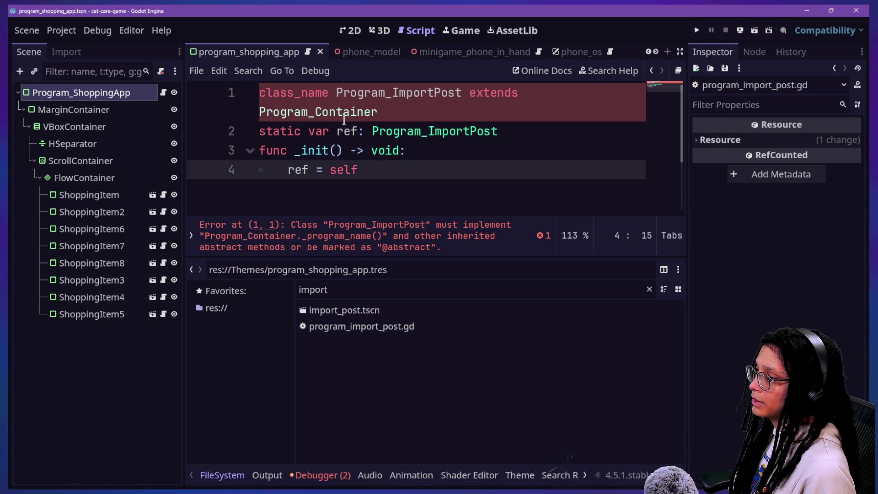
key("ctrl+s")
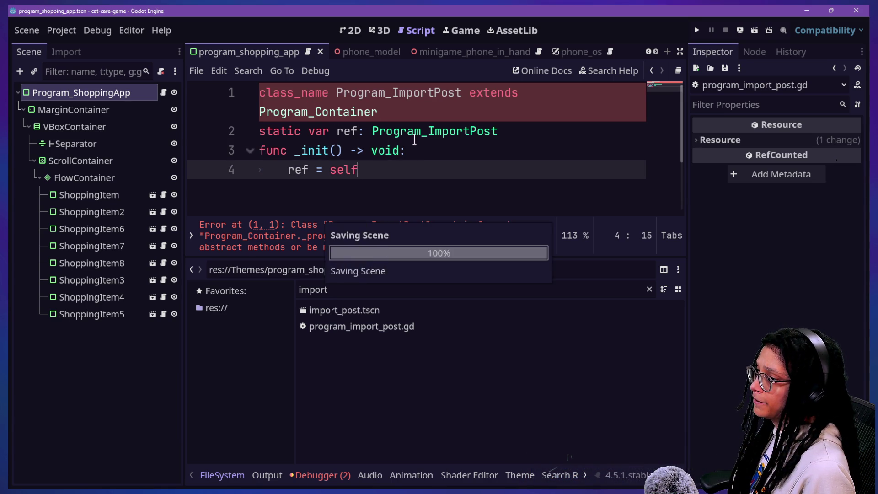
Add blank lines below ref = self for a new function.
key("Return")
key("Down")
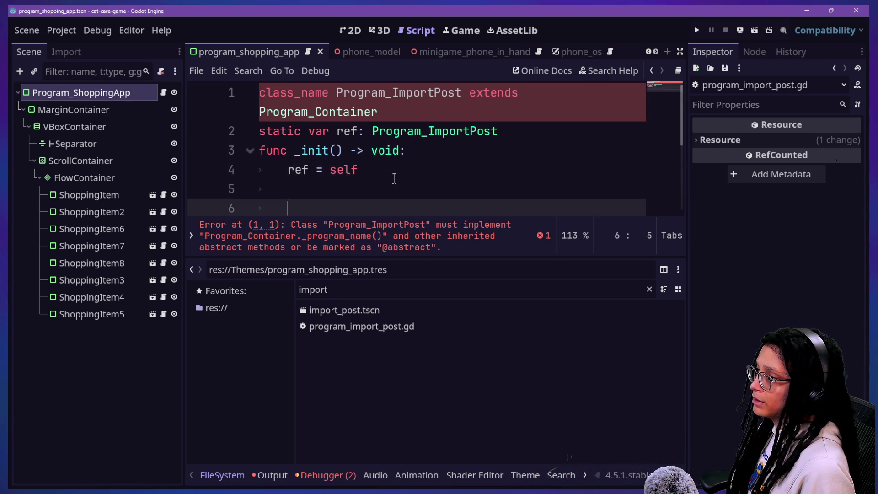
scroll(394, 178, "down", 1)
scroll(409, 211, "up", 1)
Review Program_Container's abstract _program_name, then return and remove the extra last line.
left_click(361, 117, "ctrl")
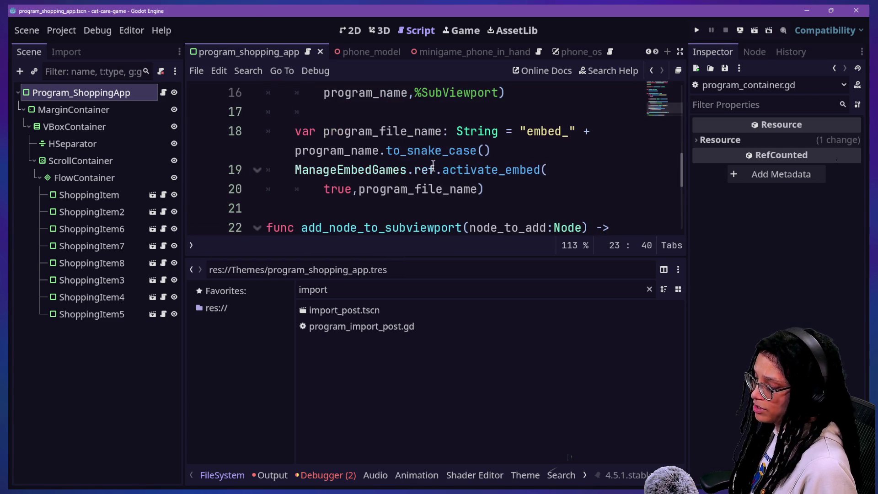
scroll(420, 306, "up", 5)
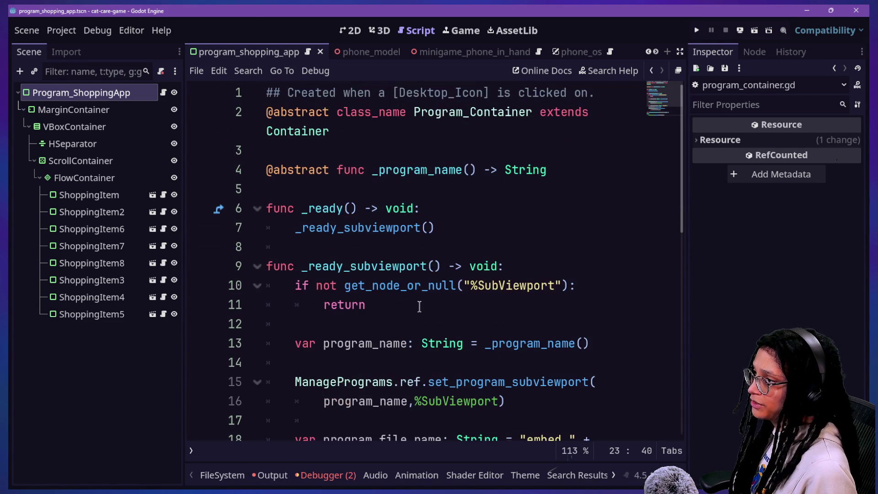
left_click(374, 161)
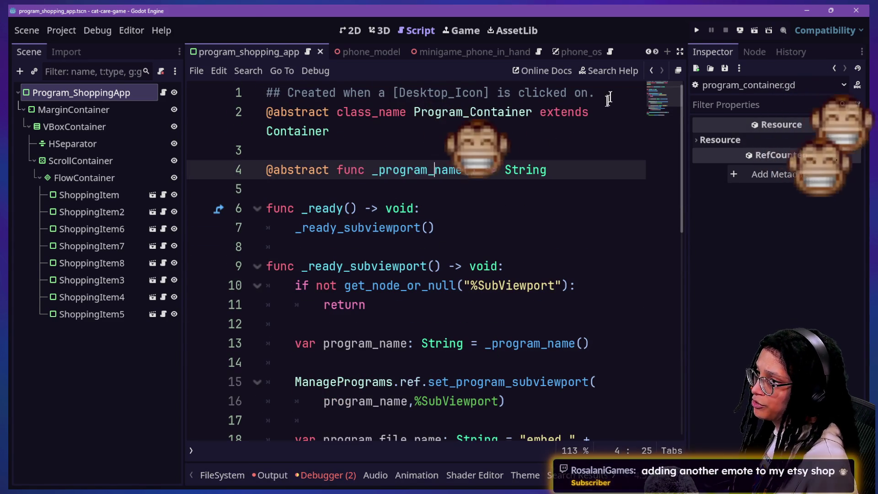
left_click(650, 70)
left_click(661, 69)
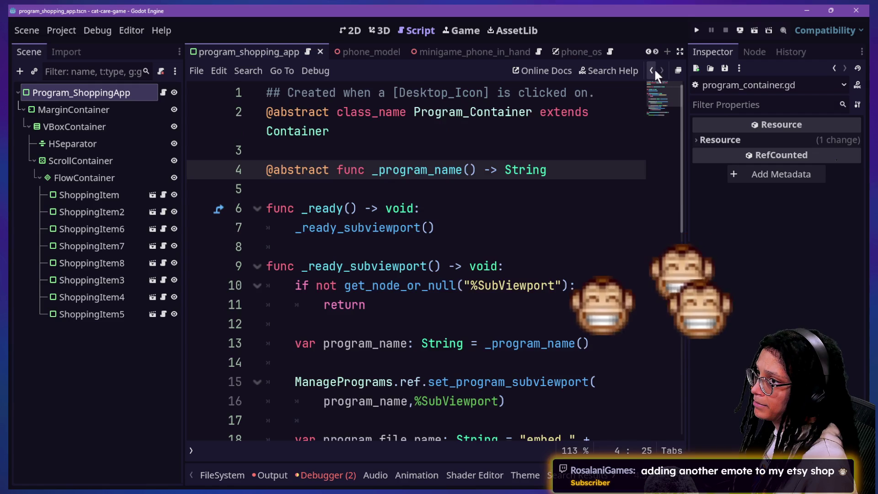
left_click(651, 71)
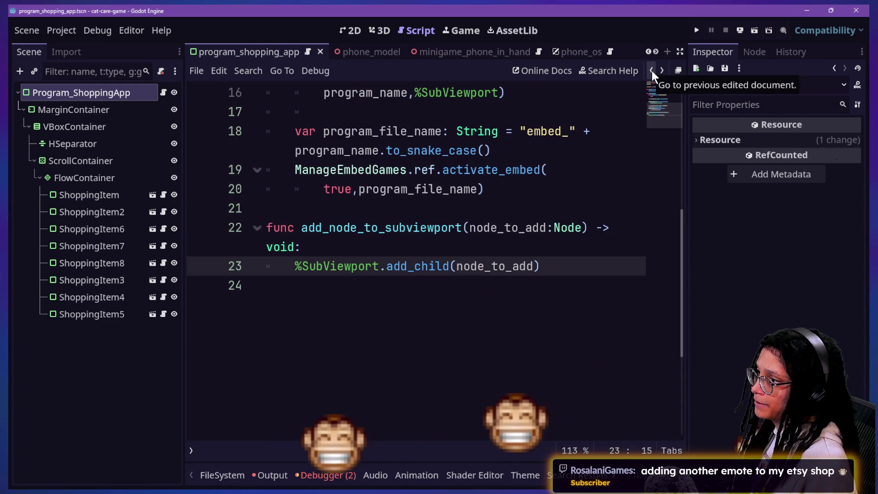
left_click(648, 69)
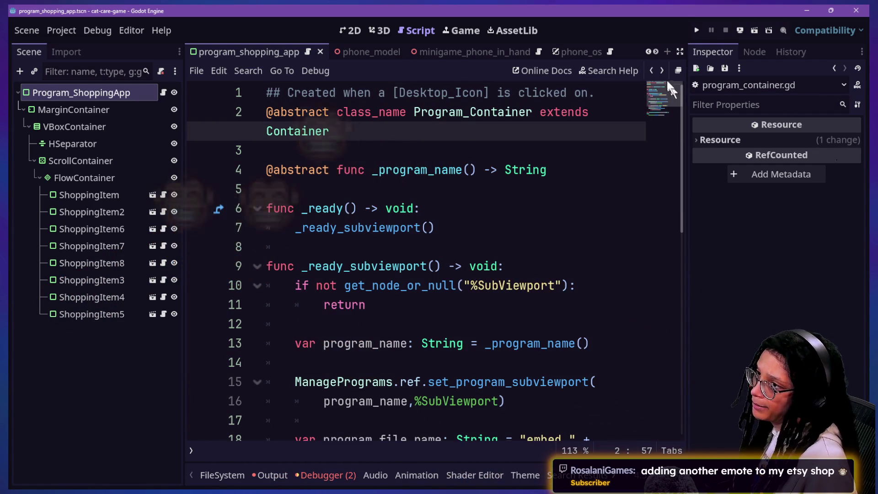
left_click(649, 70)
left_click(462, 257)
key("BackSpace")
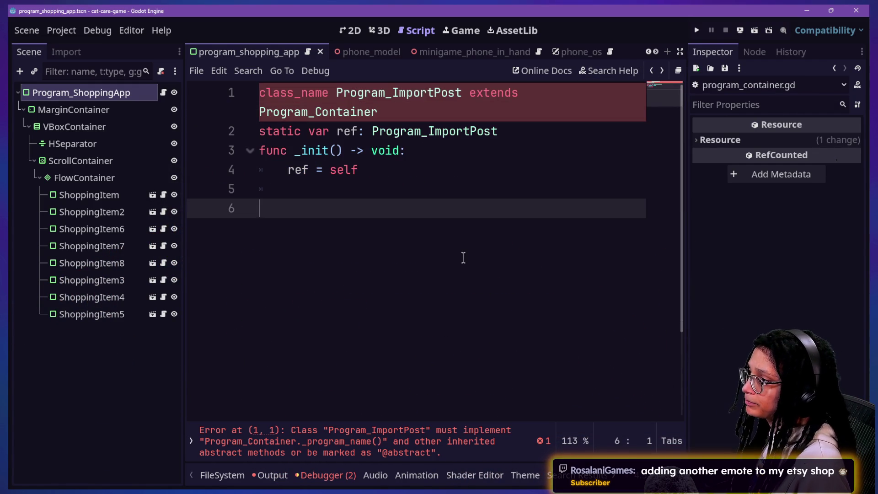
Declare the _program_name override via autocomplete and start its body.
type("func_")
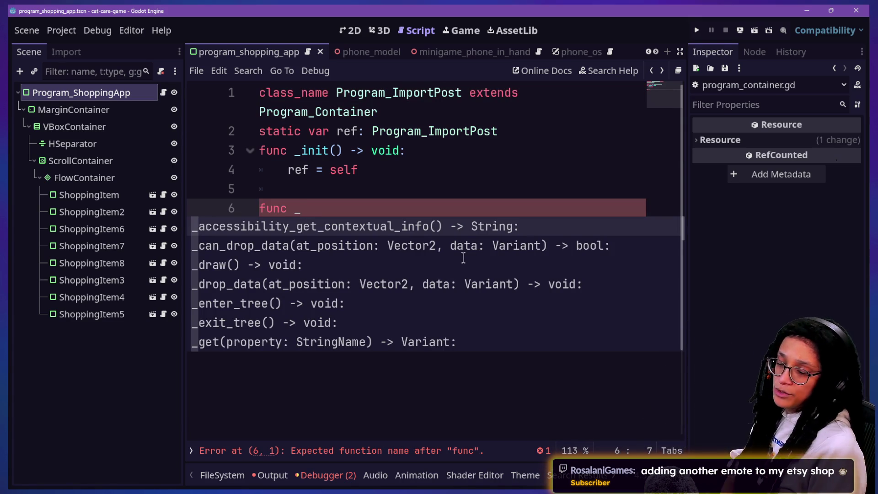
type("d")
key("BackSpace")
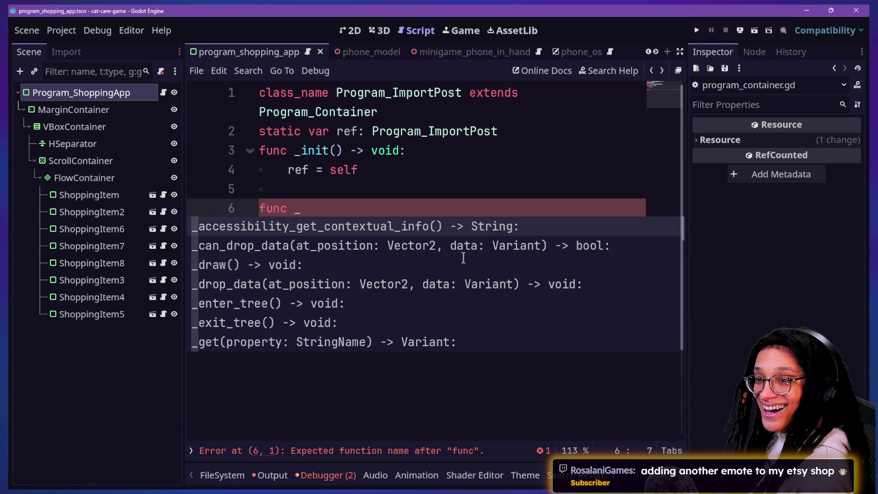
key("BackSpace")
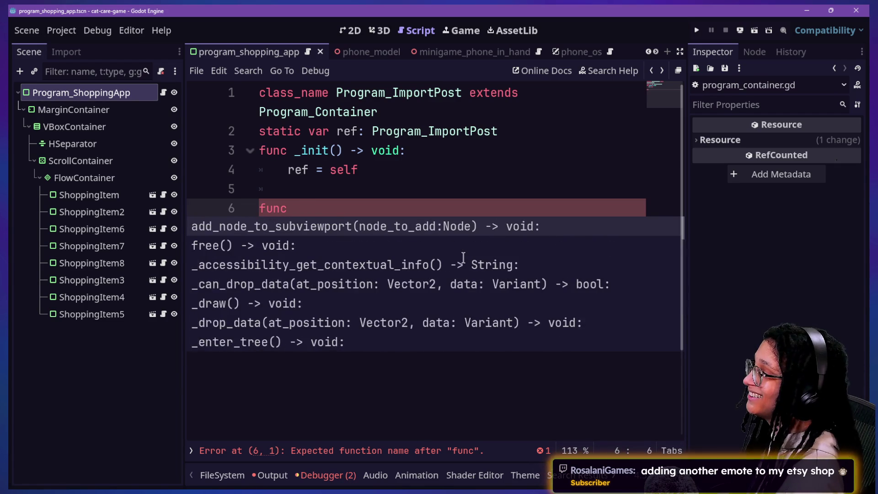
type("_")
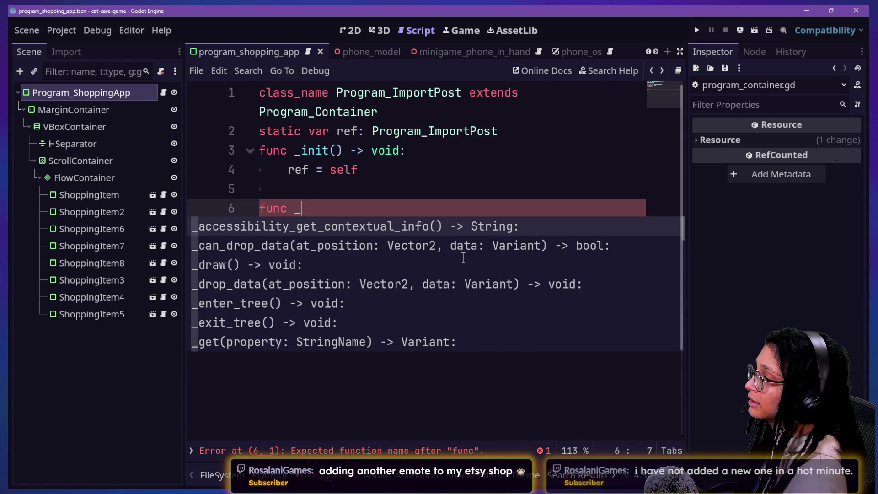
type("f")
key("BackSpace")
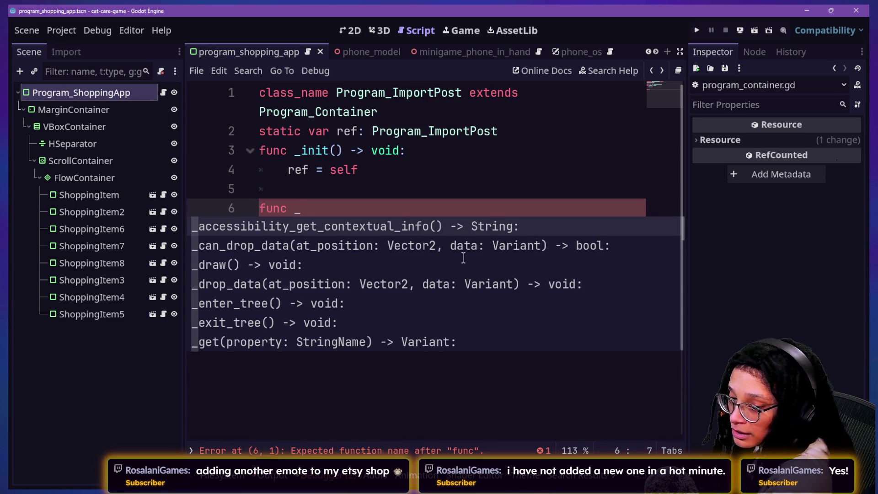
key("BackSpace")
type("_")
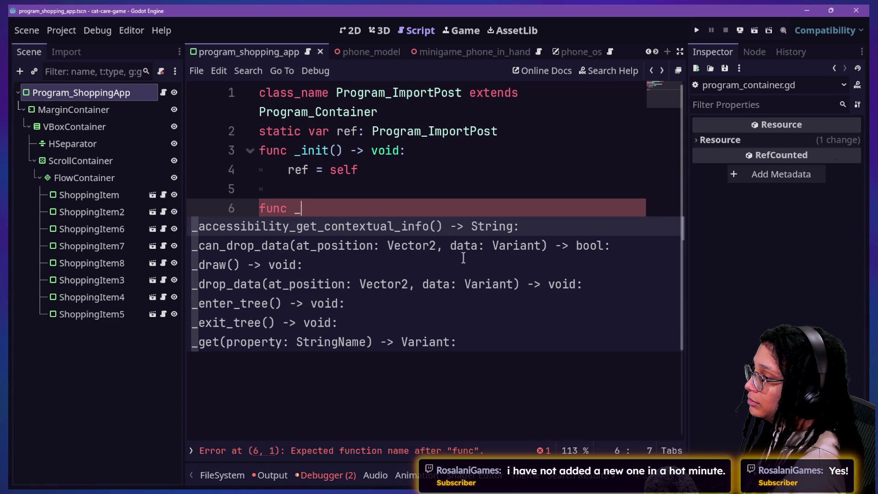
type("d")
key("BackSpace")
key("BackSpace")
type("_")
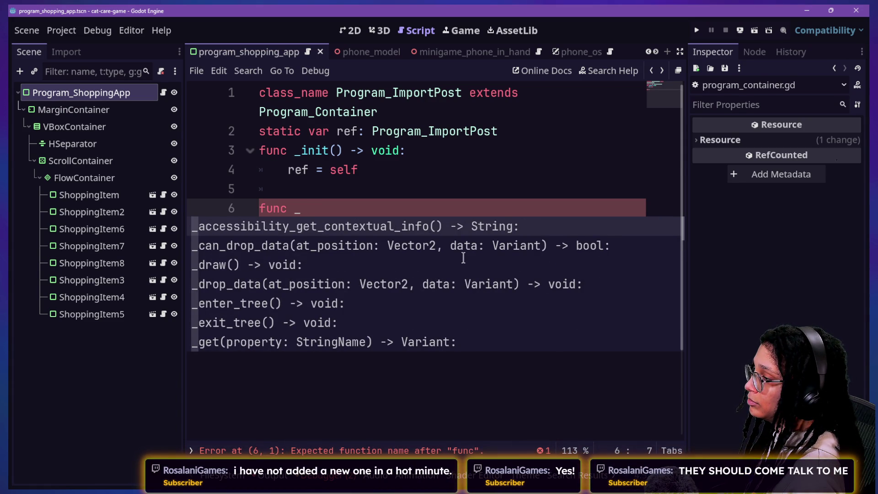
type("pr")
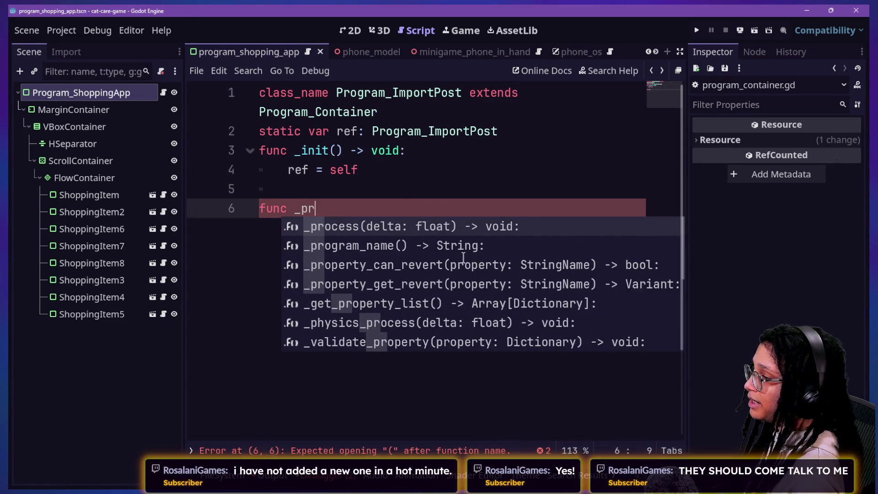
key("Down")
key("Return")
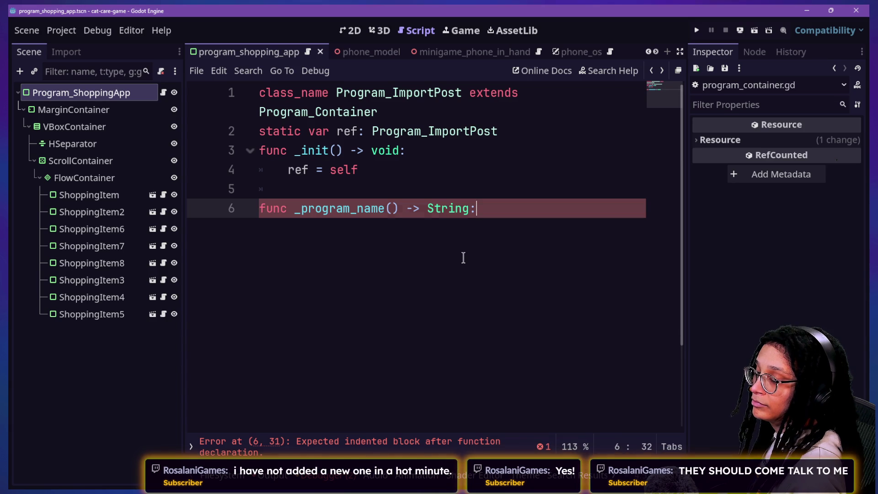
key("Return")
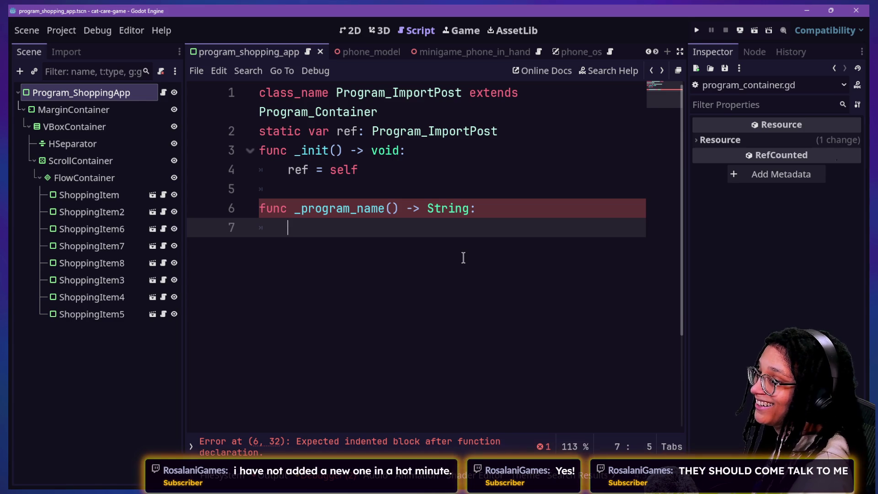
Make _program_name return "Import Post" and add blank lines below _init.
type("u=")
key("BackSpace")
key("BackSpace")
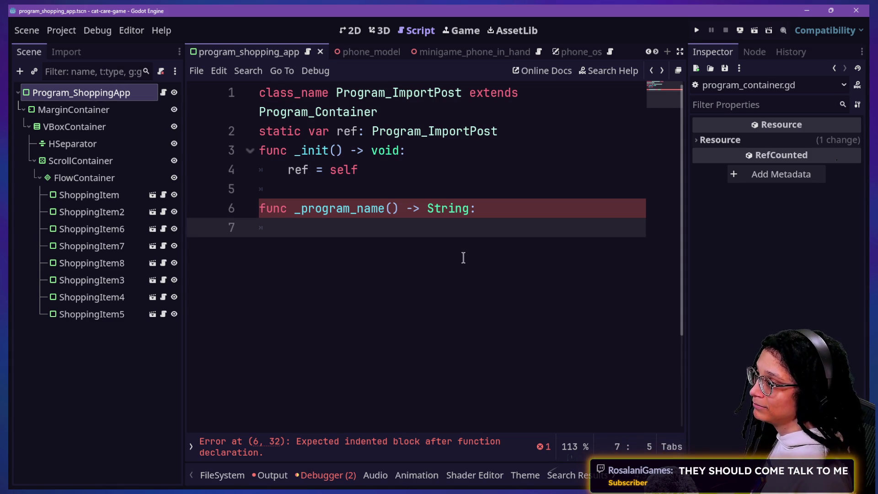
type("Imp")
key("BackSpace")
key("BackSpace")
key("BackSpace")
type("\"I")
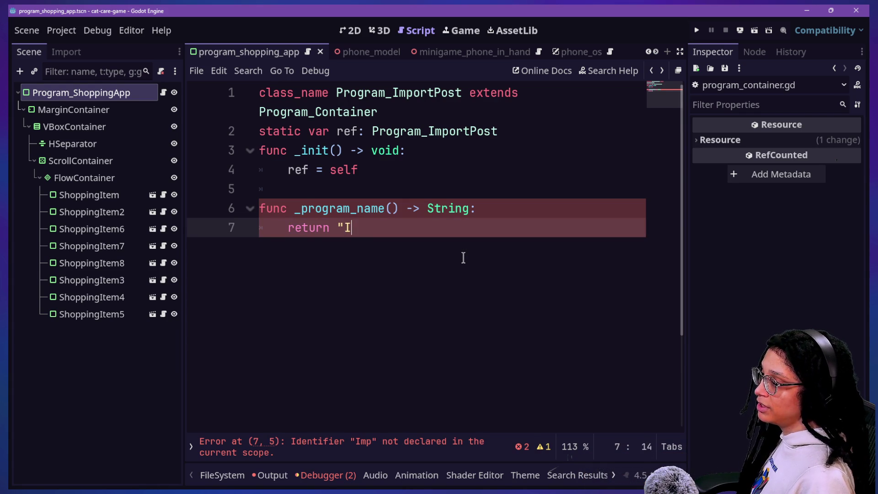
type("\"")
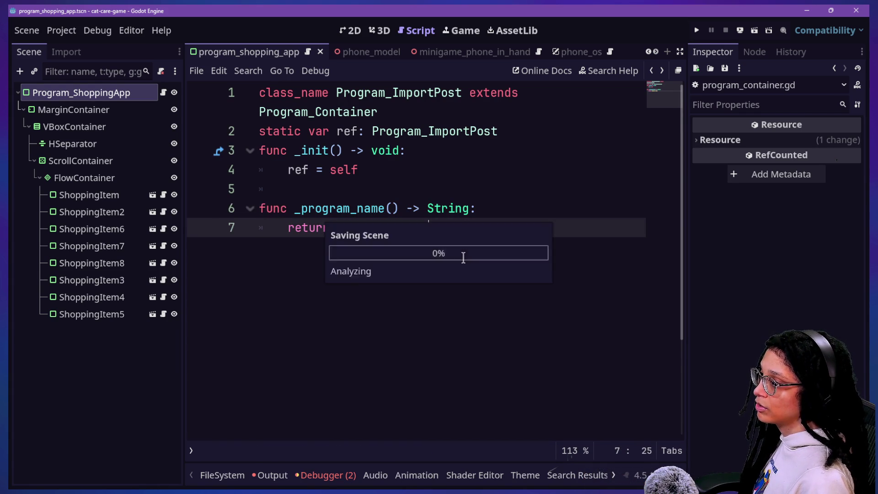
key("Return")
key("Return")
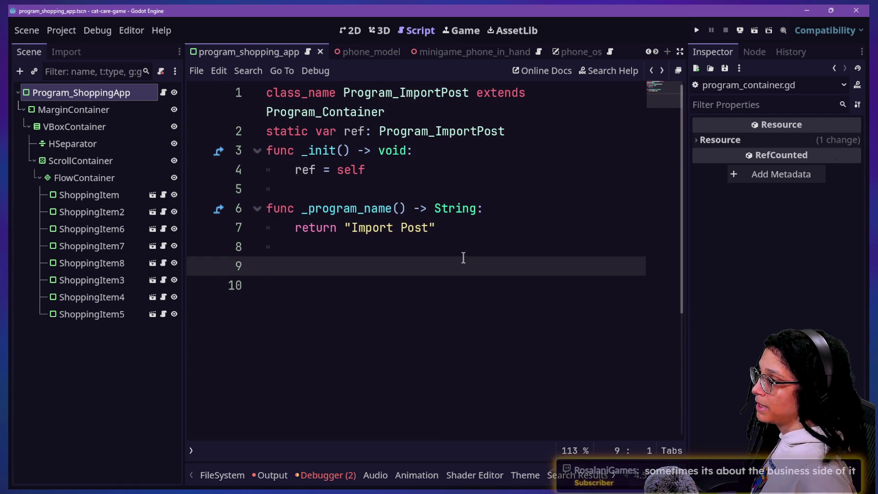
left_click(422, 168)
key("Return")
key("Return")
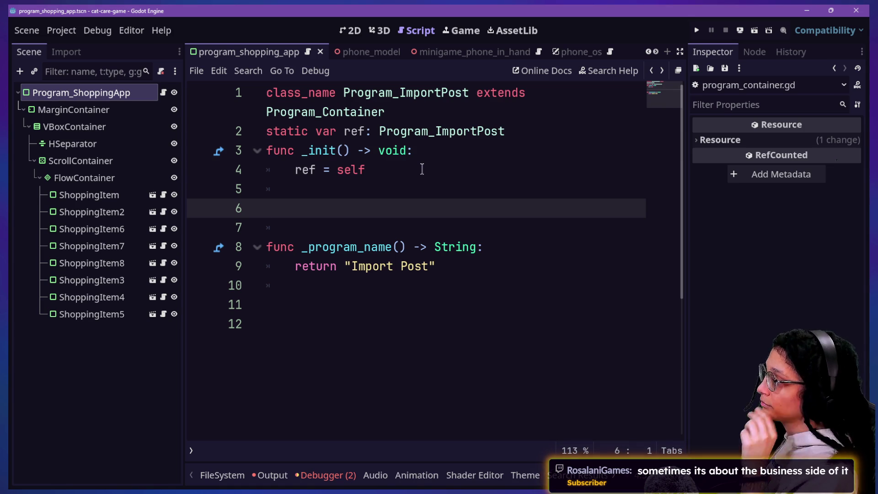
Paste the four POST_PLANNER_PLATFORMS entries at line 6 from the clipboard history.
type("f")
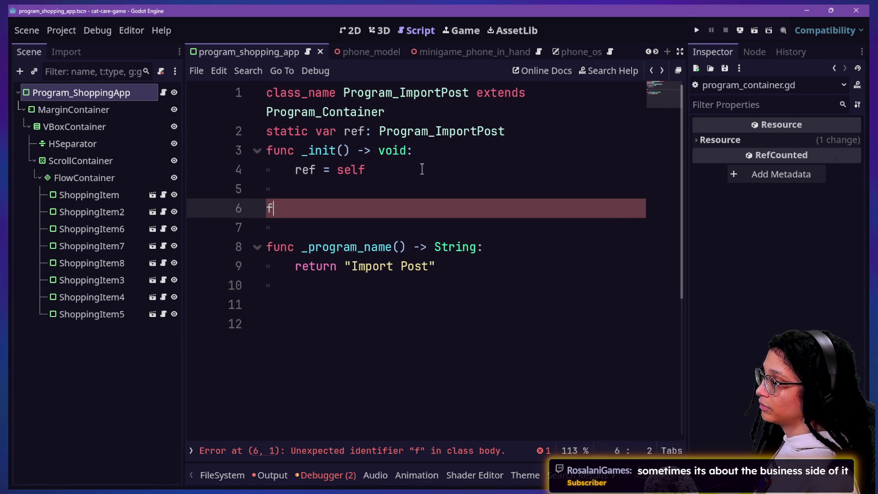
key("BackSpace")
type("class_name Program_ShoppingApp extends Program_Container static var ref: Program_ShoppingApp func _init() -> void: \tref = self")
key("ctrl+z")
key("super+v")
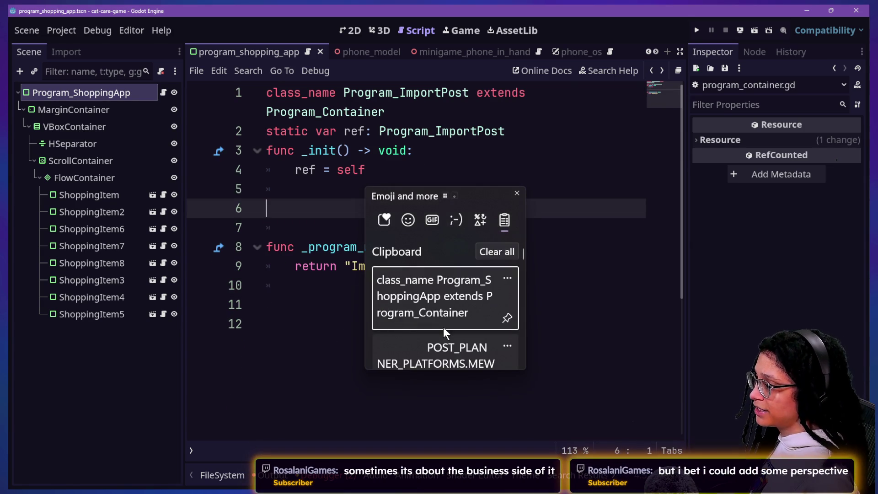
key("Escape")
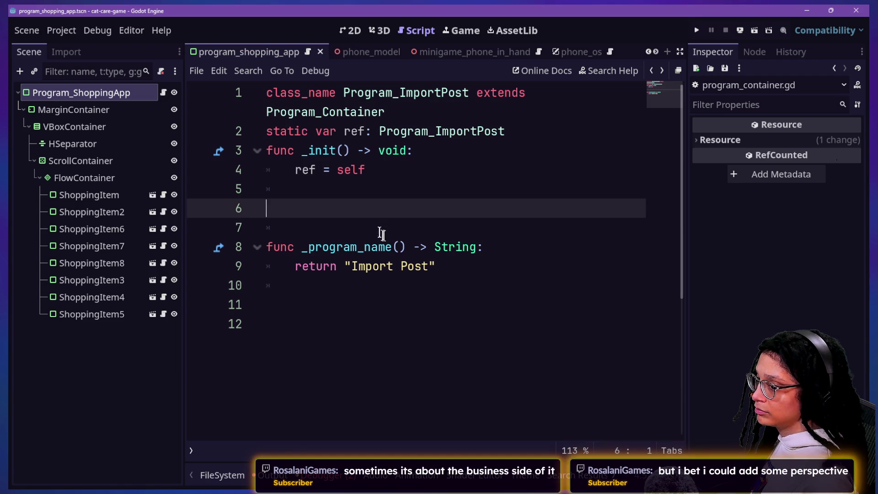
key("super+v")
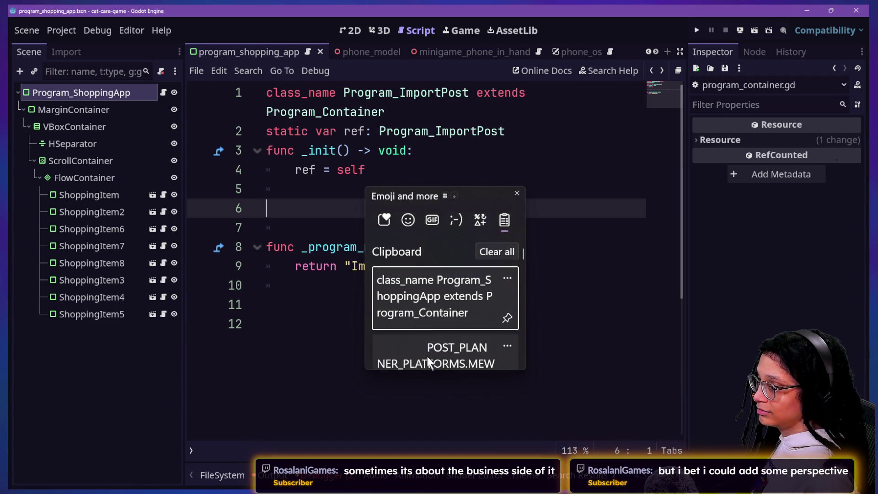
left_click(429, 362)
Add a blank line above the pasted platform entries and dedent them one level.
left_click(370, 223)
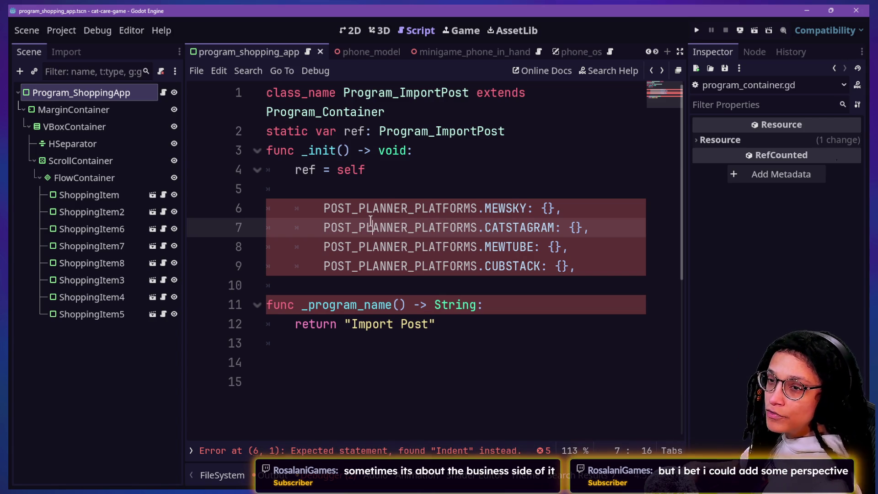
left_click_drag(370, 220, 249, 171)
left_click(466, 186)
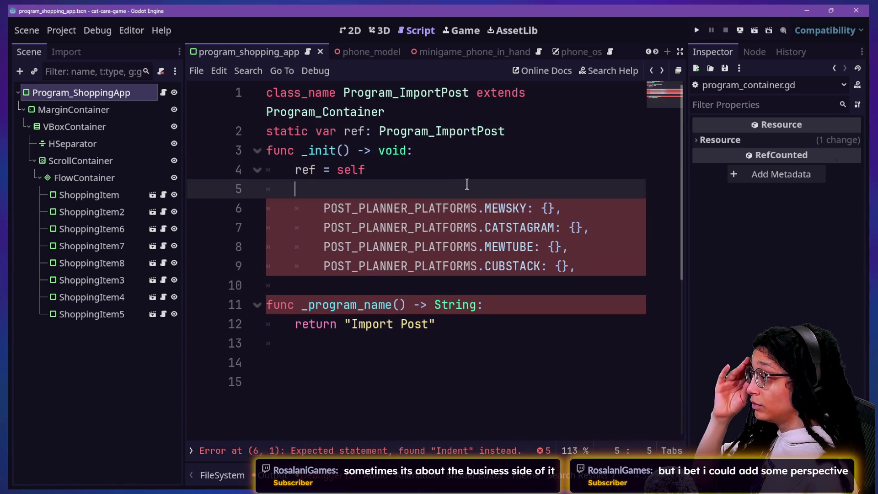
key("Home")
key("Return")
left_click_drag(458, 227, 475, 285)
key("shift+Tab")
left_click_drag(306, 192, 314, 200)
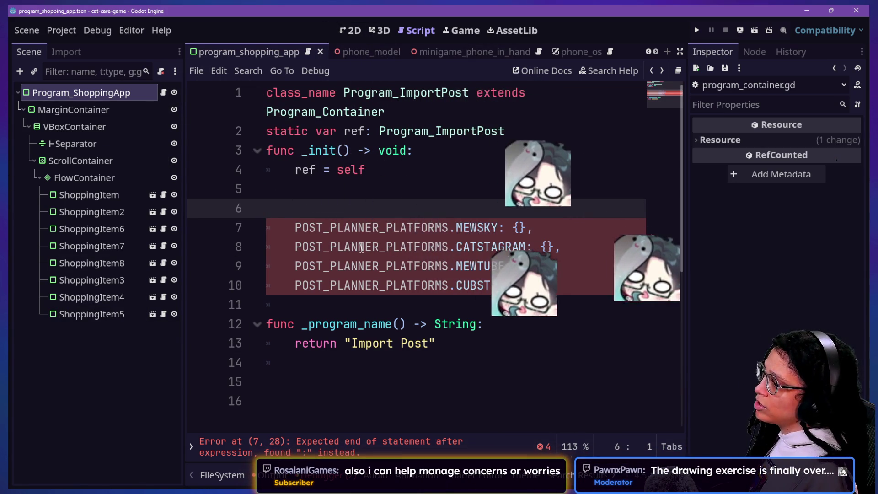
Start var _importable_data: Dictionary and strip the POST_PLANNER_ prefix from all four entries.
type("var ")
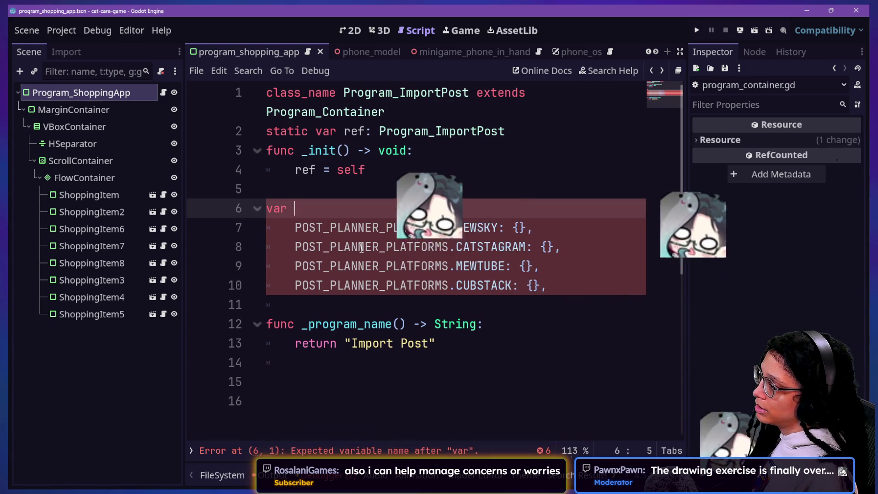
type("_importa")
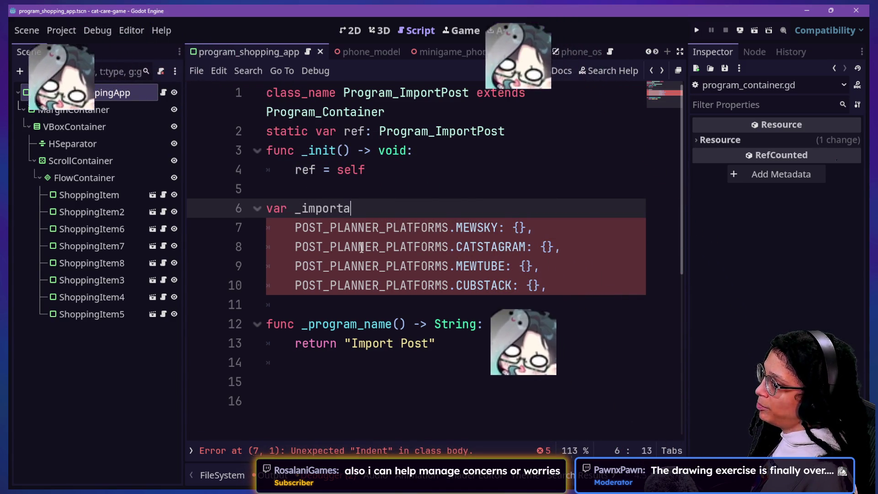
type("ble_data")
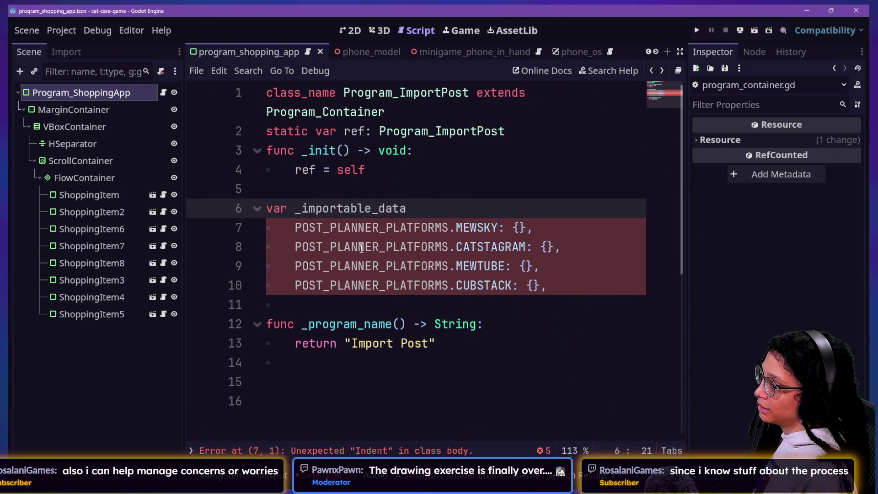
type(": D")
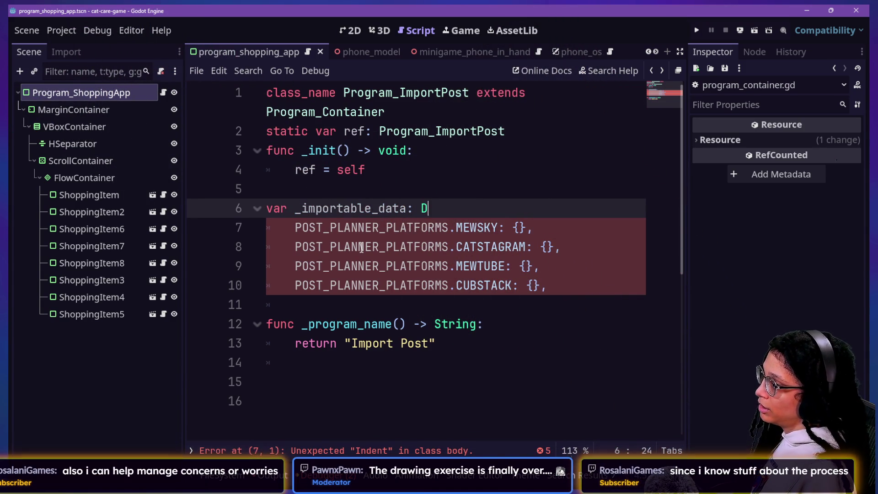
type("ictionary[")
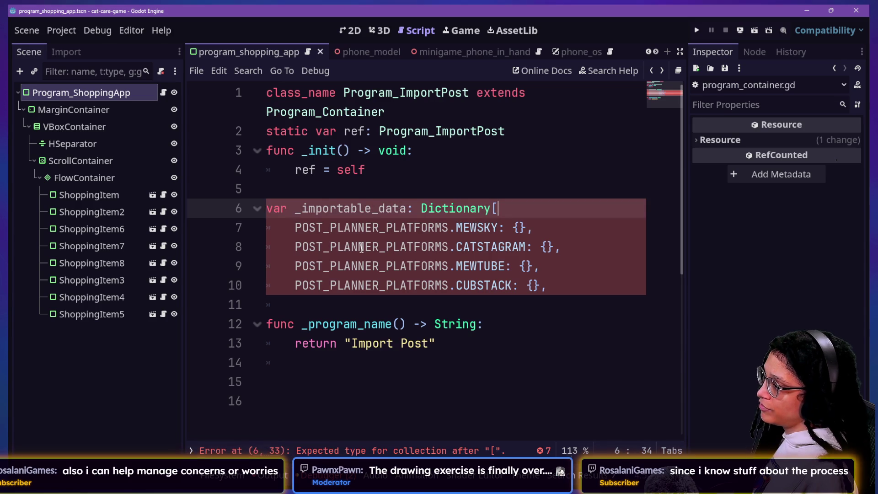
double_click(450, 227)
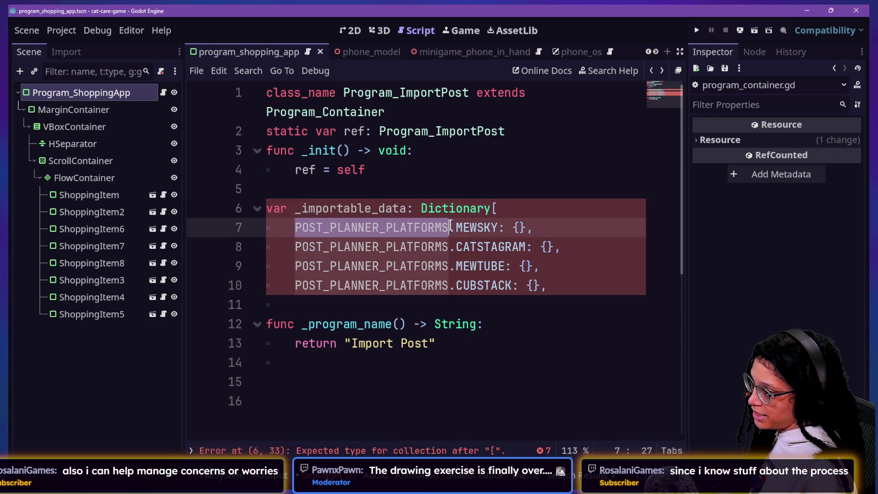
left_click(351, 222)
key("shift+Home")
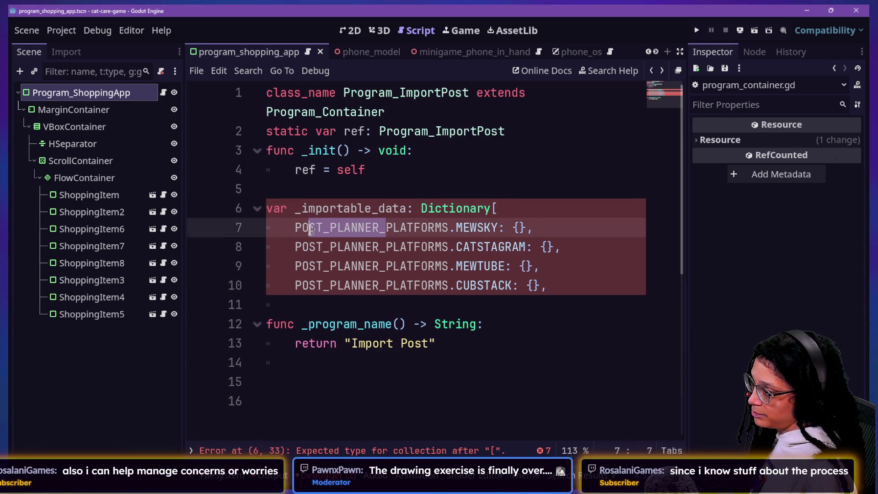
key("shift+alt+Down")
key("shift+alt+Down")
key("shift+alt+Down")
key("BackSpace")
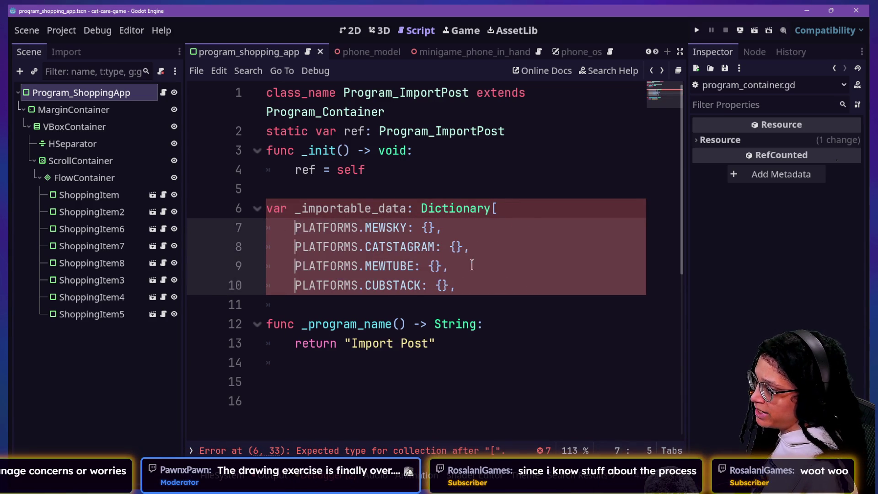
Save the script and switch to the roguelike project's post planner manager script.
left_click(302, 208)
key("ctrl+s")
left_click(366, 188)
key("alt+Tab")
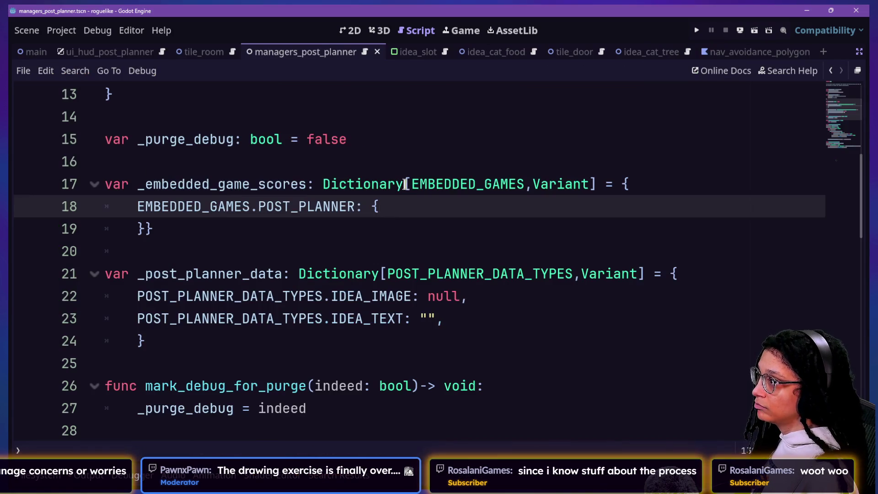
Move the POST_PLANNER_PLATFORMS enum above _importable_data and follow it with a blank line.
scroll(332, 201, "up", 4)
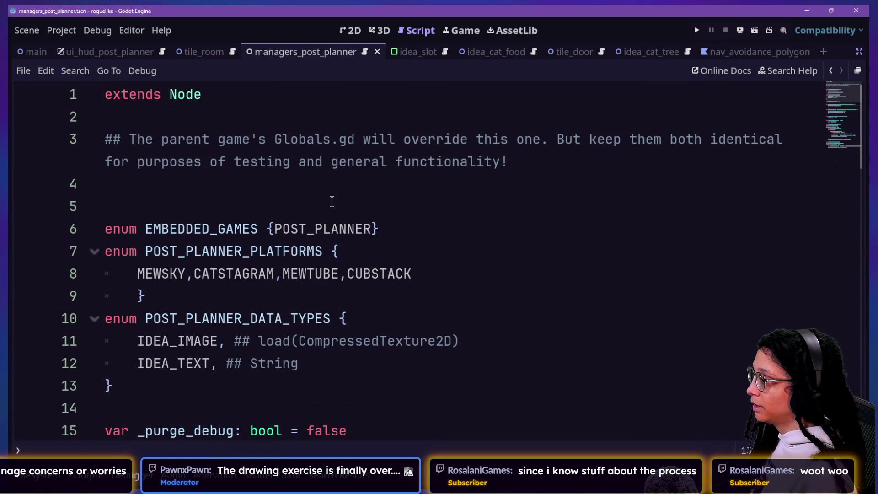
mouse_move(315, 283)
left_mouse_down()
mouse_move(363, 255)
mouse_move(456, 229)
left_mouse_up()
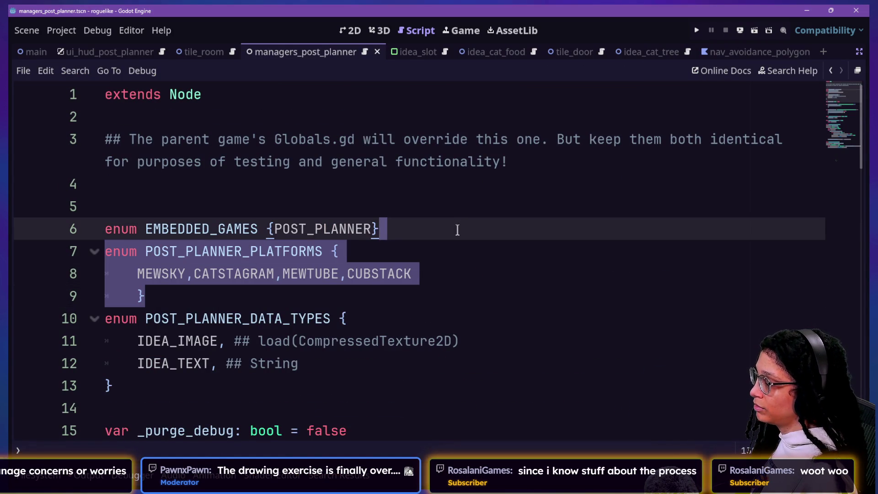
key("BackSpace")
scroll(294, 259, "down", 1)
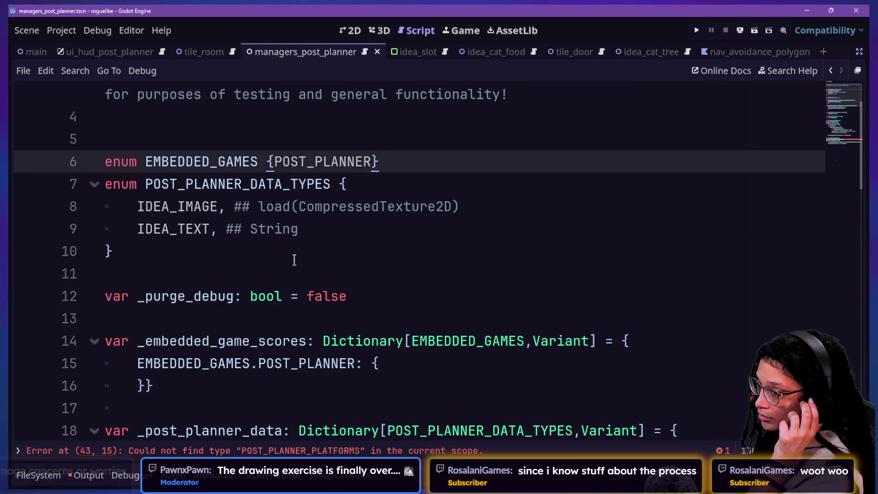
key("alt+Tab")
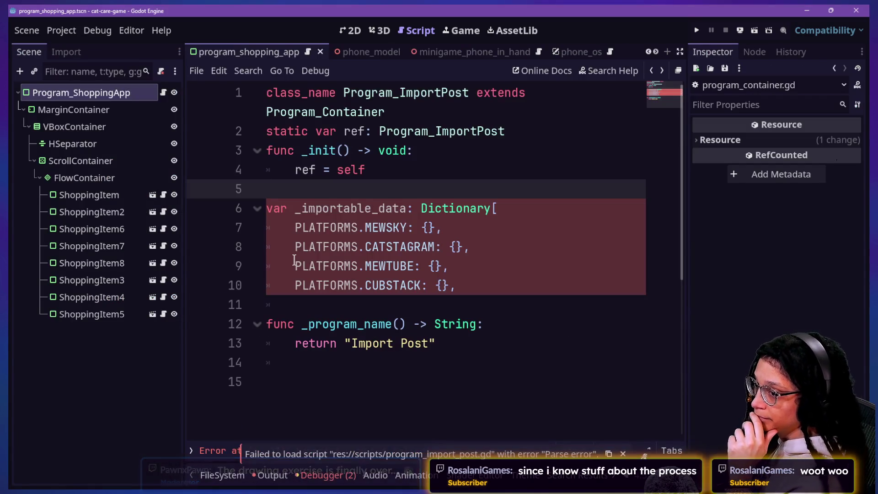
left_click_drag(282, 196, 304, 188)
type("enum POST_PLANNER_PLATFORMS { \tMEWSKY,CATSTAGRAM,MEWTUBE,CUBSTACK \t}")
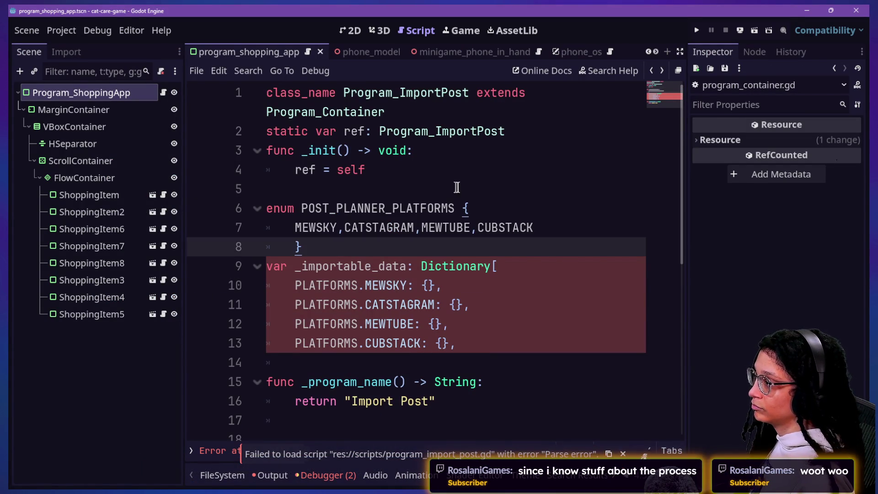
key("Return")
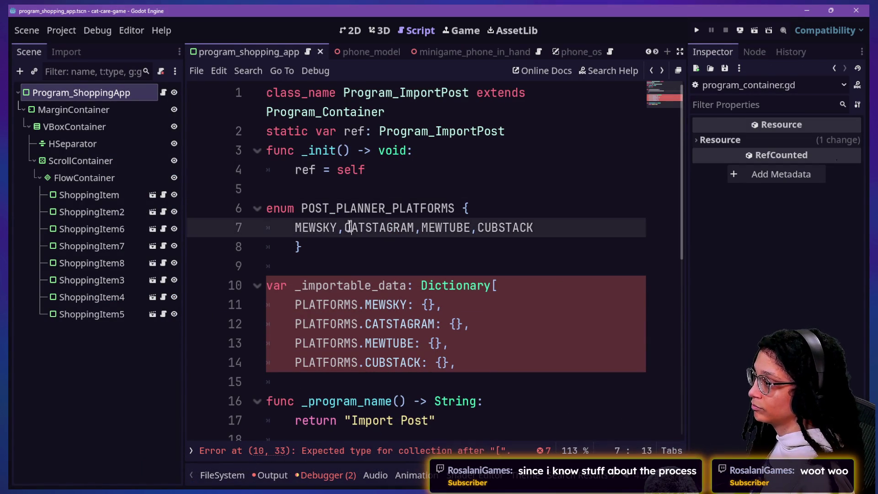
Move through the enum entries and the _importable_data declaration to review the code.
key("Down")
key("Down")
key("Down")
key("Up")
key("Up")
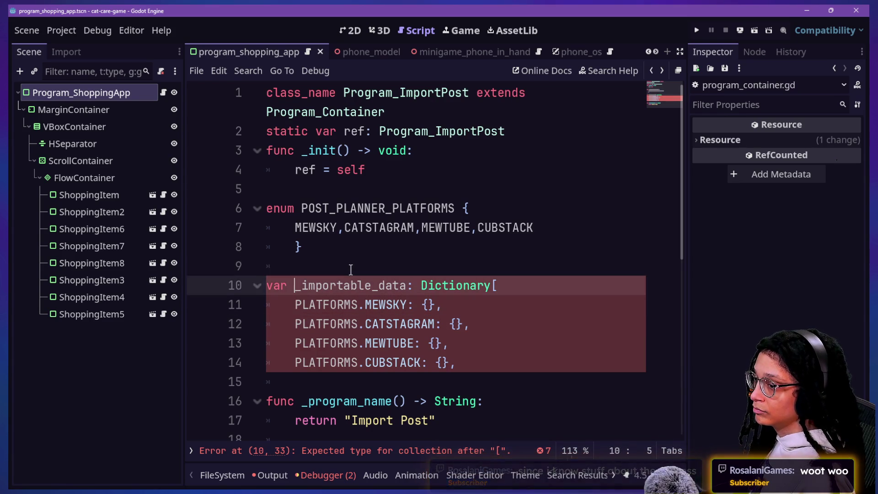
key("Up")
key("Up")
key("Up")
key("Down")
key("Down")
key("Down")
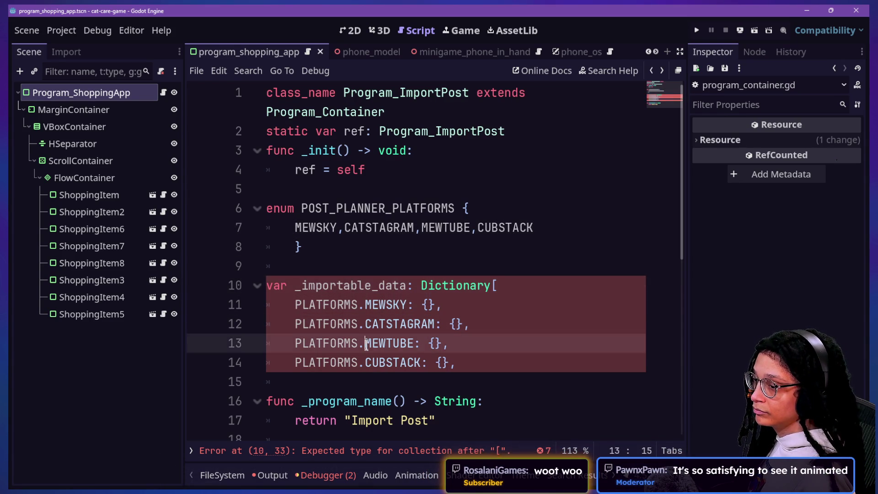
left_click(365, 305)
key("Down")
key("Down")
key("Down")
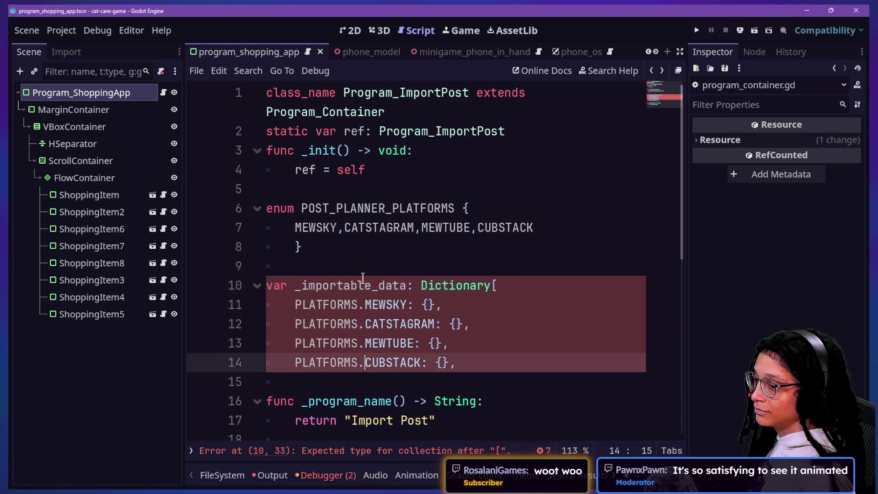
left_click(303, 170)
key("Up")
key("Up")
left_click(352, 227)
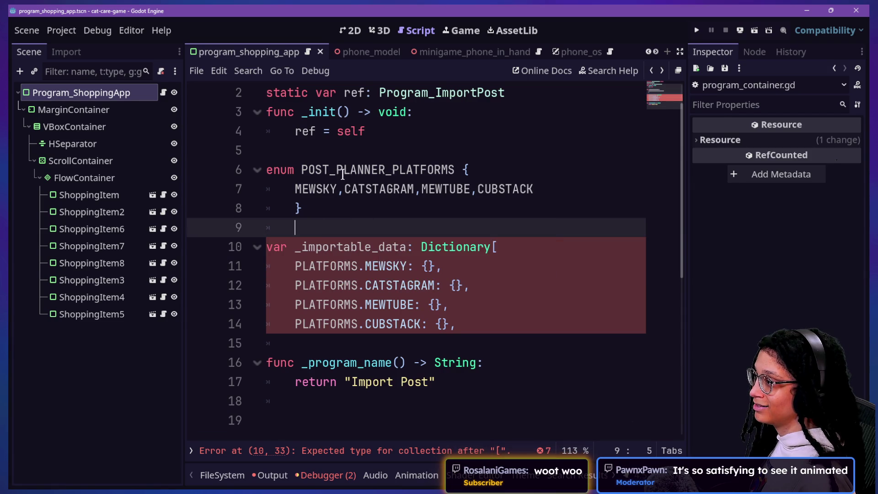
scroll(343, 175, "up", 2)
left_click(342, 173)
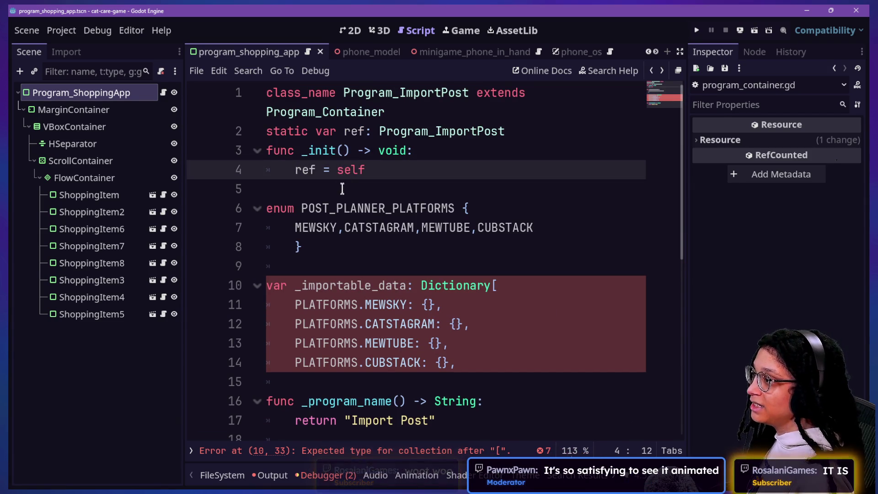
key("Down")
key("Down")
key("Down")
key("Up")
key("Up")
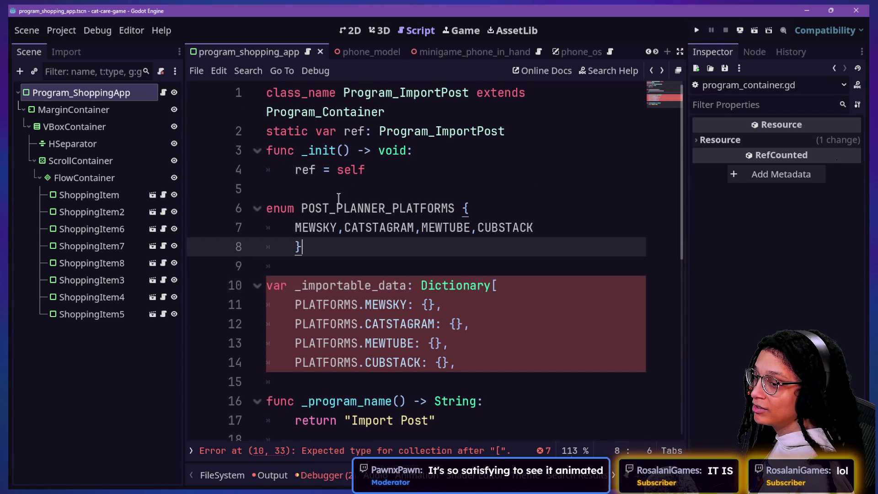
key("Down")
key("Down")
key("Down")
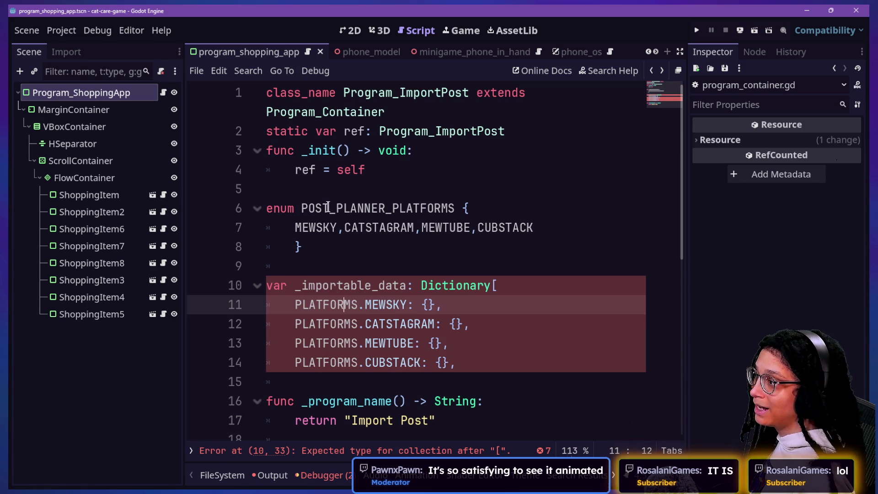
Select the POST_PLANNER_ prefix in the enum's name.
left_click(406, 253)
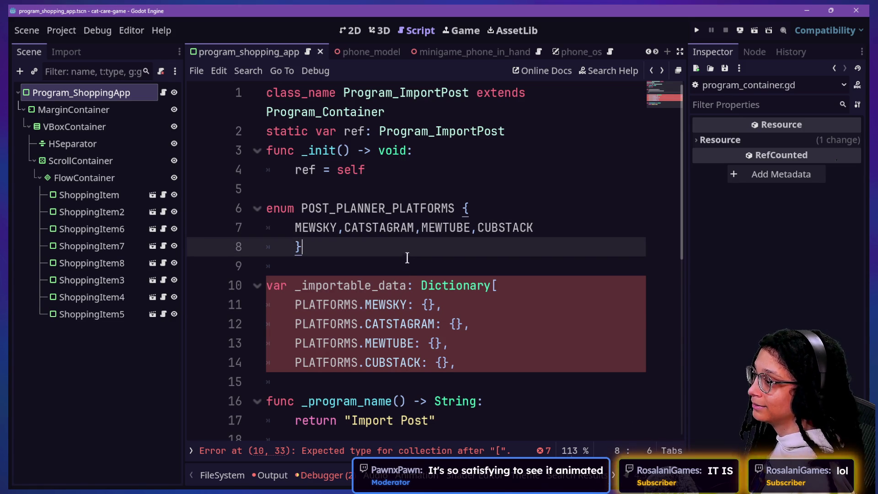
scroll(412, 265, "down", 1)
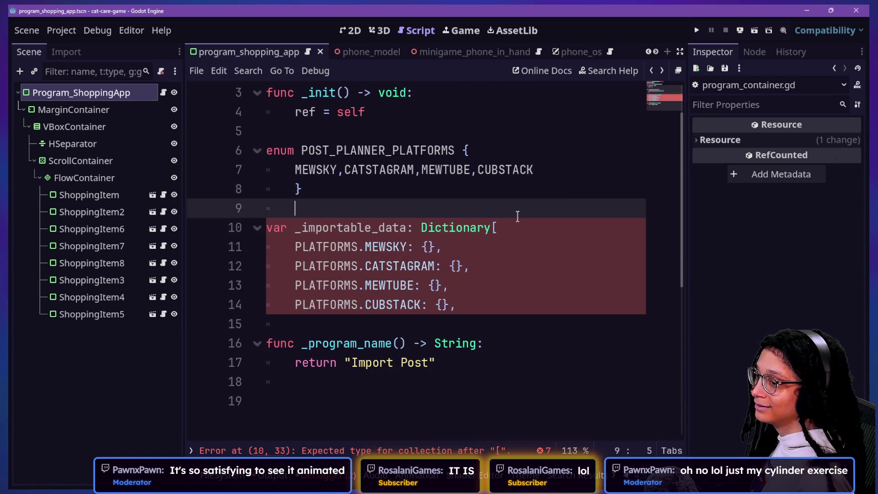
left_click(568, 224)
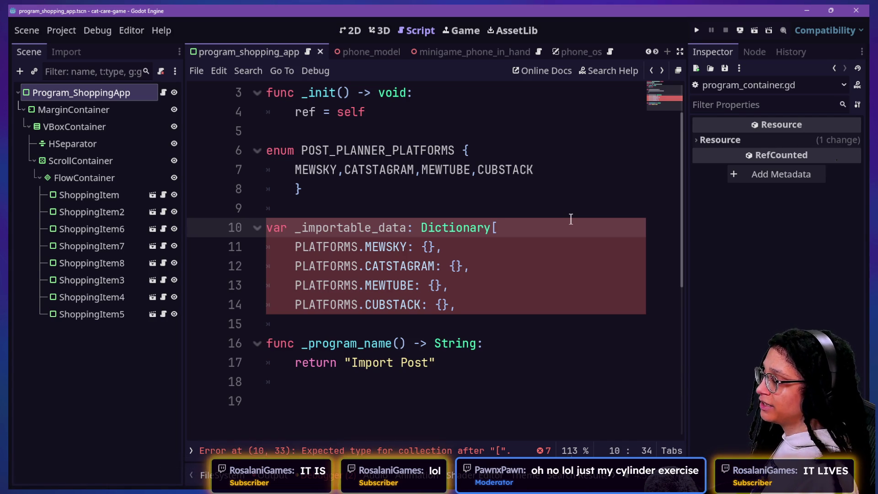
left_click_drag(301, 150, 392, 151)
Rename the enum to PLATFORMS and type the dictionary as Dictionary[PLATFORMS,Array].
key("BackSpace")
left_click(556, 227)
type("PLATFORMS,")
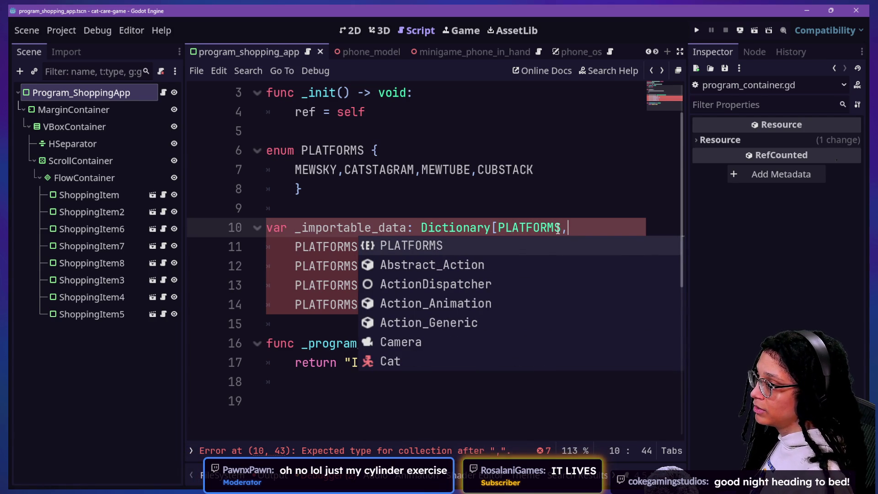
type("Dictinoary]")
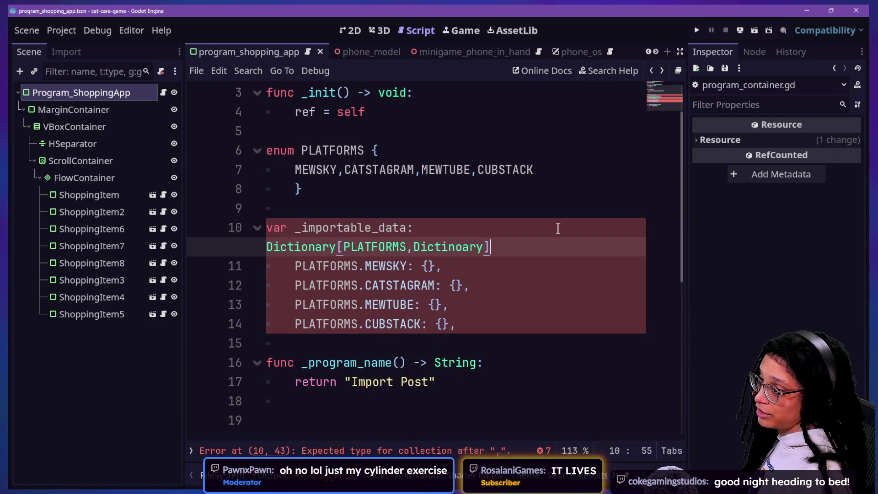
key("Home")
key("ctrl+shift+F11")
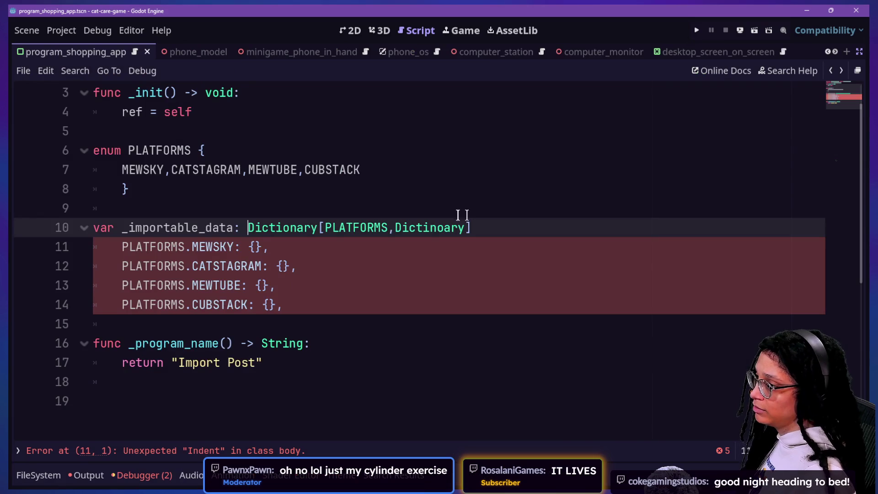
left_click(238, 247)
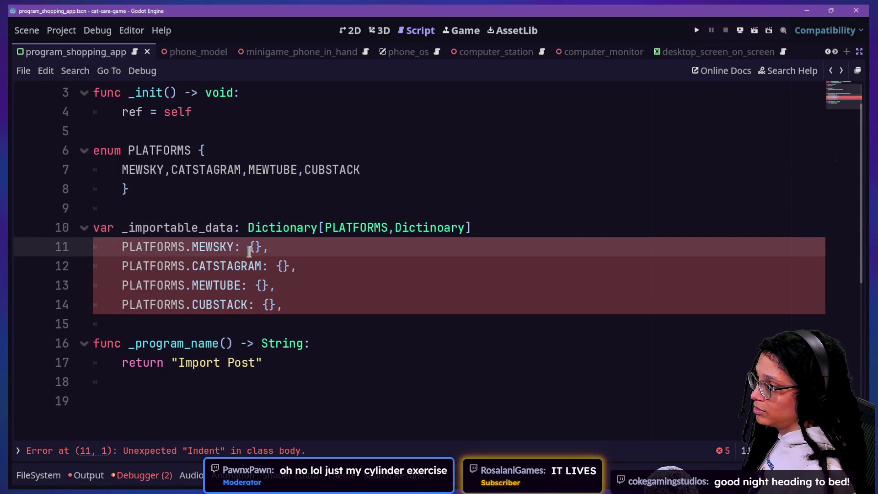
left_click_drag(394, 229, 464, 228)
type("Arr")
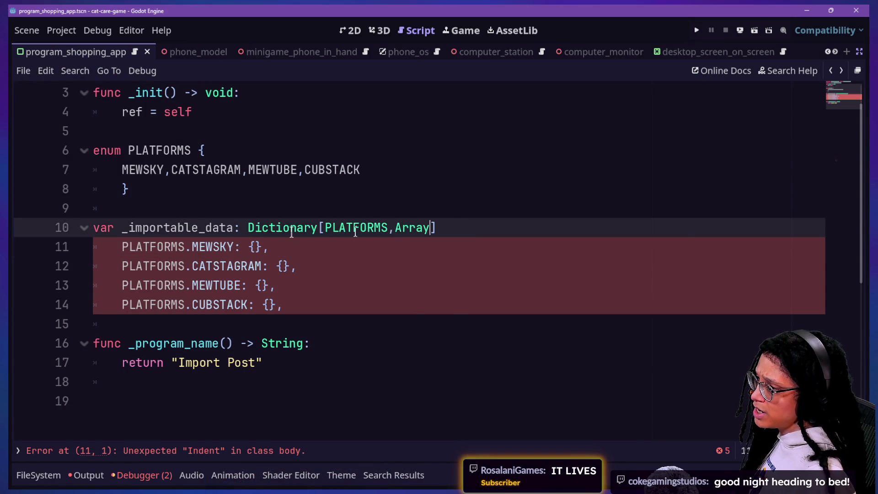
Replace the empty {} after each of the four platforms with empty [] arrays.
double_click(256, 247)
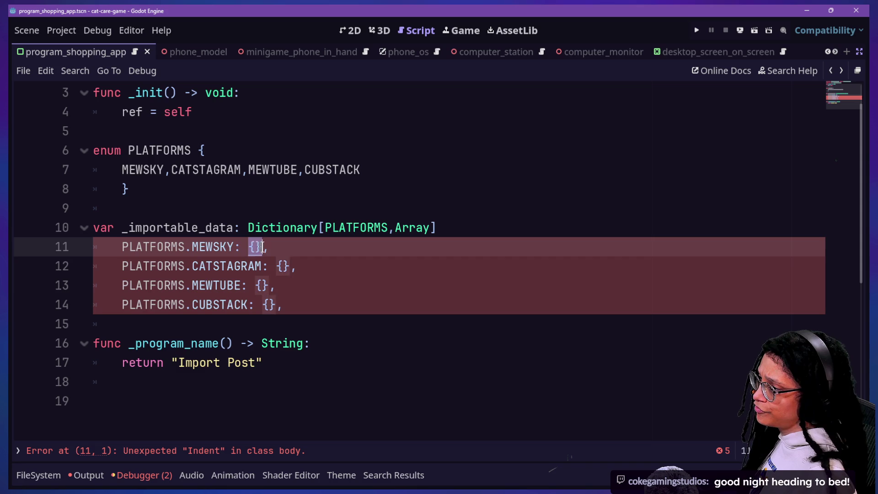
key("ctrl+d")
key("ctrl+d")
key("ctrl+d")
type("[")
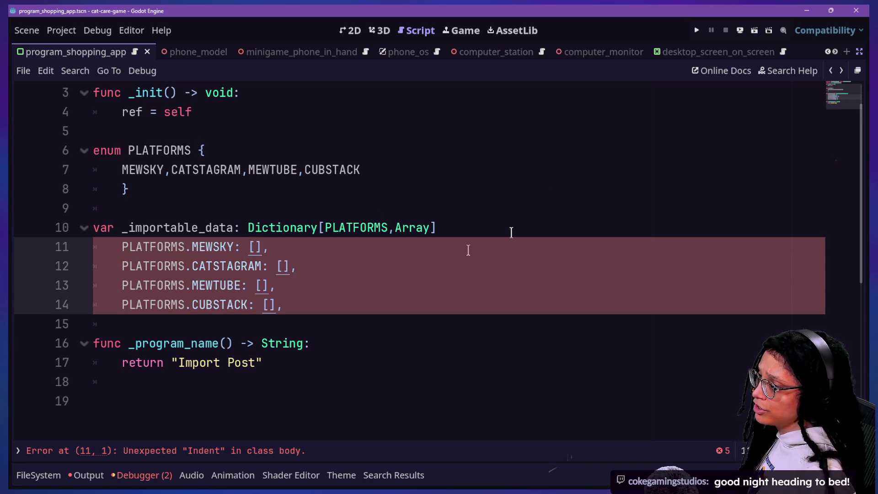
left_click(271, 247)
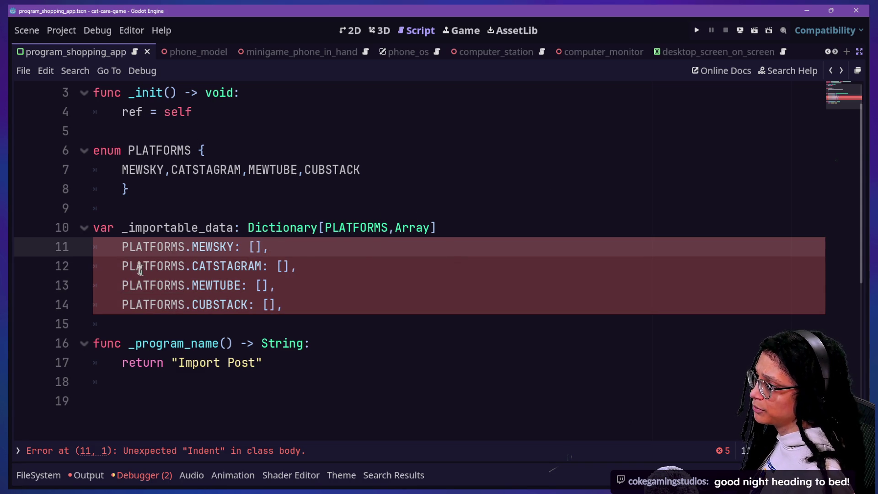
Wrap the platform entries in an = { ... } initializer and save the script.
left_click(491, 227)
type("{")
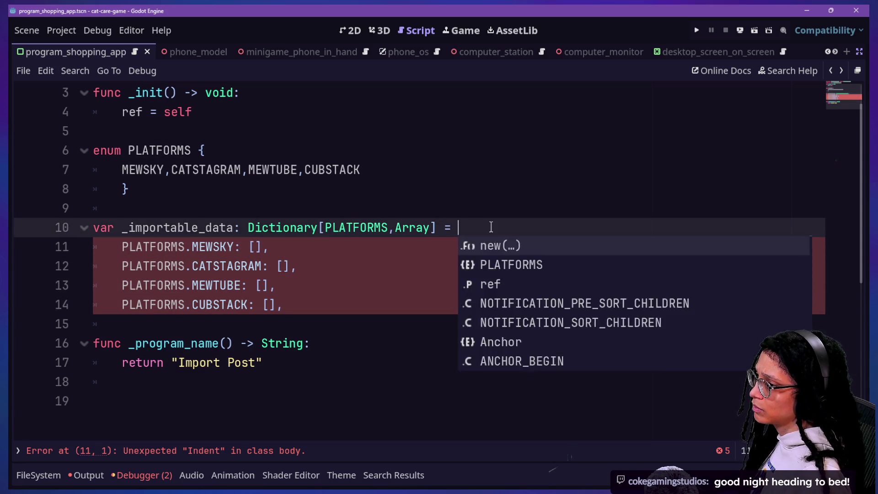
left_click(382, 304)
key("Return")
type("}")
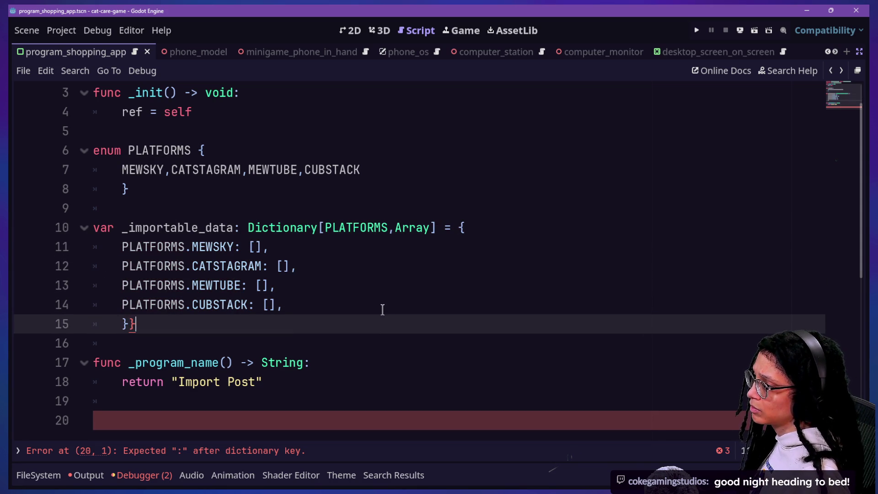
left_click(382, 306)
key("ctrl+s")
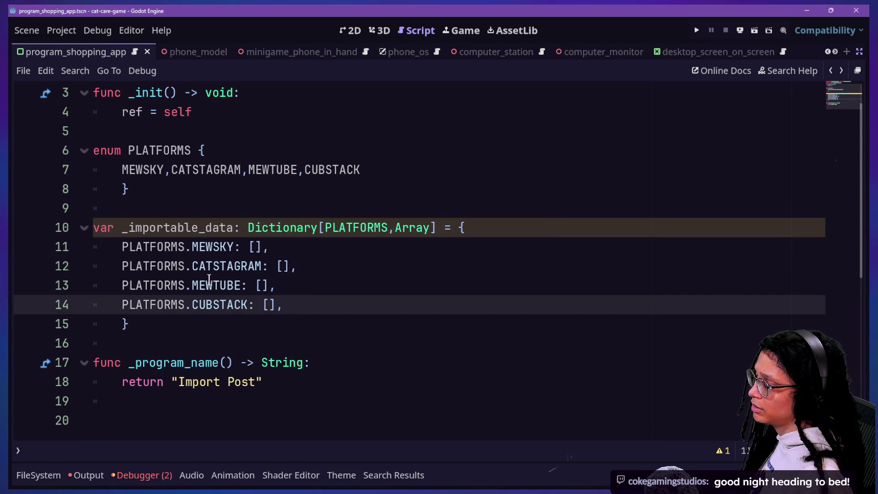
scroll(184, 170, "up", 2)
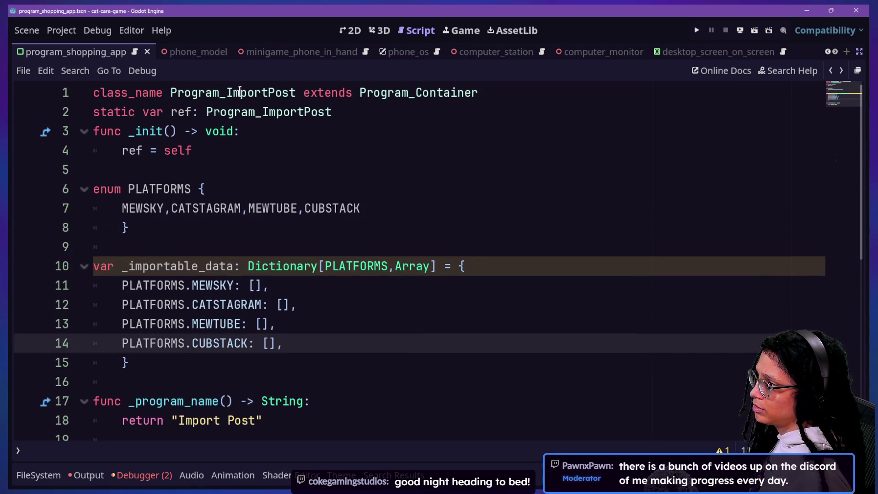
left_click_drag(146, 150, 236, 264)
left_click(271, 305)
left_click_drag(186, 188, 248, 305)
left_click(248, 305)
scroll(248, 307, "down", 3)
left_click(75, 192)
mouse_move(94, 151)
left_mouse_down()
mouse_move(79, 129)
mouse_move(183, 246)
left_mouse_up()
key("ctrl+z")
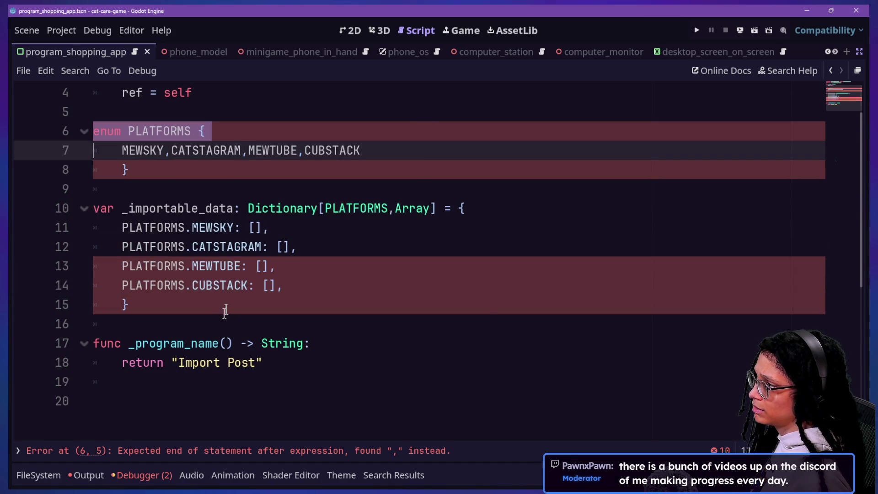
left_click(206, 329)
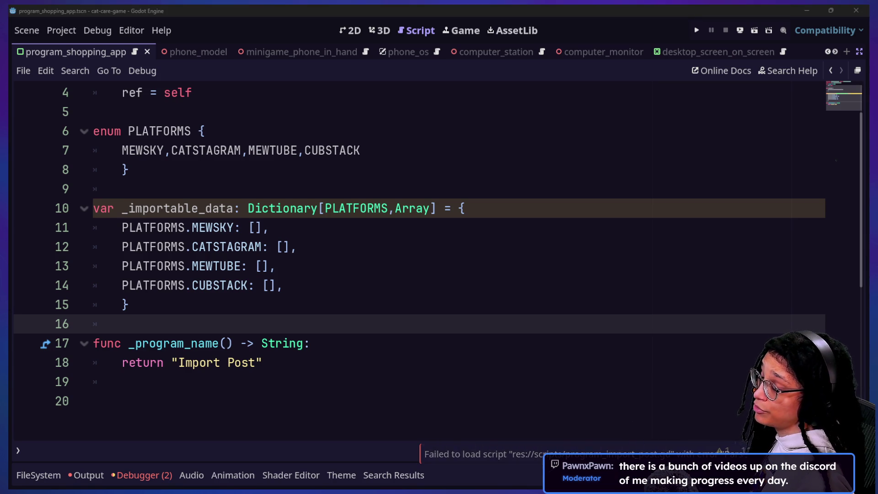
left_click(623, 133)
key("Down")
key("Down")
key("Down")
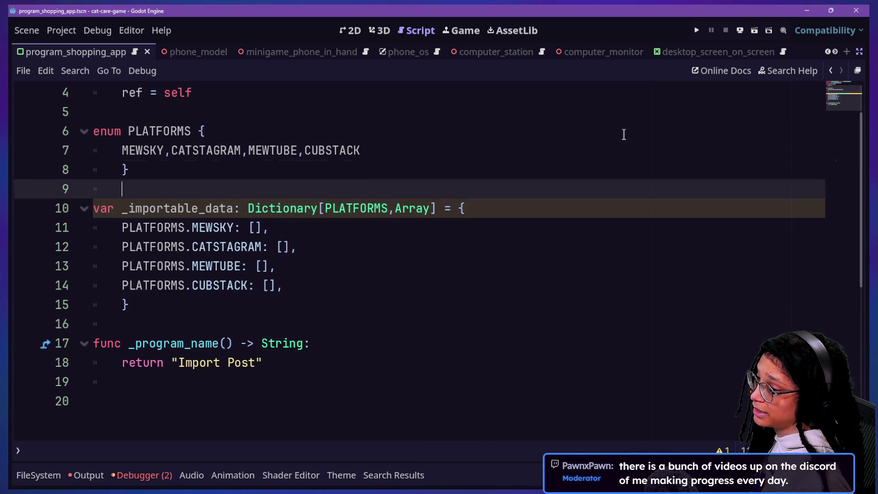
scroll(374, 342, "up", 1)
left_click(375, 342)
key("Down")
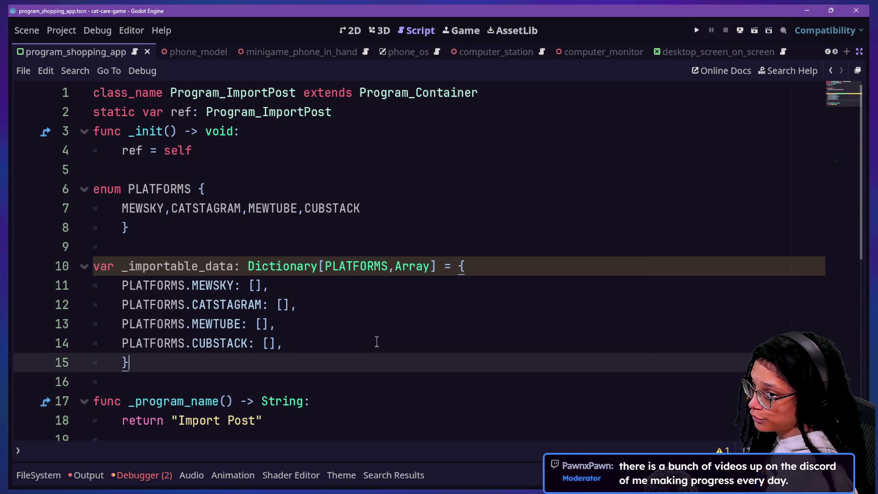
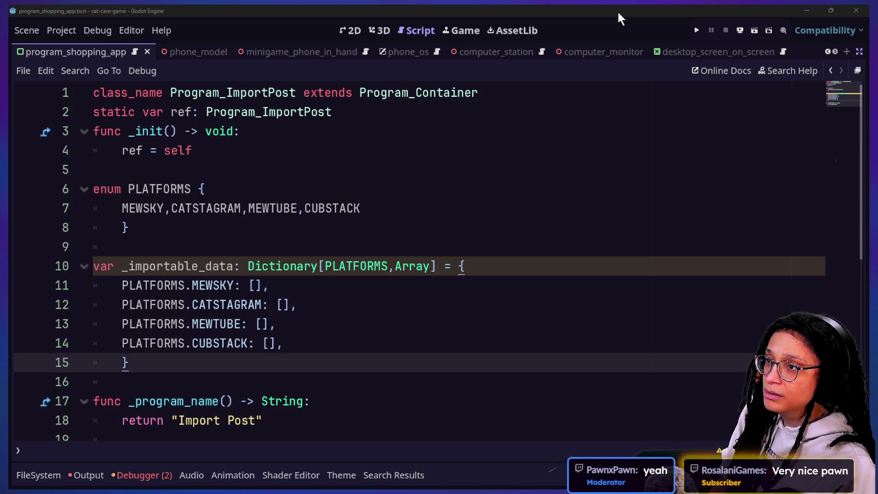
Bring Firefox forward and open the art-by-you forum channel on the Hyper Game Dev! Discord server.
key("alt+Tab")
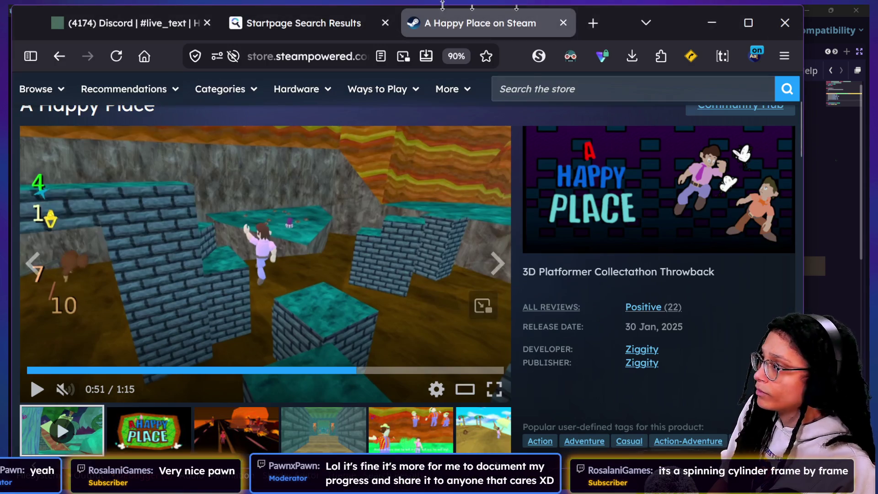
left_click(182, 21)
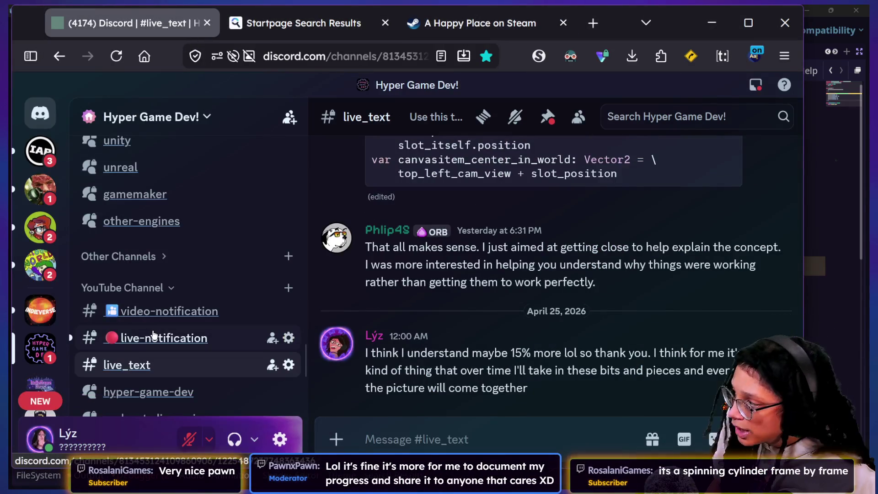
scroll(153, 335, "down", 1)
scroll(183, 304, "up", 10)
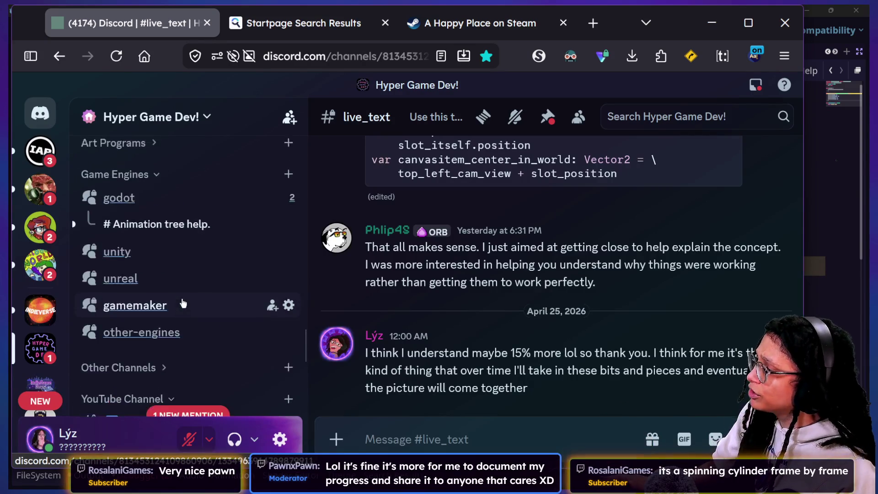
left_click(183, 304)
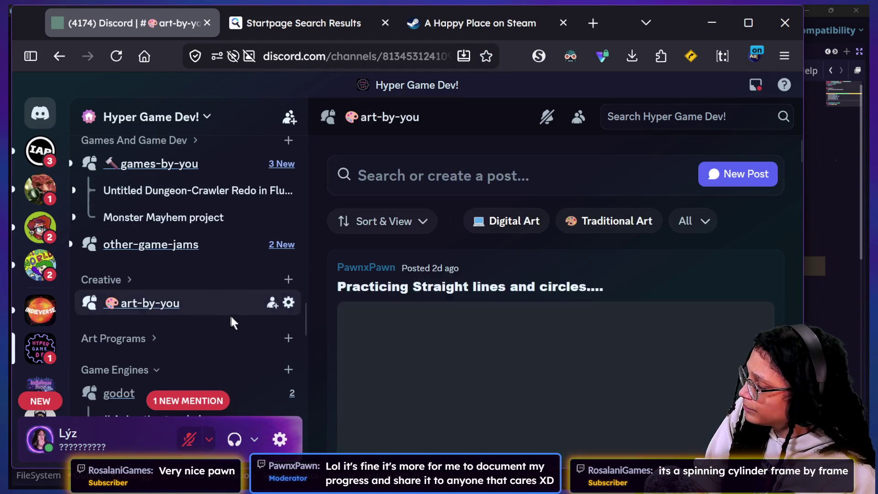
Open the 'Practicing Straight lines and circles....' post from the art-by-you list.
scroll(503, 324, "down", 2)
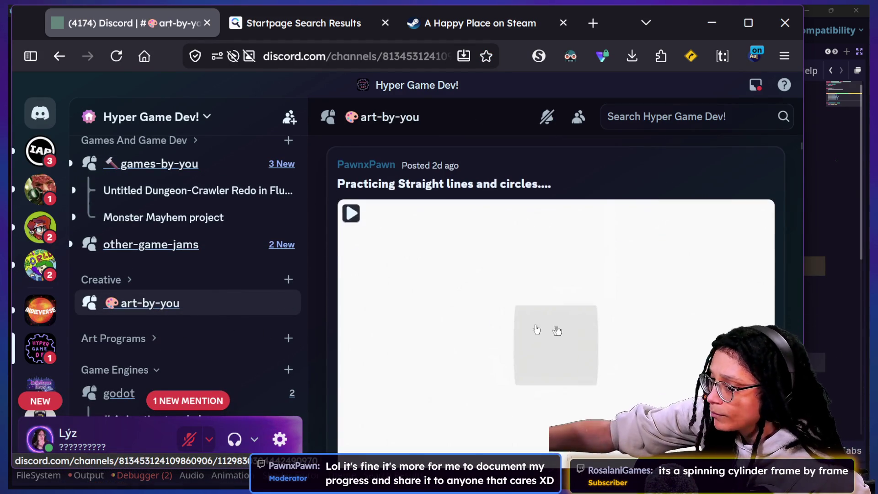
scroll(561, 329, "down", 2)
scroll(562, 316, "up", 2)
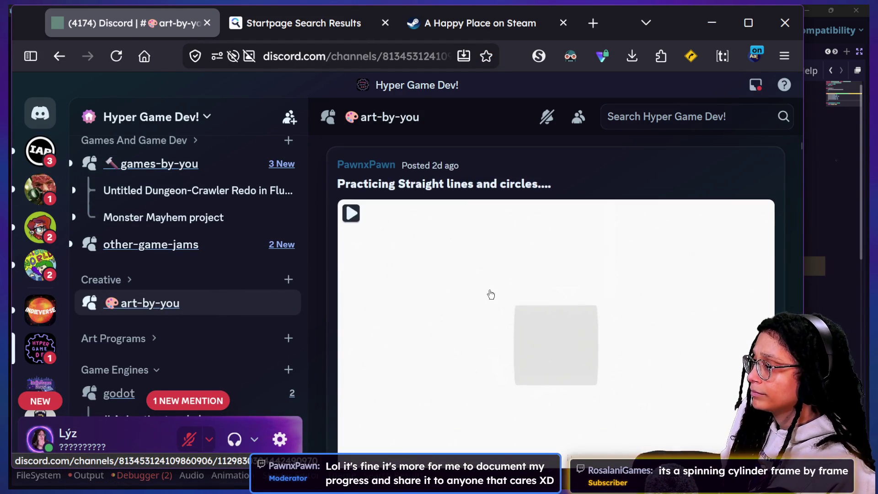
left_click(463, 198)
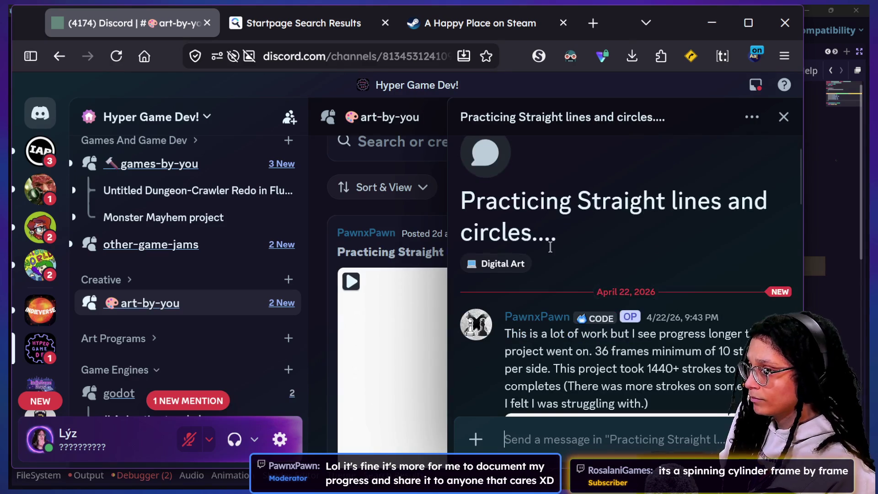
Play the post's short drawing video and replay it three more times.
scroll(595, 263, "down", 5)
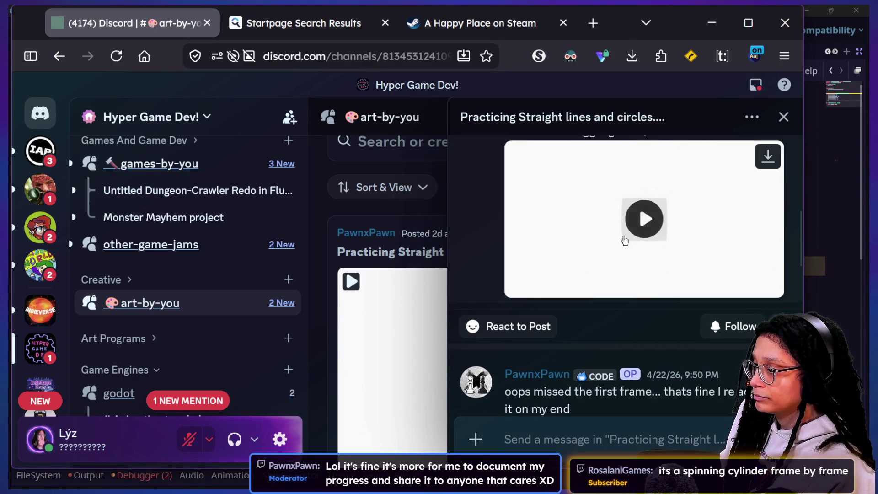
left_click(639, 237)
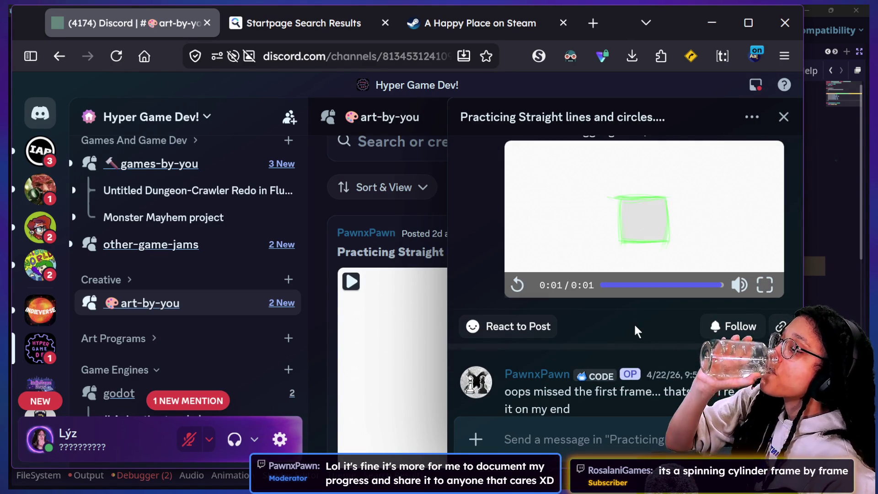
left_click(516, 286)
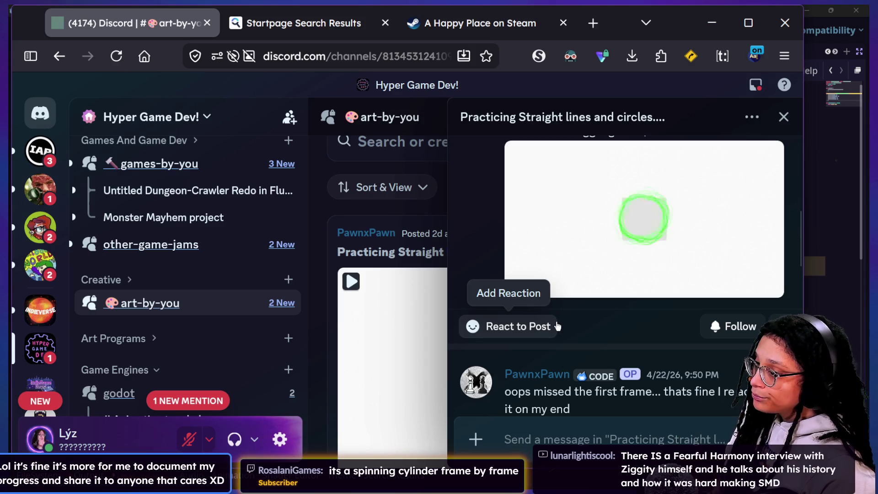
left_click(517, 286)
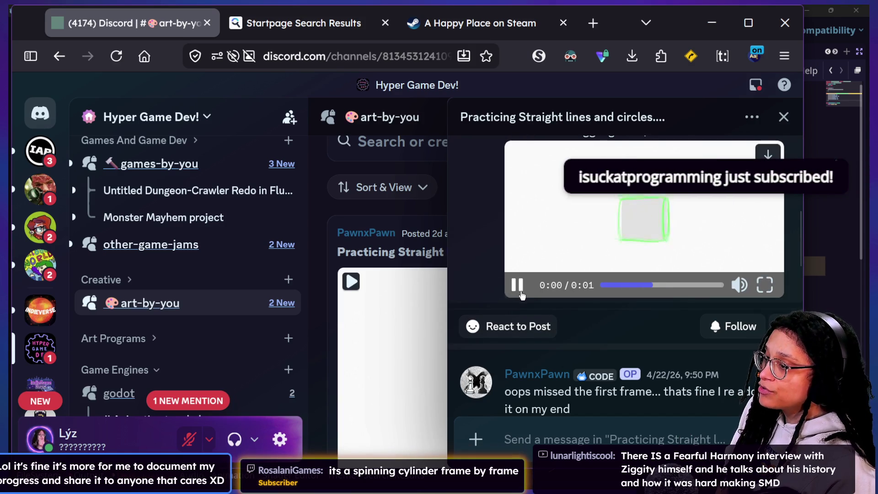
left_click(517, 286)
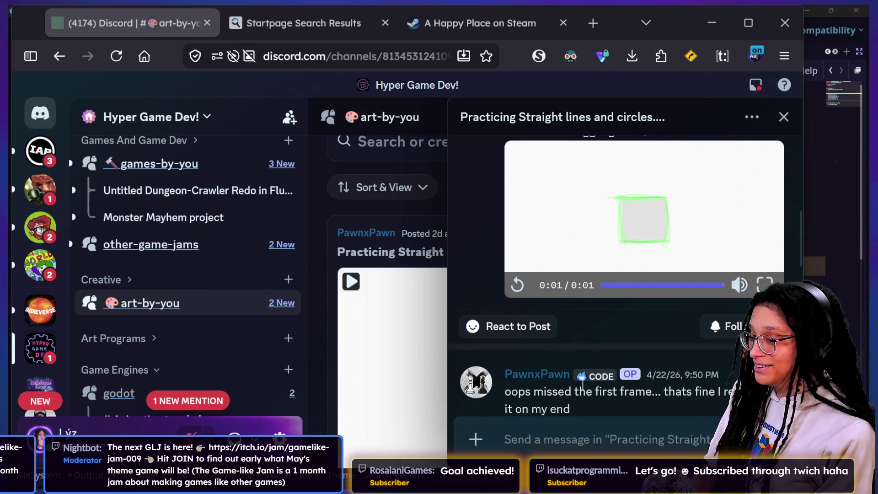
Play the April 25 square-drawing video further down the thread, then replay it.
scroll(582, 386, "down", 3)
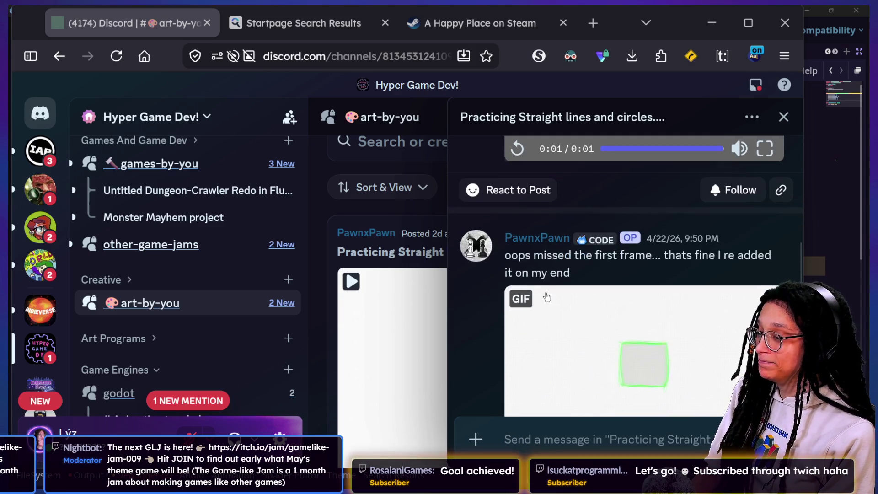
scroll(549, 299, "down", 6)
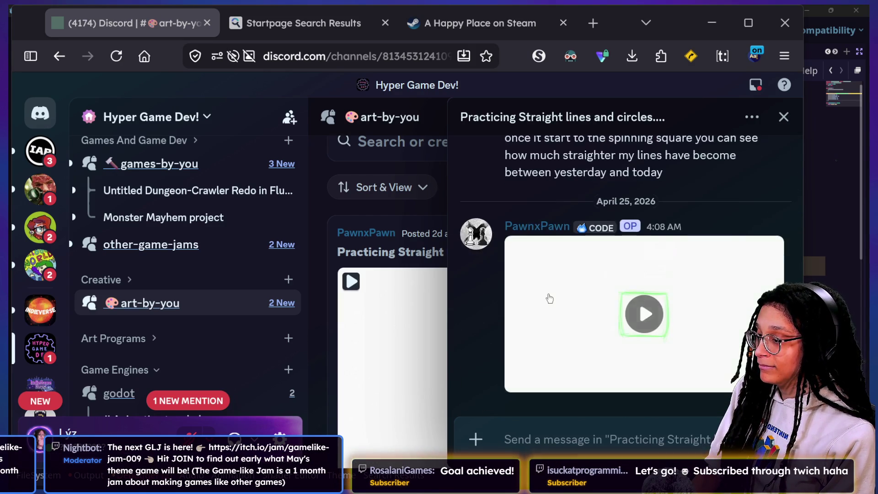
left_click(644, 314)
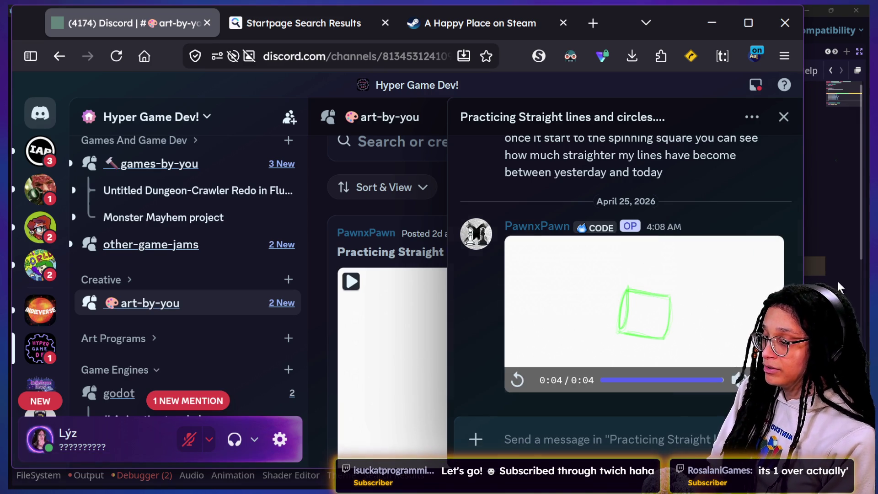
left_click(517, 379)
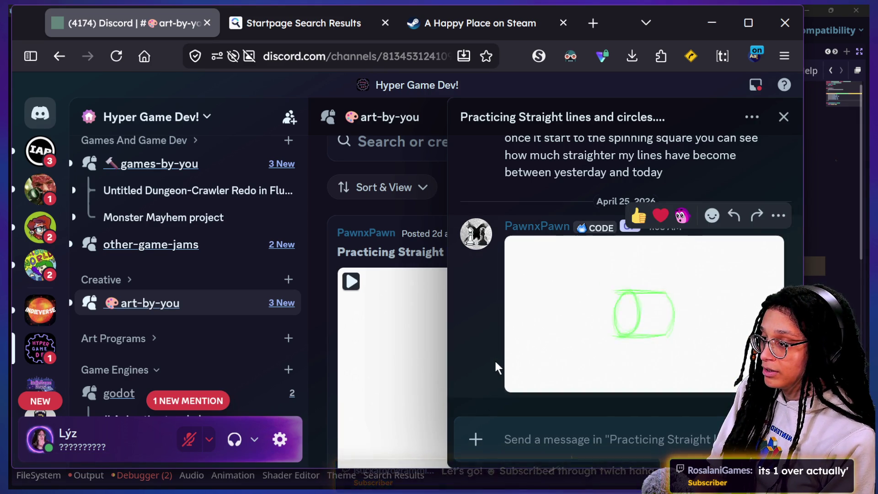
Close the post's thread and return to the top of the art-by-you post list.
scroll(494, 358, "up", 1)
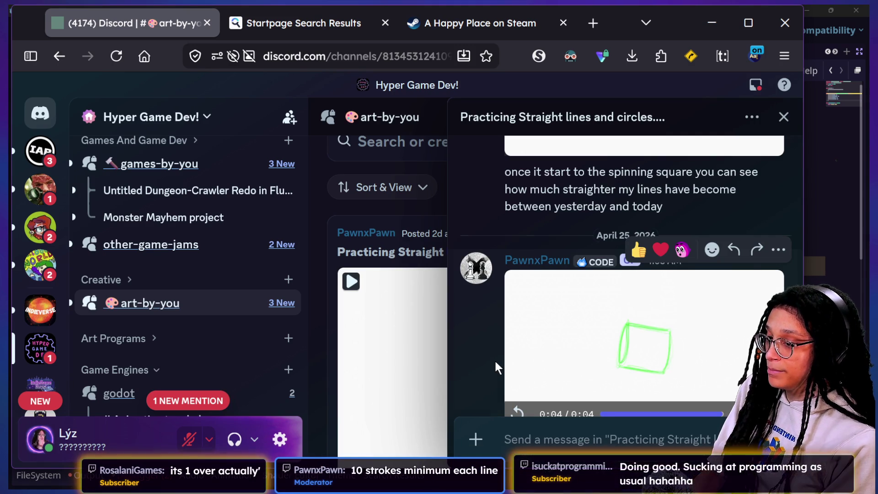
scroll(479, 361, "up", 1)
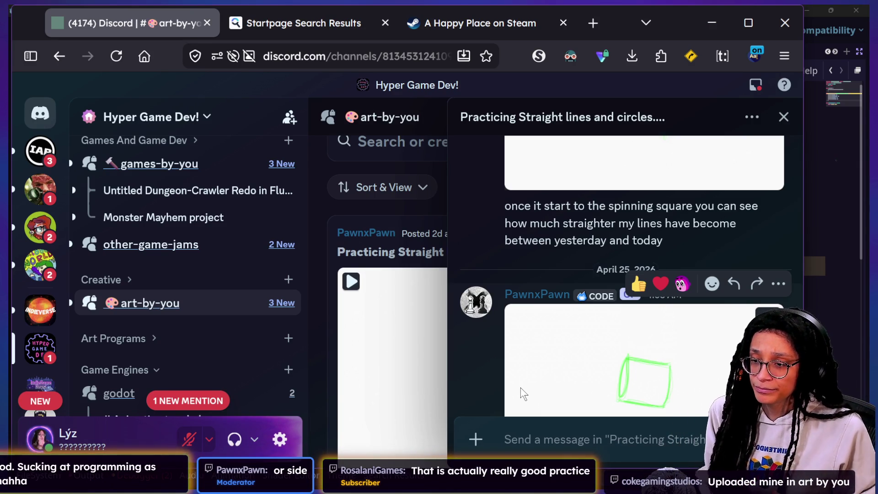
left_click(783, 117)
scroll(451, 268, "up", 5)
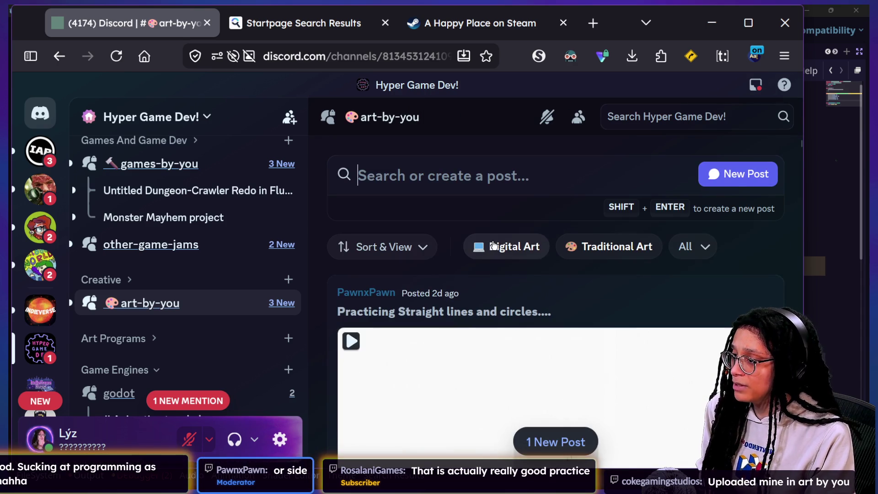
Reload Discord, open the 'Lil cutscene in my hackers 1995 jam game' post and play its video.
key("F5")
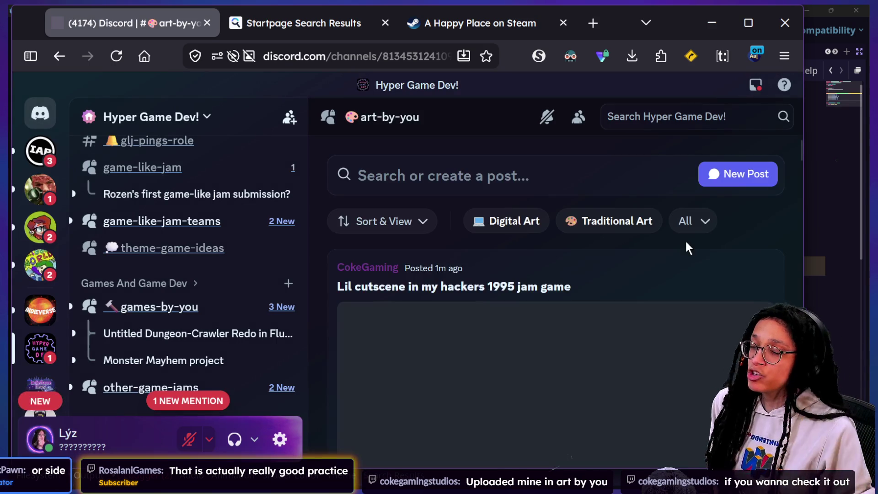
left_click(582, 368)
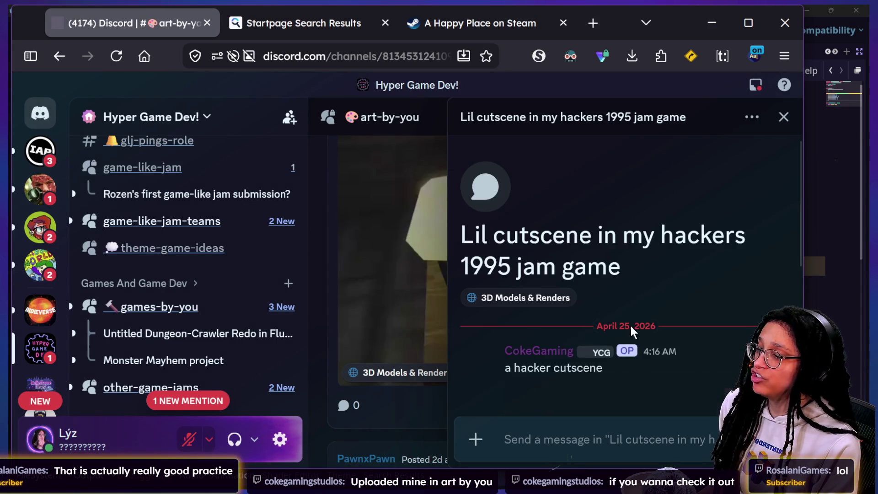
left_click(610, 355)
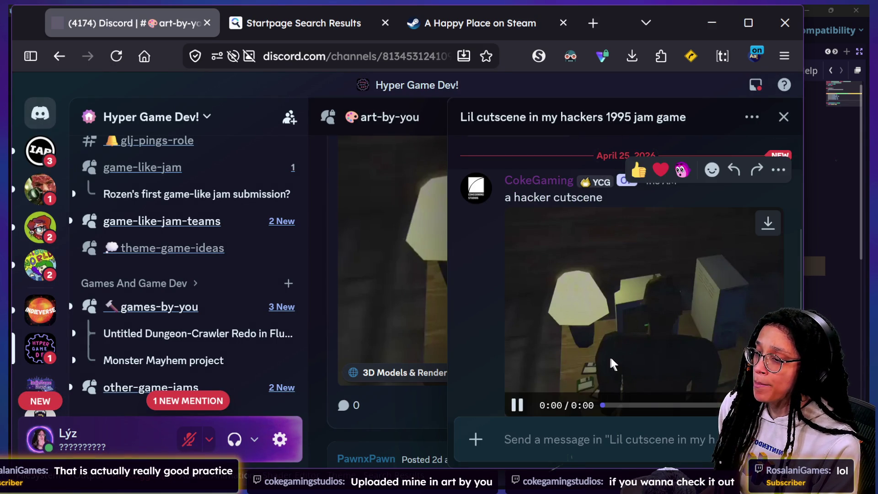
Rewind the cutscene to its start, then close the thread and return to Godot.
mouse_move(736, 371)
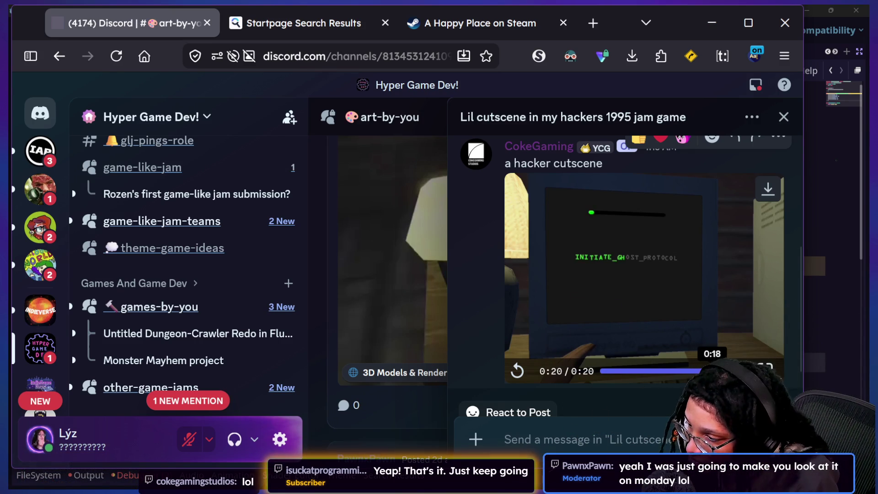
left_click(709, 371)
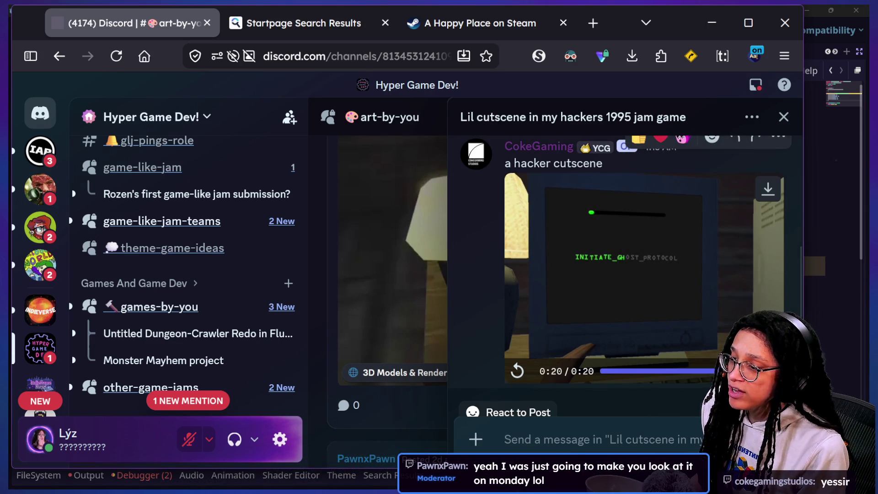
left_click(616, 376)
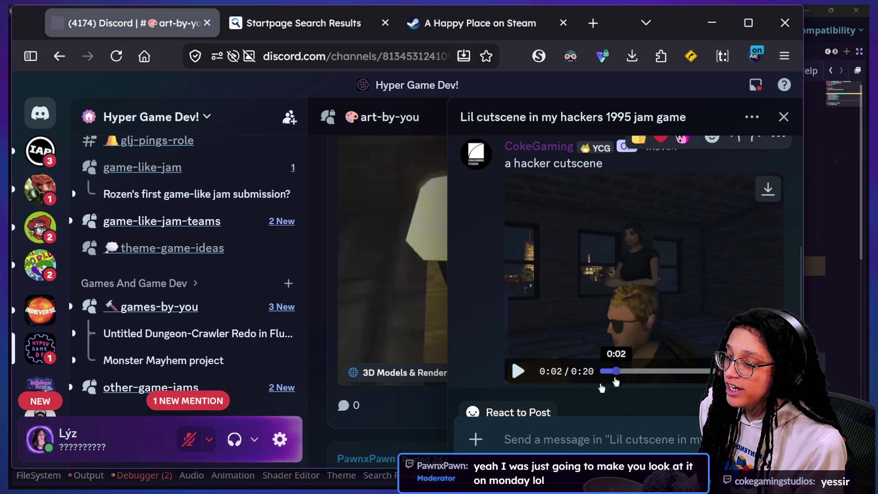
left_click_drag(569, 383, 533, 383)
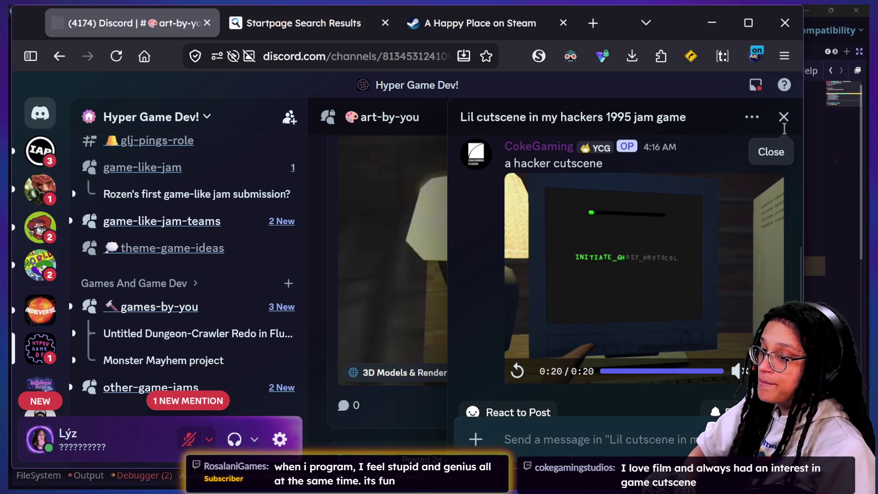
left_click(774, 124)
key("alt+Tab")
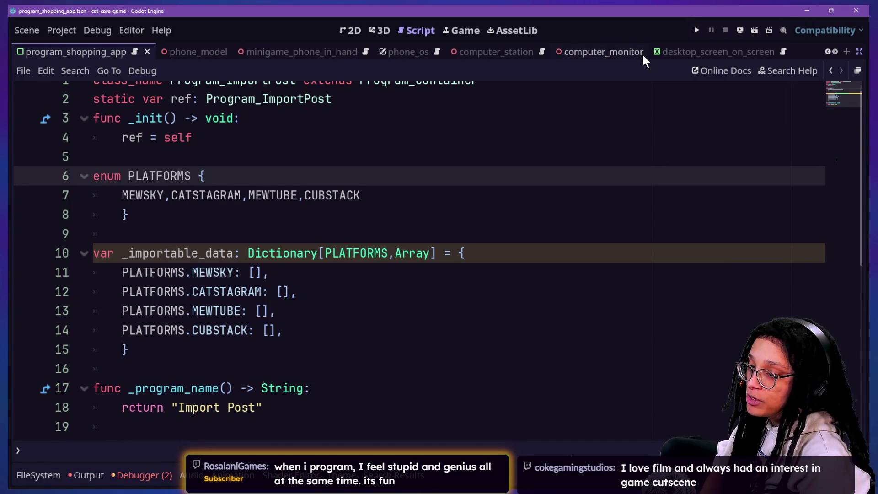
Browse the Import Post script's PLATFORMS enum and _importable_data dictionary down to line 20.
left_click(464, 147)
key("Down")
key("Down")
key("Down")
key("Down")
key("Down")
key("Down")
left_click(338, 235)
left_click(370, 294)
left_click(304, 326)
left_click(303, 349)
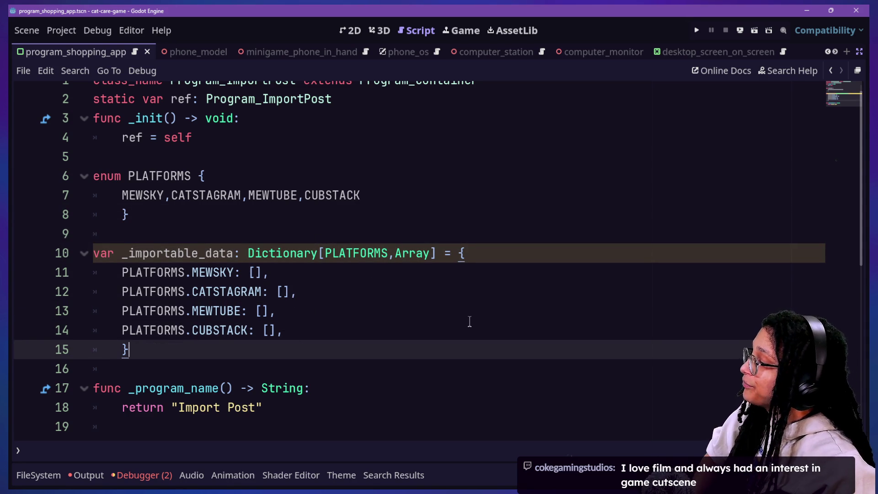
scroll(470, 322, "down", 1)
left_click(234, 388)
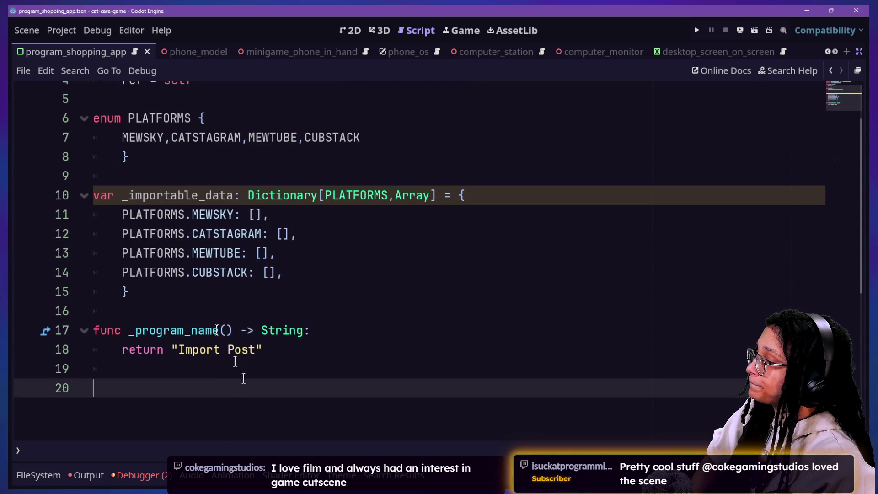
Review the _importable_data entries, then exit distraction-free mode and show the program_shopping_app scene in 2D.
mouse_move(181, 156)
left_mouse_down()
mouse_move(230, 192)
mouse_move(173, 114)
left_mouse_up()
left_click(247, 253)
left_click(233, 435)
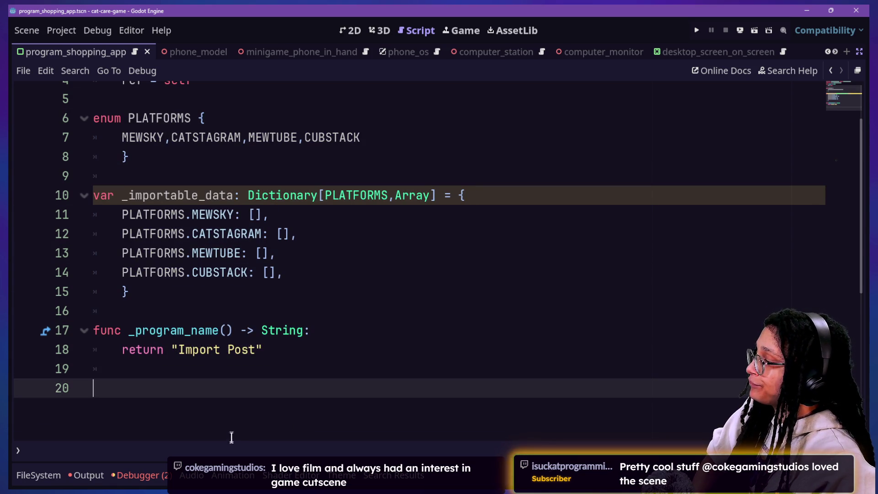
left_click(858, 52)
left_click(350, 30)
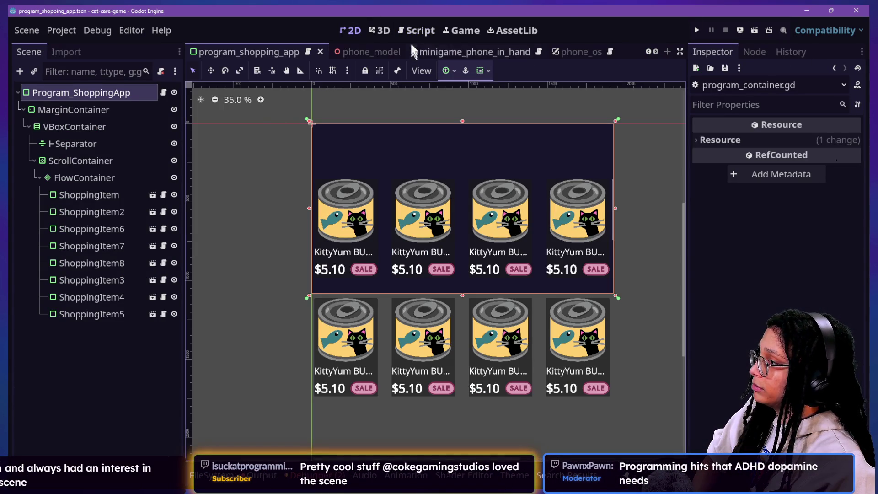
Quick-open the program_import_post.gd script by searching 'import'.
key("shift+alt+o")
type("import")
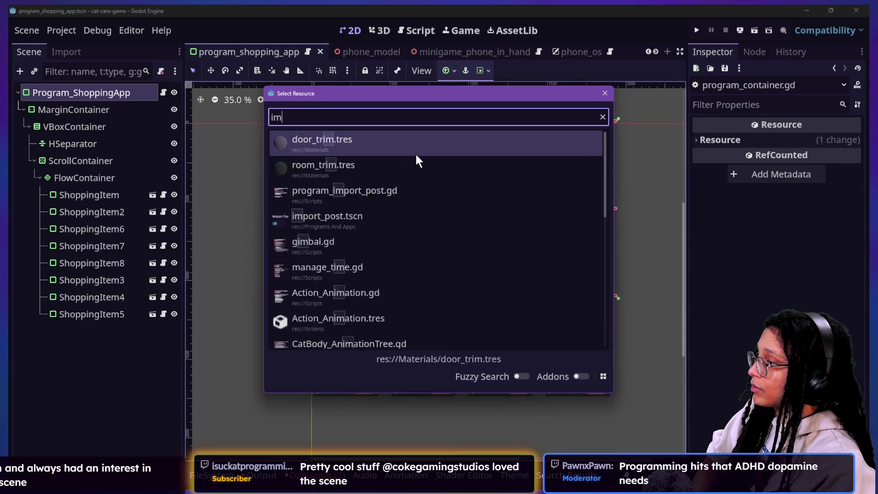
key("Return")
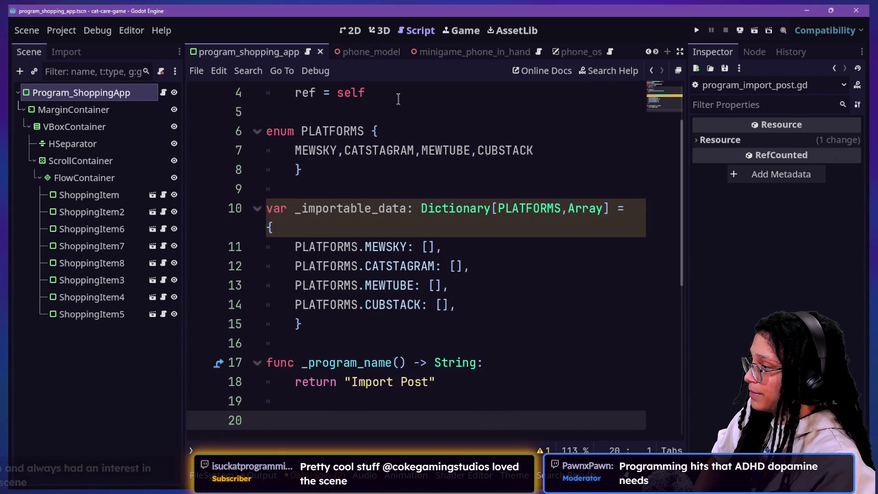
Quick-open the import_post.tscn scene from the 'import' search results.
key("shift+alt+o")
type("import")
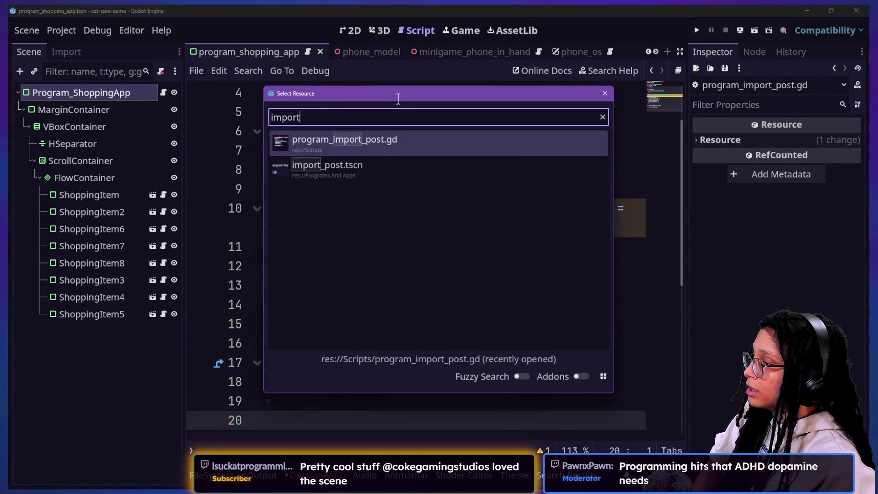
key("Down")
key("Return")
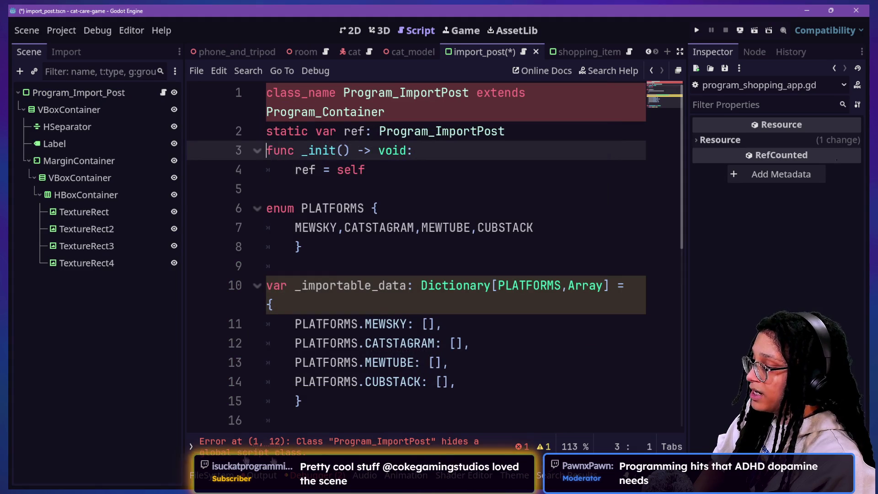
Locate import_post.tscn in the FileSystem dock and start renaming it.
key("alt+f")
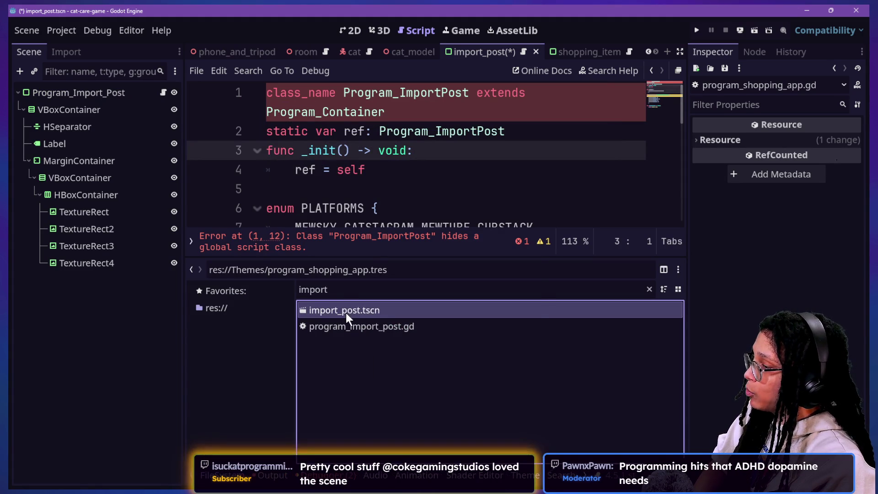
right_click(346, 312)
left_click(393, 359)
Rename the scene file to program_import_post.tscn.
type("program_")
key("Return")
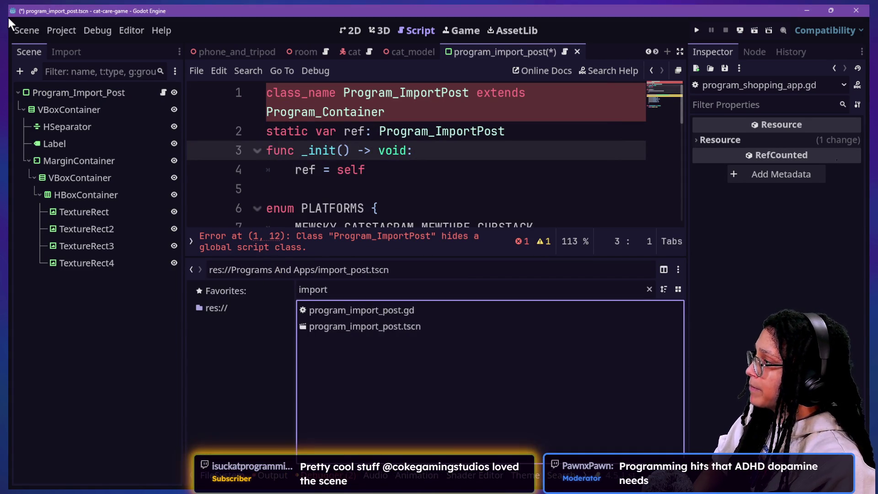
left_click(358, 31)
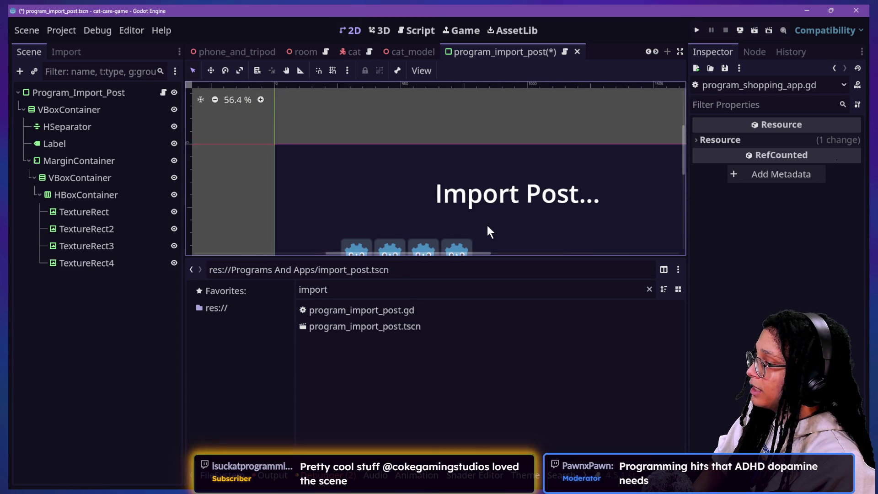
Select the HBoxContainer row of icons and duplicate it with Ctrl+D, then go to Discord.
left_click_drag(681, 141, 681, 154)
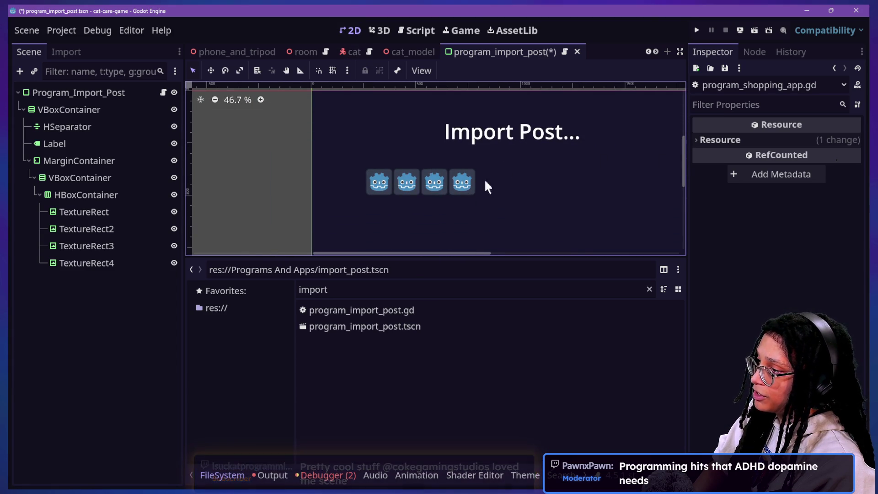
left_click(61, 161)
left_click(70, 143)
left_click(82, 111)
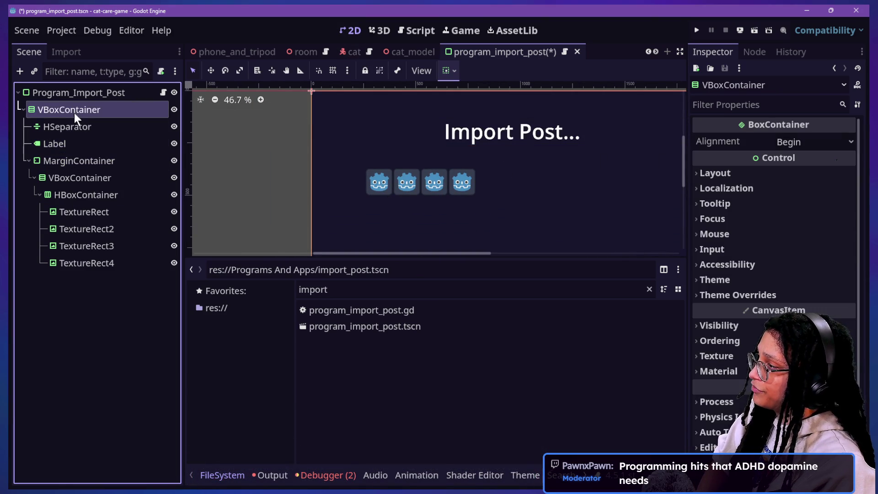
left_click(88, 194)
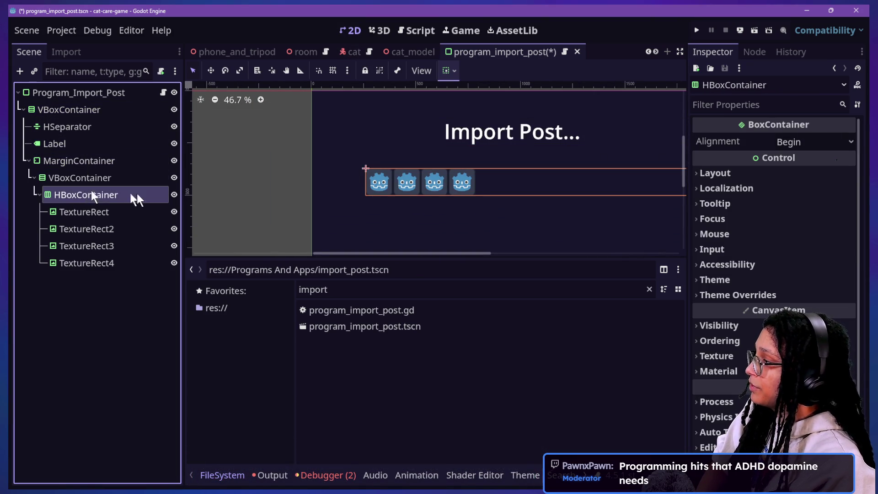
key("ctrl+d")
scroll(460, 185, "down", 1)
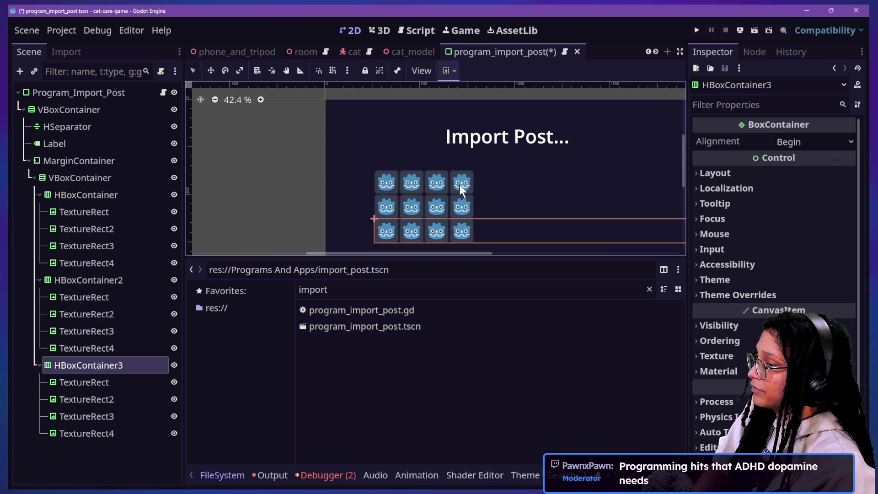
left_click_drag(683, 148, 368, 173)
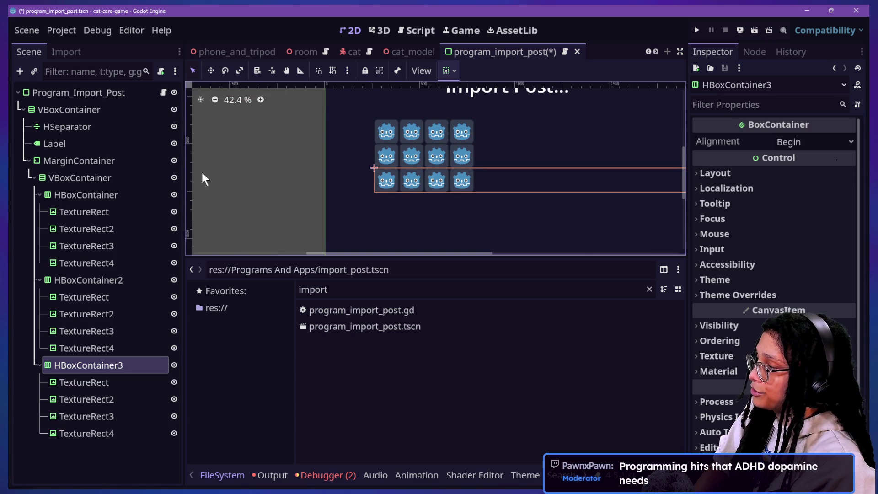
key("alt+Tab")
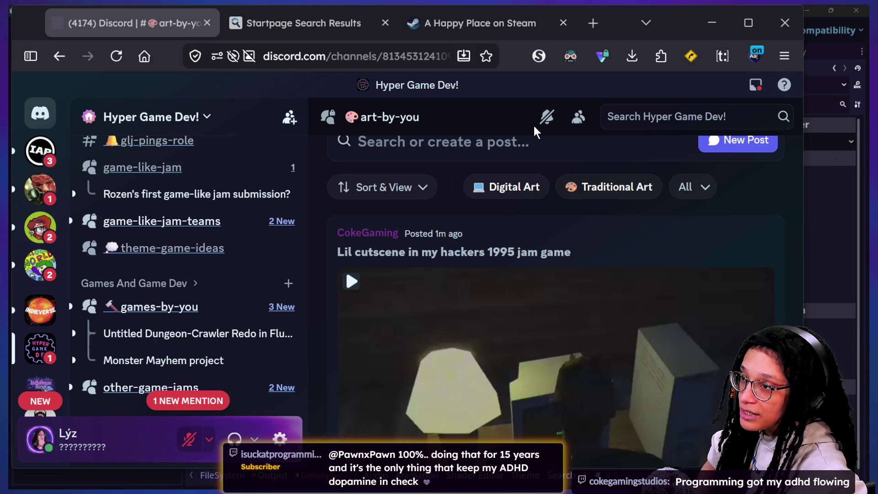
Switch back to Godot and place the caret on lines 14, 9 and 10 of managers_post_planner.gd.
key("alt+Tab")
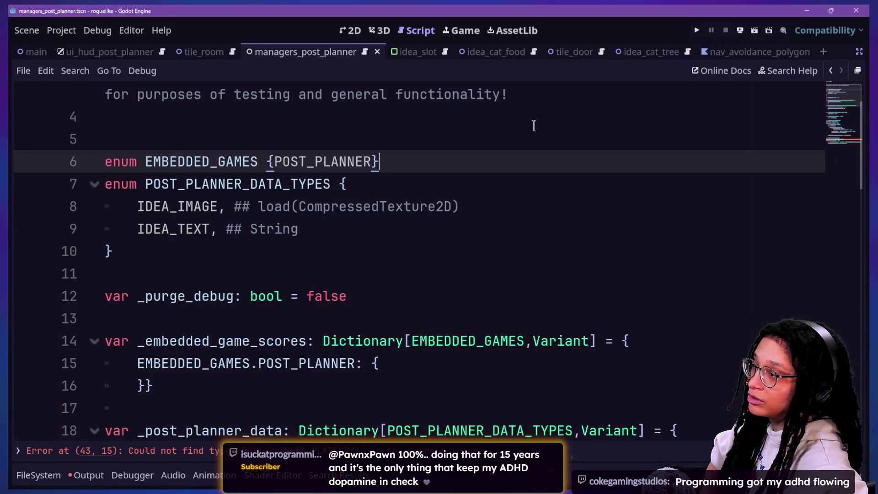
left_click(253, 338)
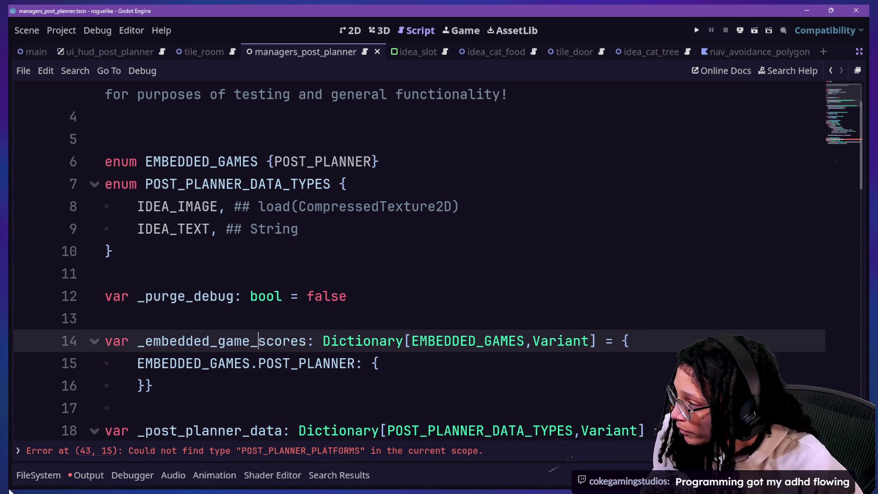
left_click(320, 229)
left_click(320, 246)
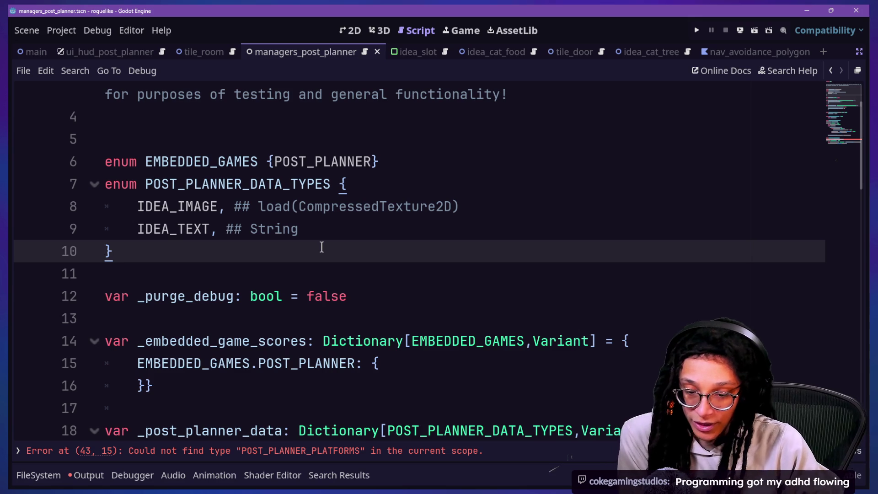
Step through lines 10–15 and down past the dictionaries to line 20.
key("Down")
key("Down")
key("Up")
key("Up")
key("Down")
key("Down")
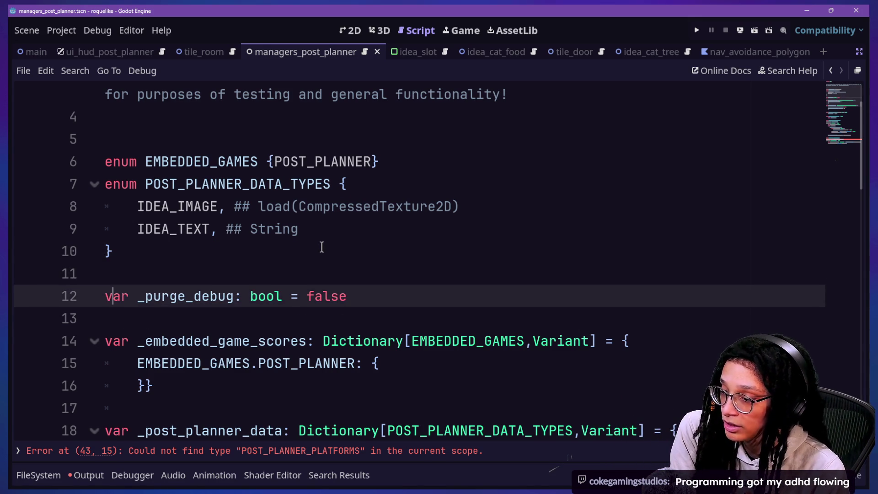
key("Down")
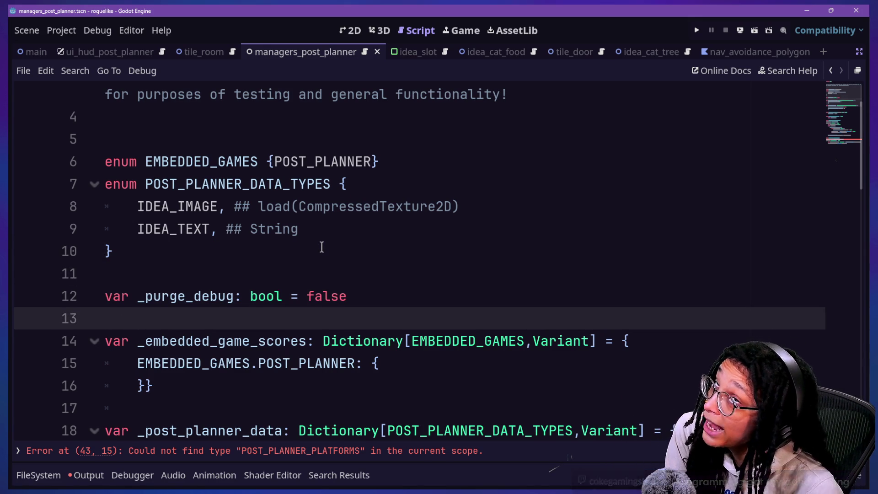
key("Up")
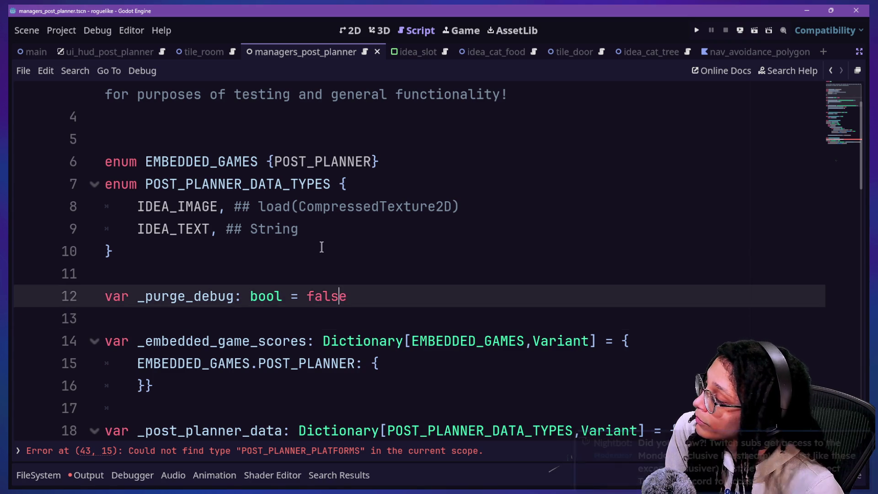
key("Down")
key("Down")
key("Down")
key("Up")
key("Up")
key("Up")
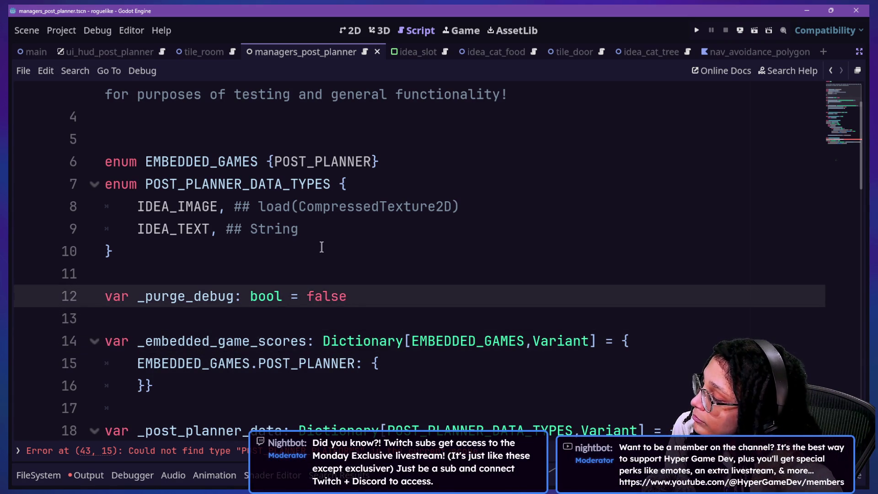
key("Down")
key("Down")
key("Down")
key("Down")
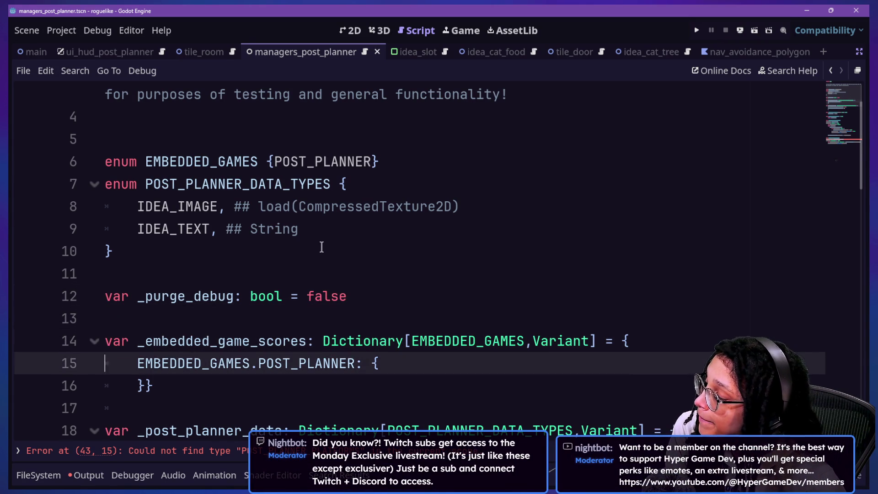
key("Down")
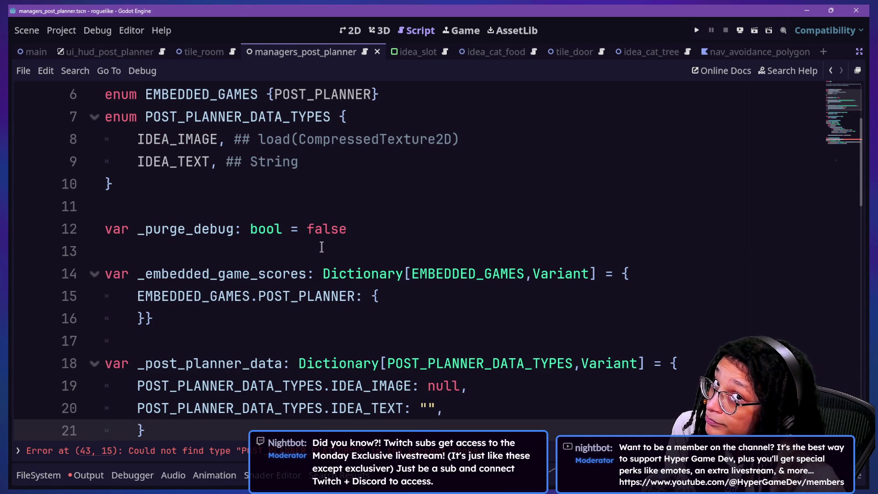
Read through lines 25–36 of the post planner script, then switch to the cat-care-game window.
key("Down")
key("Down")
key("Down")
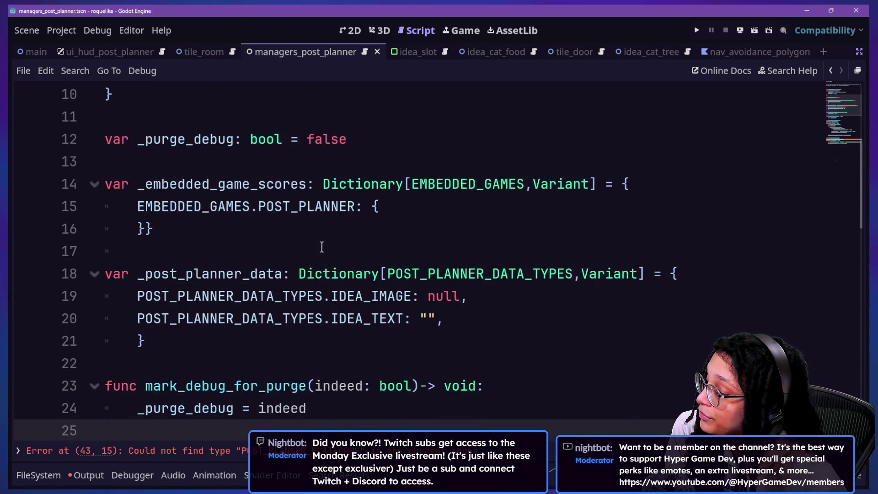
key("Down")
key("Down")
key("Down")
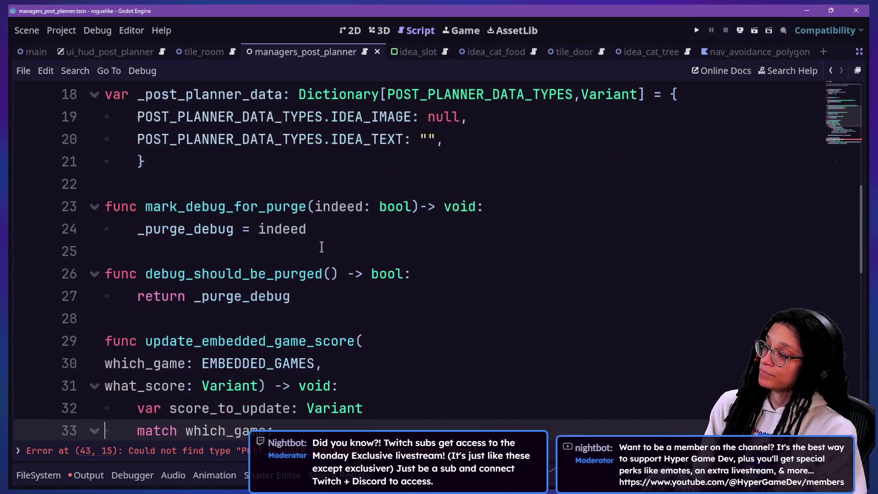
key("Down")
key("Down")
key("Down")
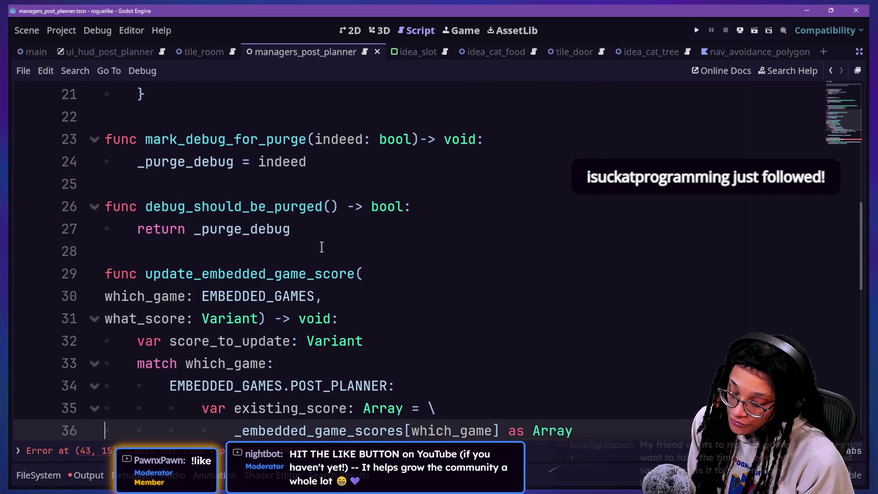
left_click(321, 247)
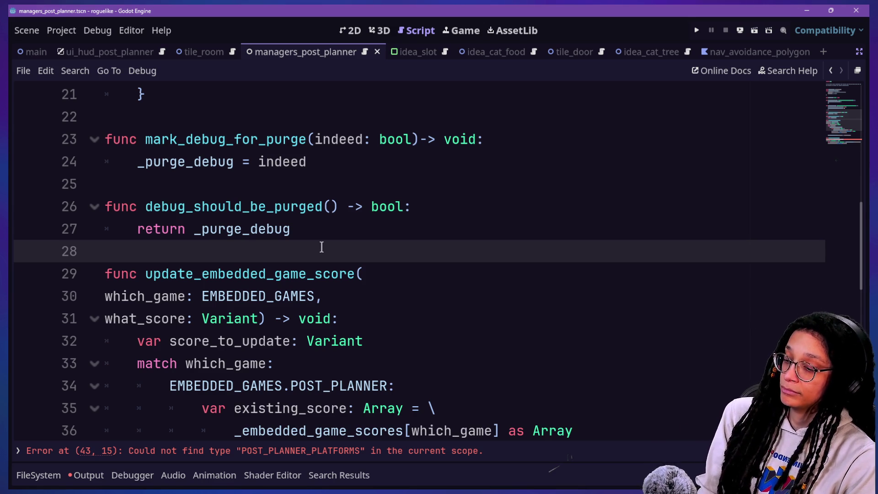
left_click(410, 214)
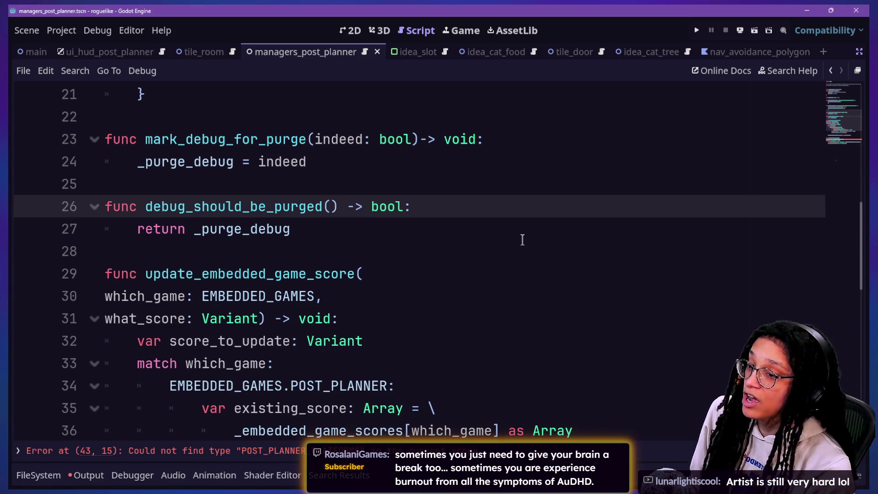
key("Up")
key("Down")
key("Down")
key("Down")
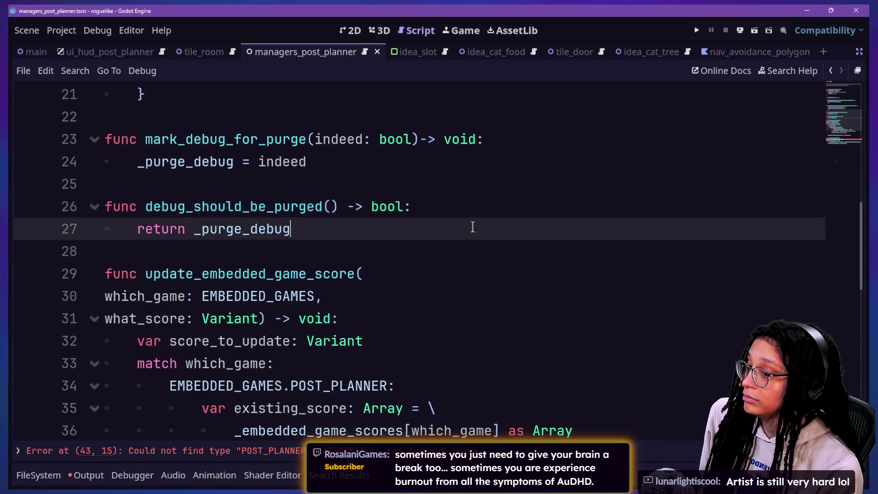
key("Up")
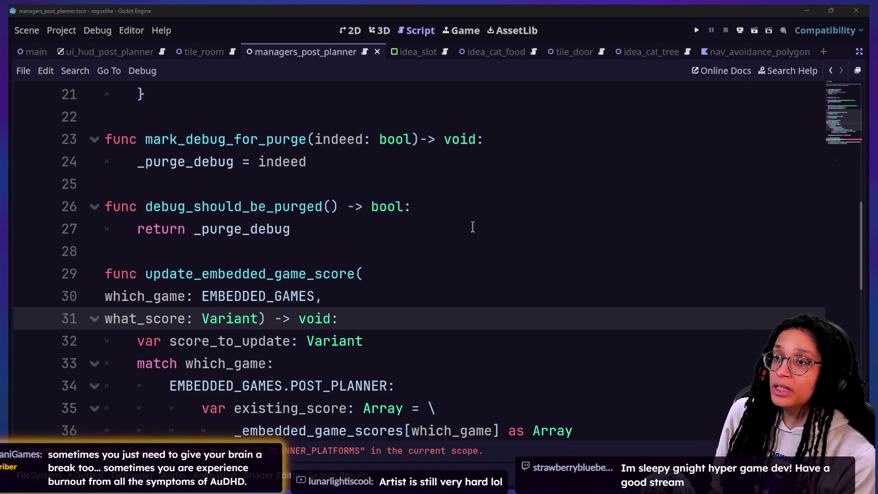
key("alt+Tab")
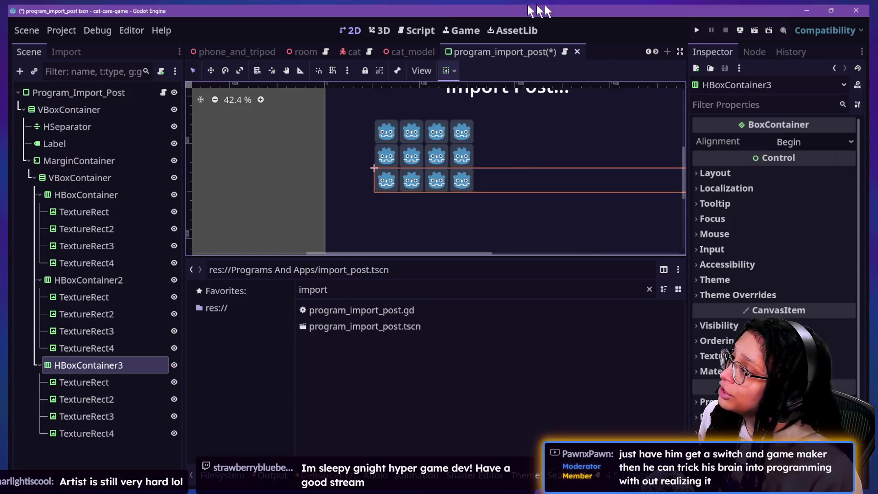
Switch to the 3D editor and quick-open cat_model.tscn by searching 'model'.
left_click(375, 30)
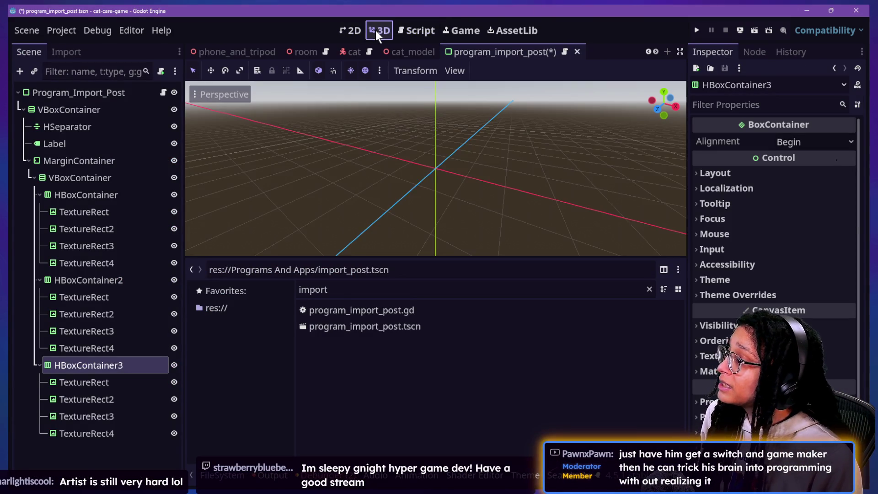
key("shift+alt+o")
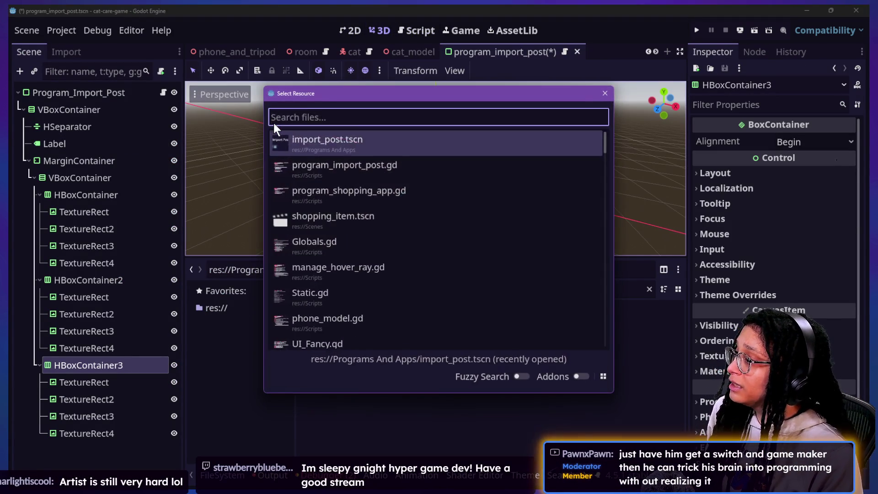
type("MODEL")
key("BackSpace")
key("BackSpace")
key("BackSpace")
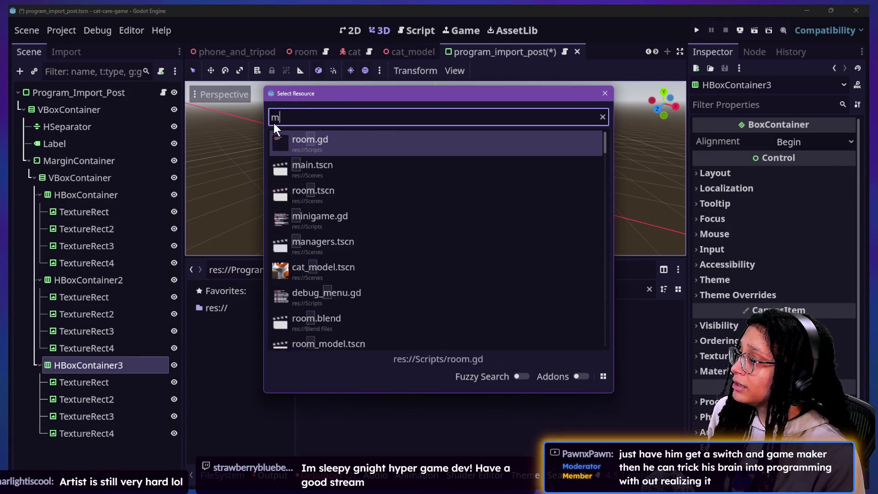
type("model")
key("Return")
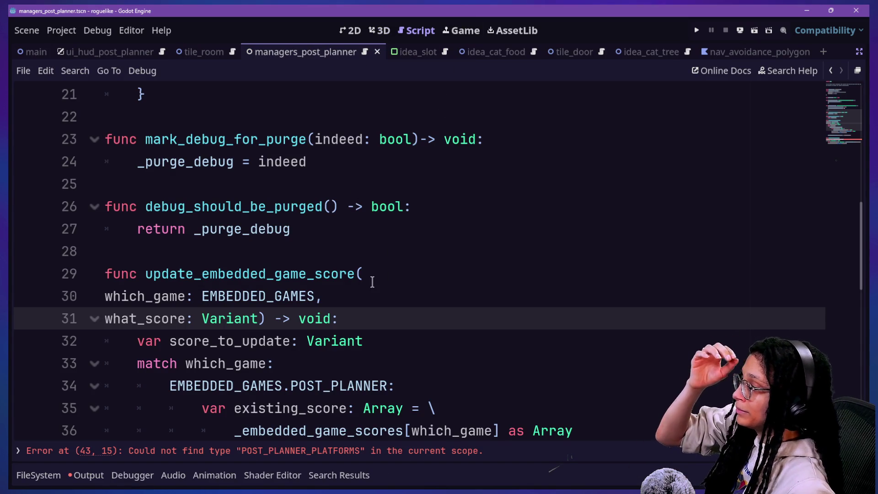
Quick-open program_import_post.gd and look over its PLATFORMS enum and MEWSKY entry.
scroll(371, 279, "up", 7)
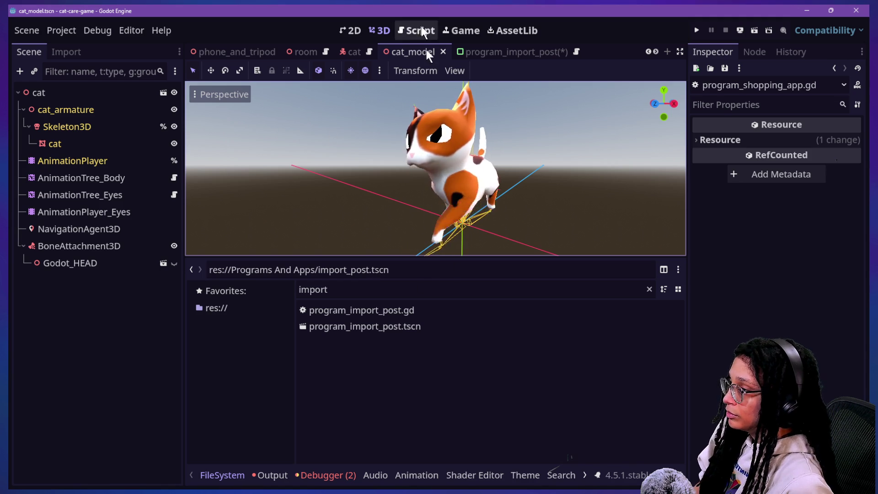
key("shift+alt+o")
type("import")
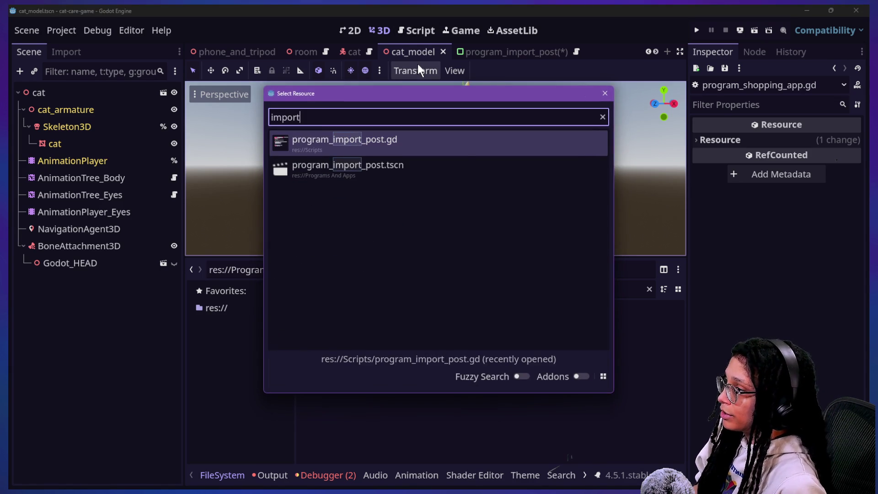
key("Return")
key("alt+o")
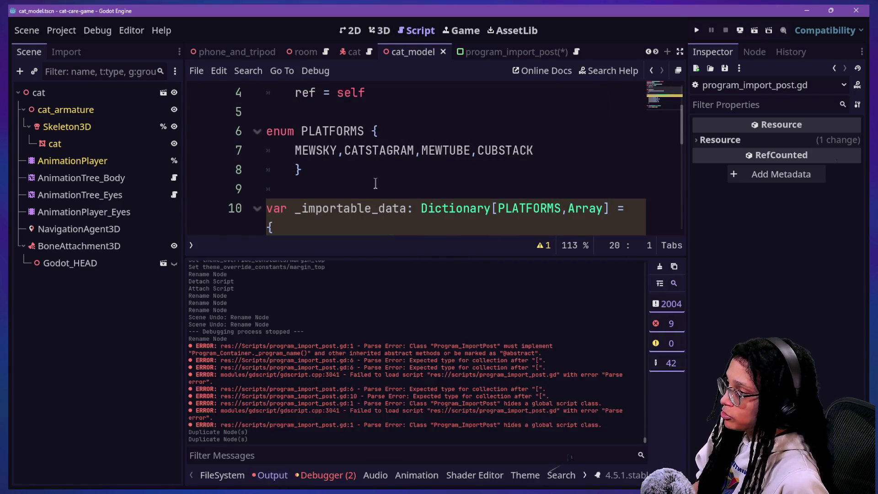
key("alt+o")
left_click(324, 173)
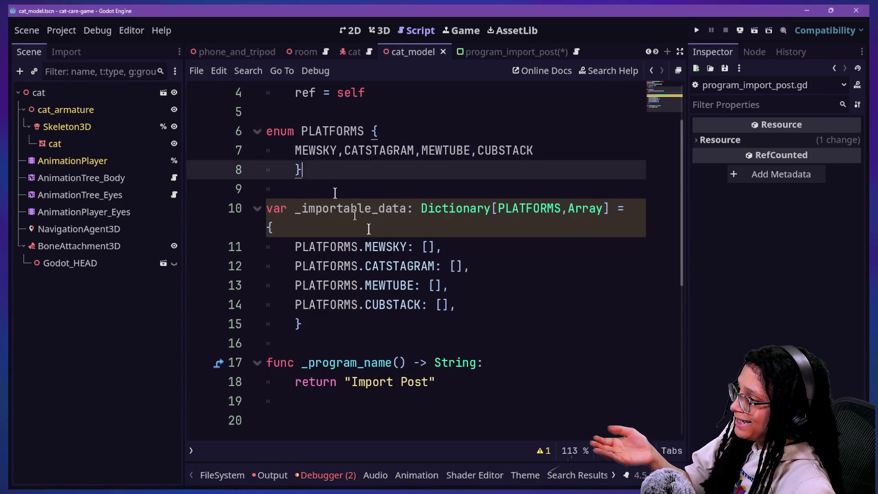
left_click(378, 247)
Open Globals.gd and delete the extra blank line above the EMBEDDED_GAMES enum.
key("shift+alt+o")
type("global")
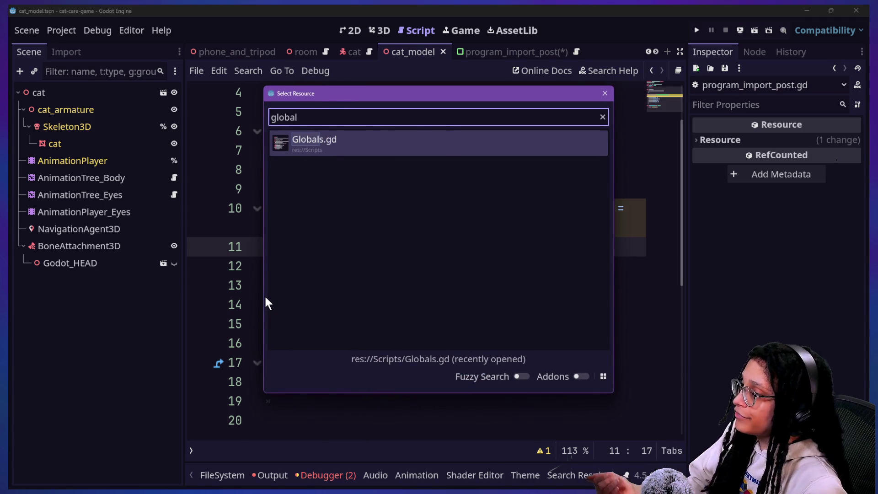
key("Return")
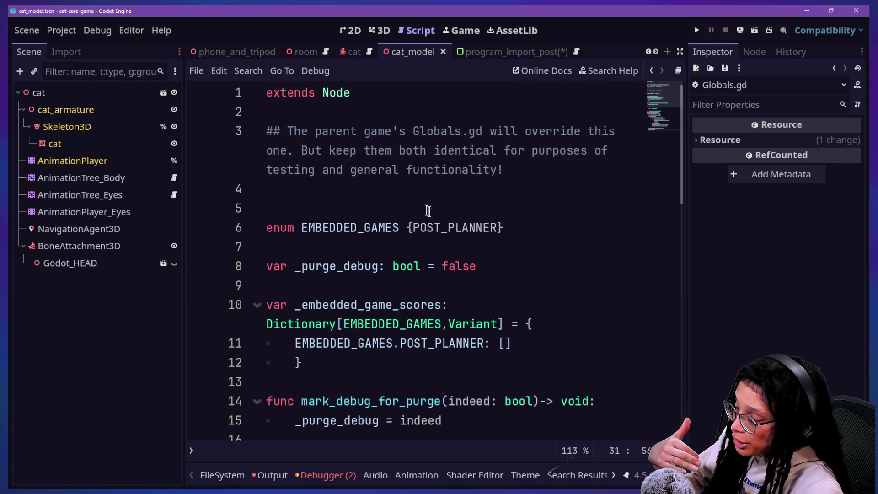
left_click(428, 401)
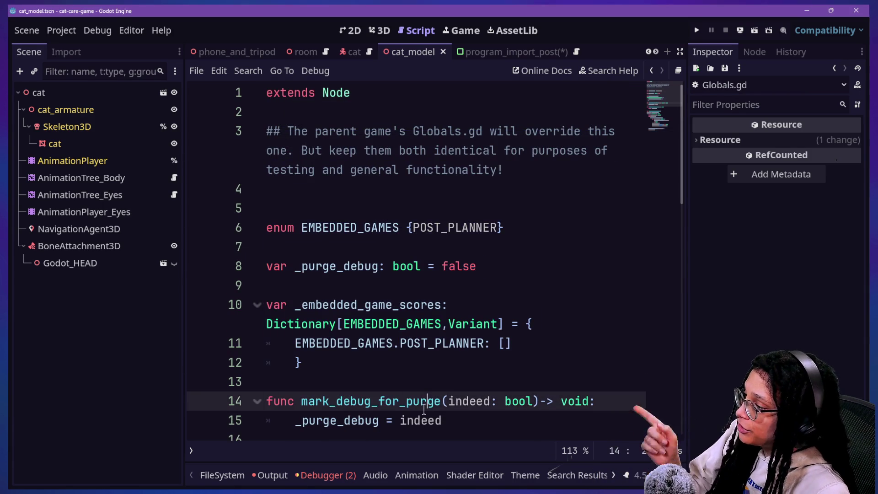
left_click(415, 366)
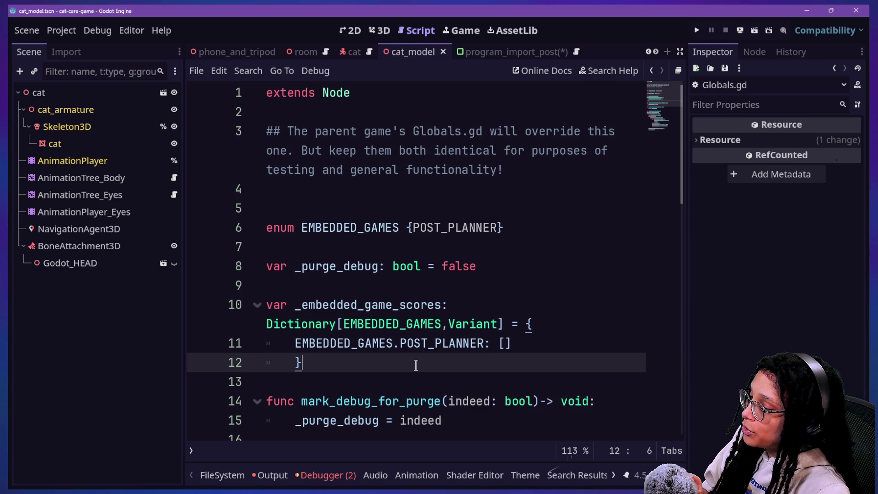
left_click(478, 238)
left_click(465, 209)
key("BackSpace")
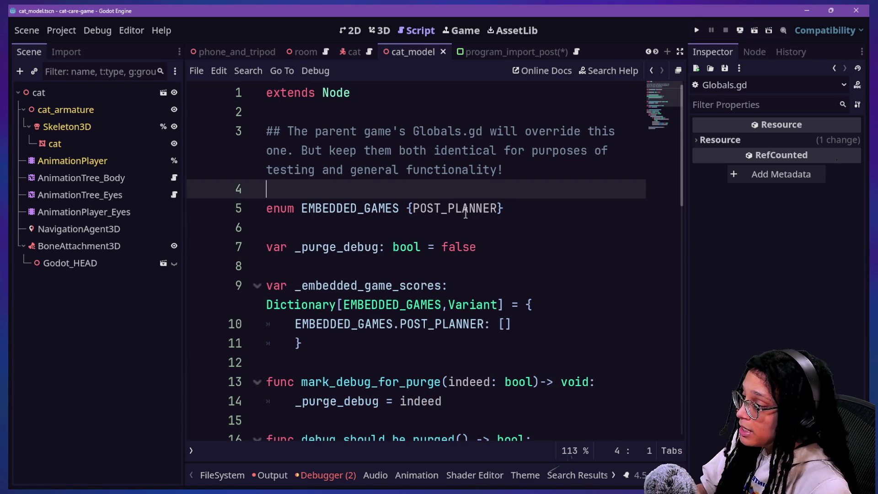
key("shift+alt+o")
key("Escape")
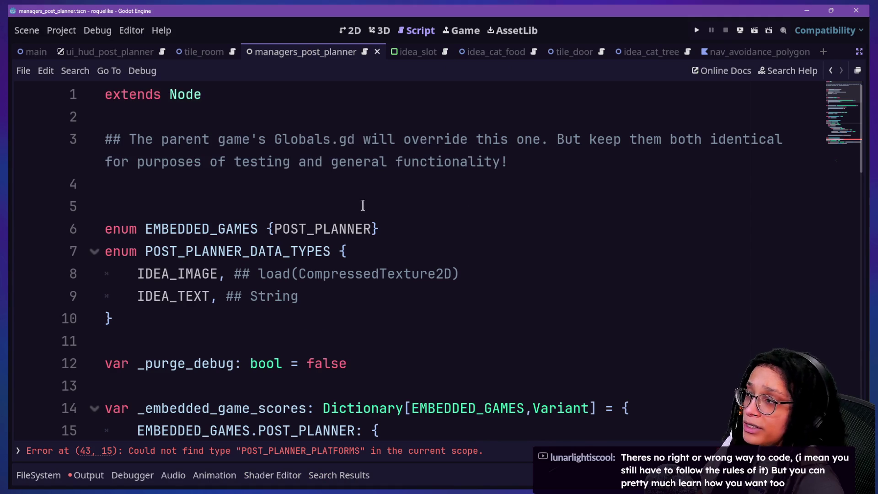
Restore the side panels, clear the FileSystem filter, and open export_presets.cfg from the project root.
left_click(857, 51)
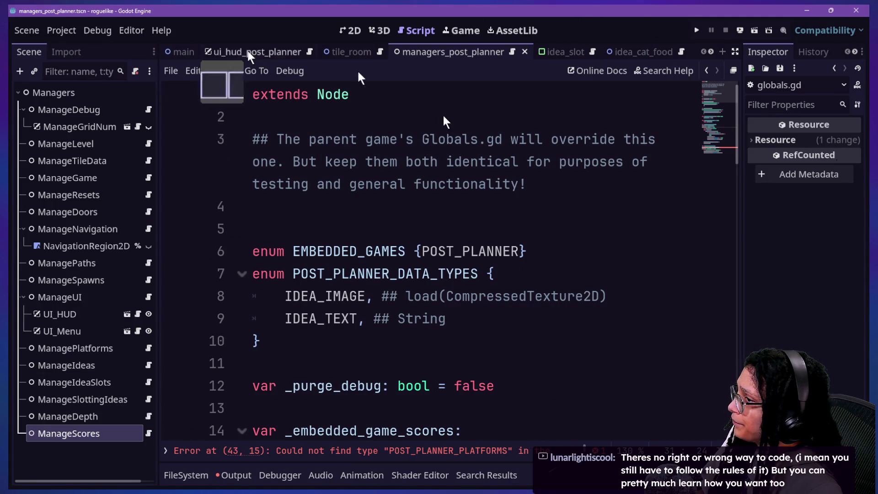
left_click(185, 475)
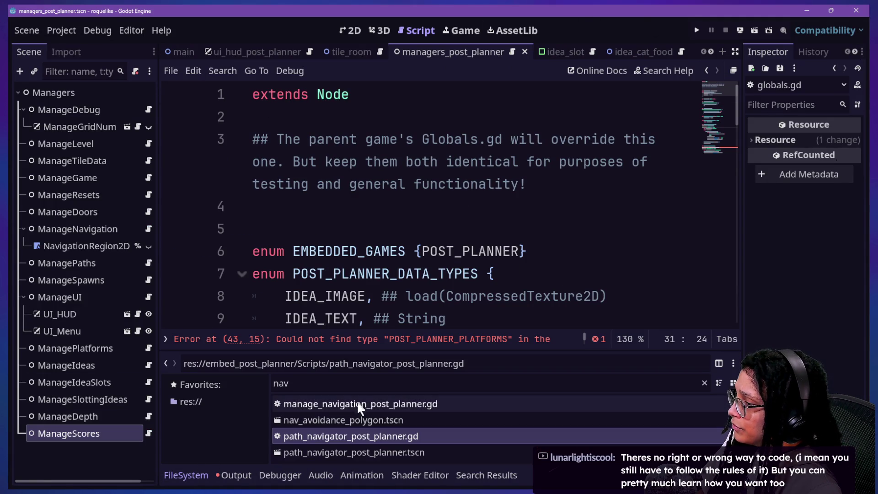
left_click(704, 383)
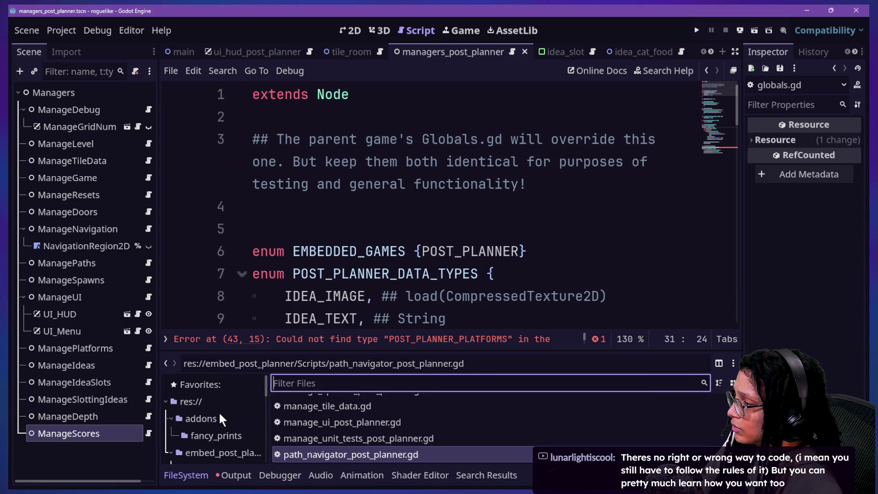
left_click(218, 414)
left_click(209, 405)
scroll(318, 423, "down", 2)
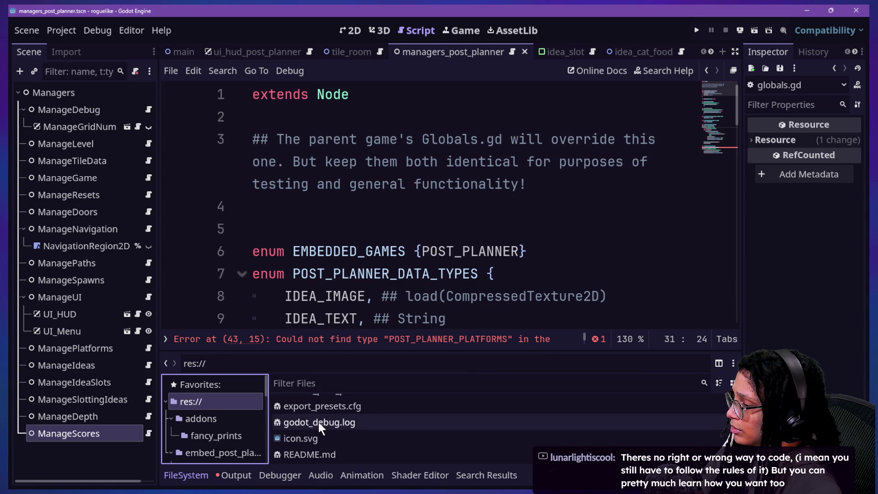
scroll(358, 430, "up", 2)
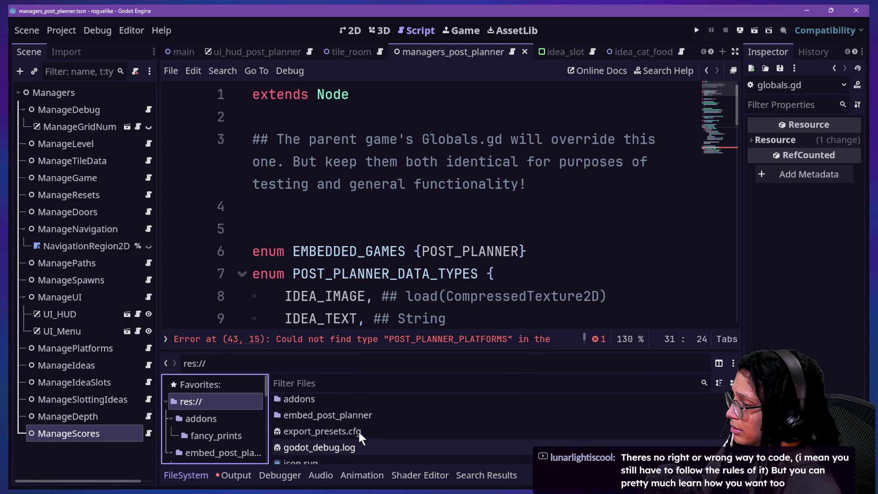
scroll(359, 433, "down", 1)
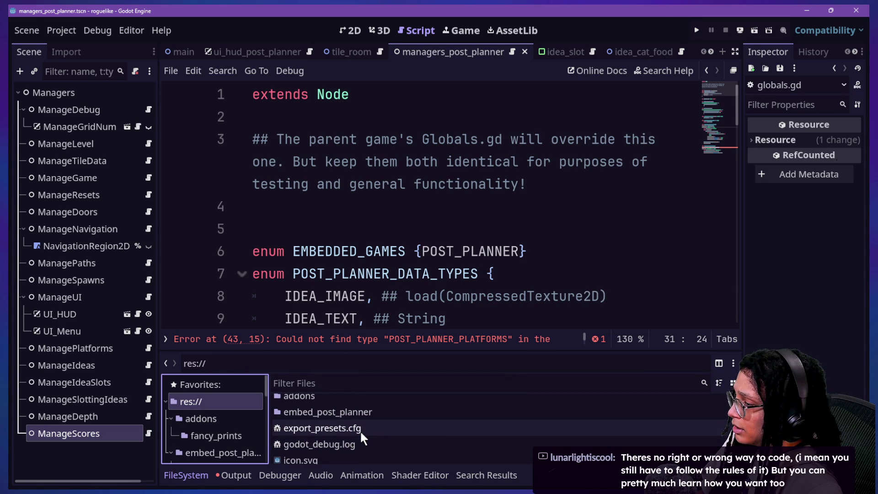
double_click(362, 430)
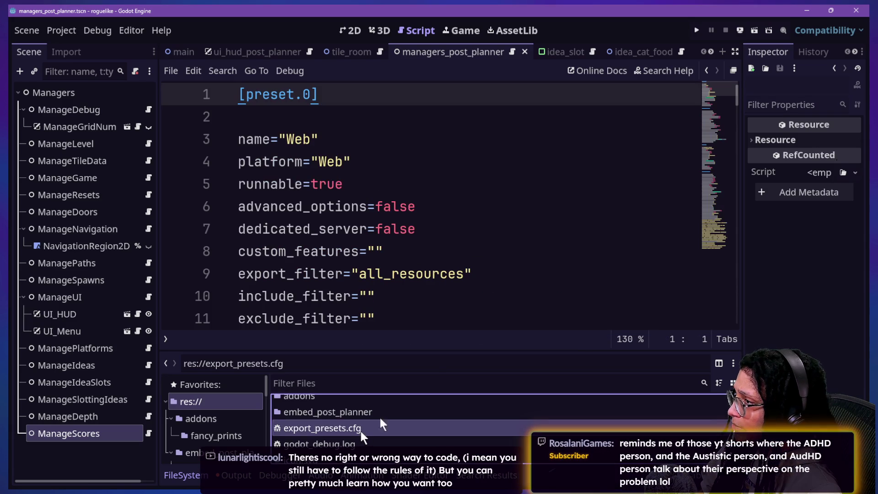
Open embed_post_planner.gd from the embed_post_planner folder.
scroll(411, 220, "down", 3)
scroll(397, 425, "down", 1)
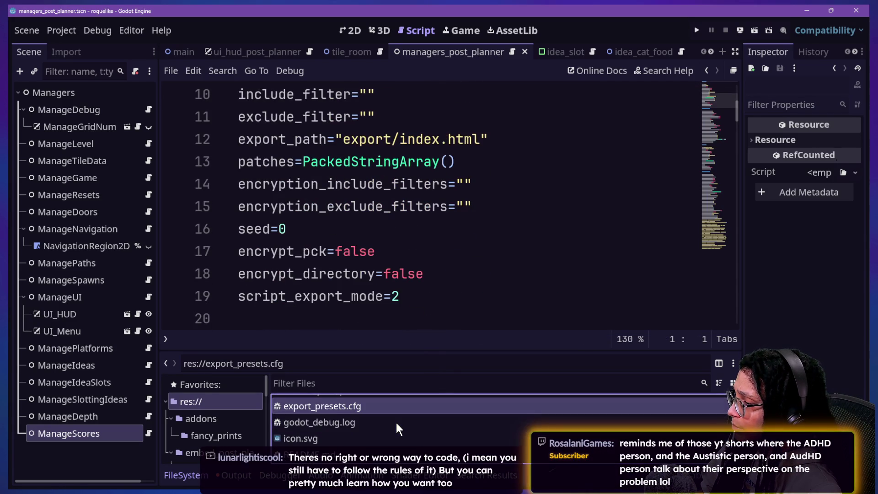
scroll(396, 423, "up", 2)
double_click(396, 422)
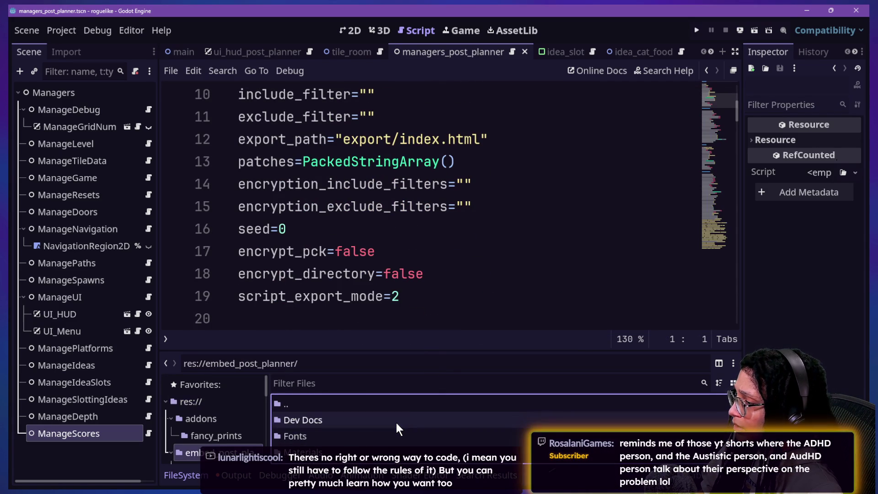
scroll(396, 423, "down", 1)
double_click(370, 453)
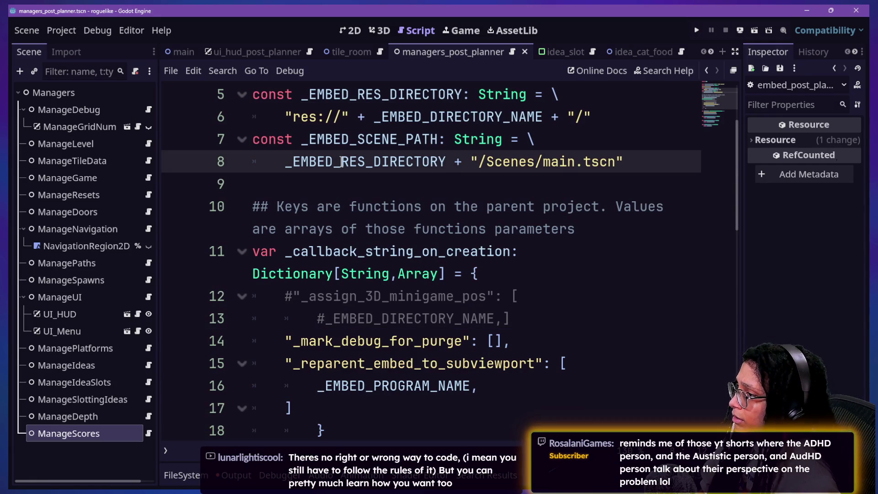
mouse_move(280, 207)
left_mouse_down()
mouse_move(509, 230)
mouse_move(253, 270)
left_mouse_up()
left_click(252, 273)
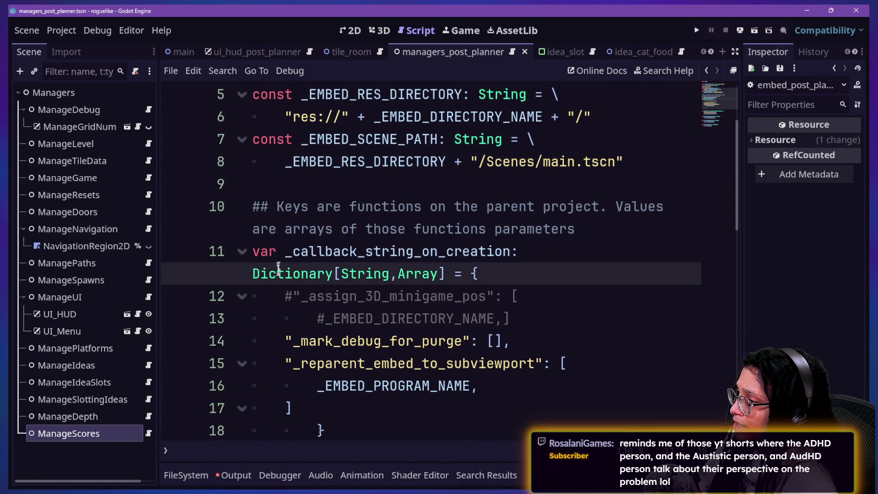
left_click_drag(260, 229, 579, 229)
left_click(578, 229)
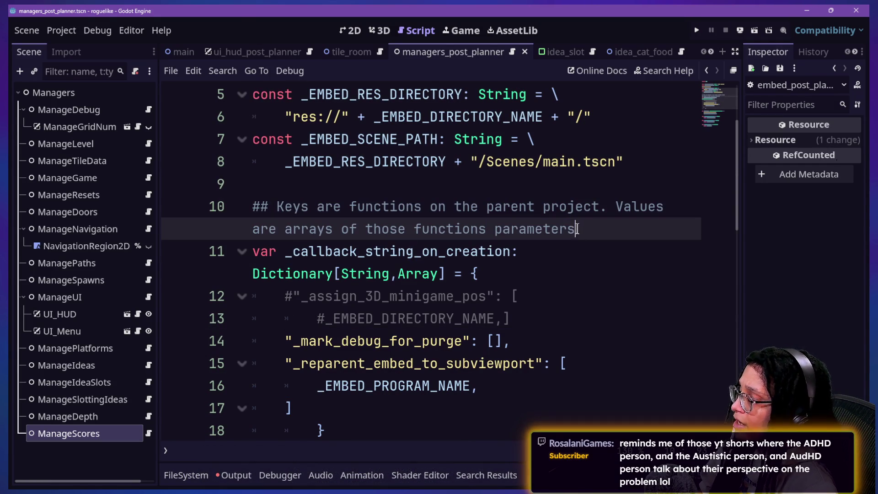
key("Down")
key("Down")
key("Down")
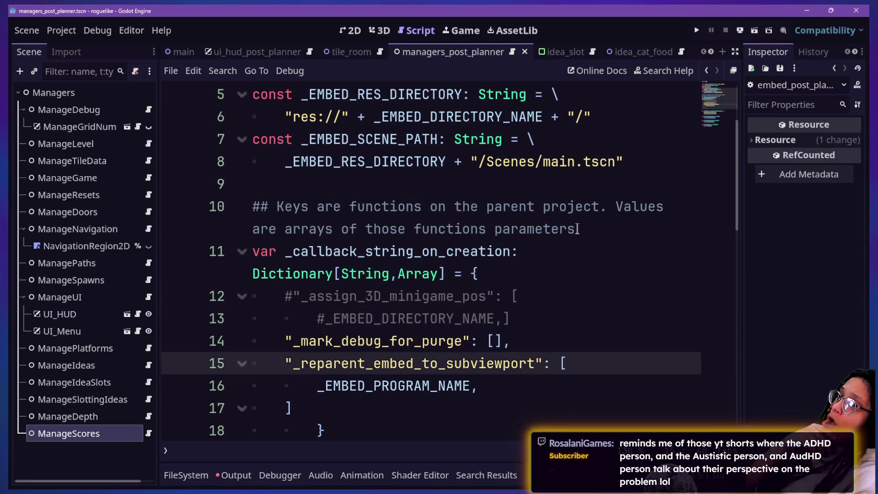
key("Down")
key("Down")
key("Down")
key("Up")
key("Up")
key("Up")
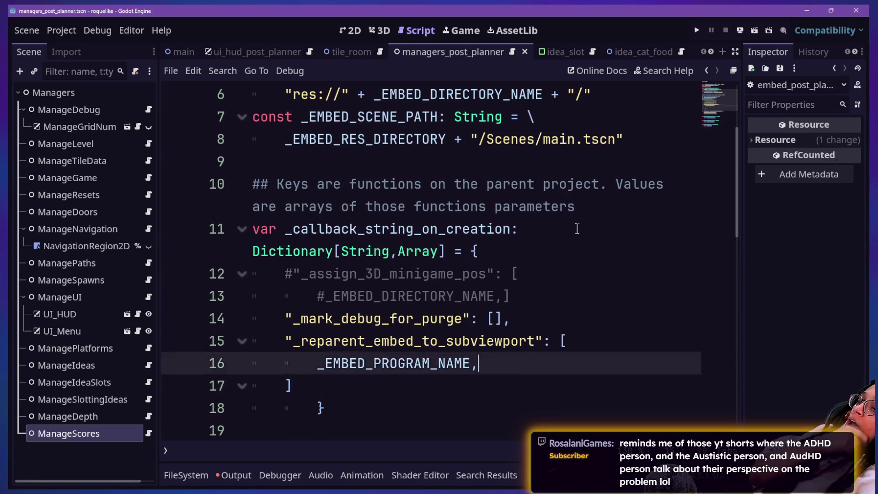
key("Down")
key("Down")
key("Down")
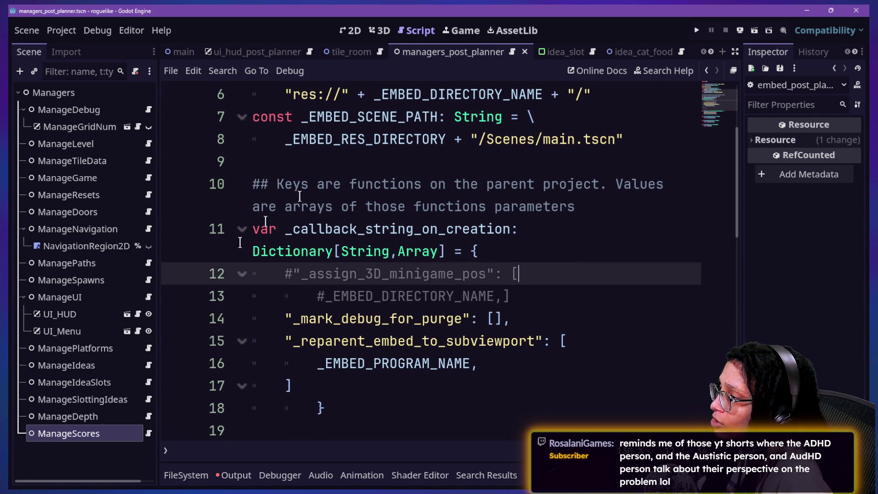
left_click(327, 207)
left_click(496, 369)
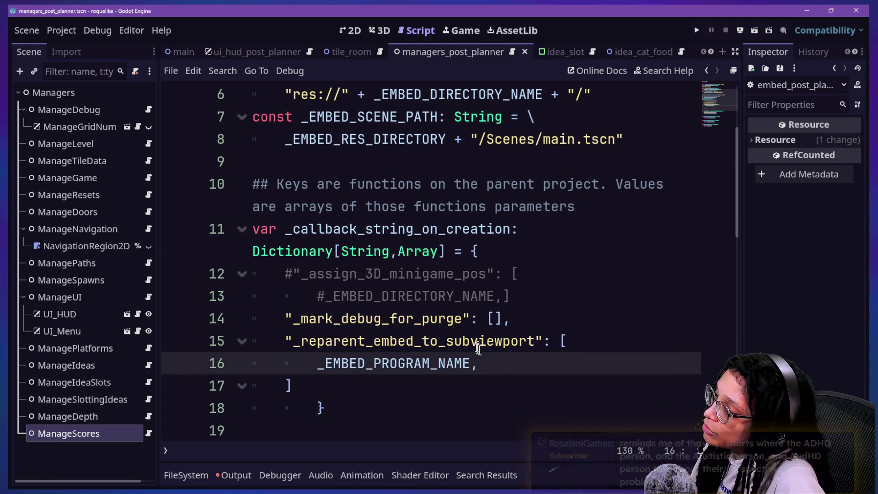
key("Down")
key("Down")
key("Down")
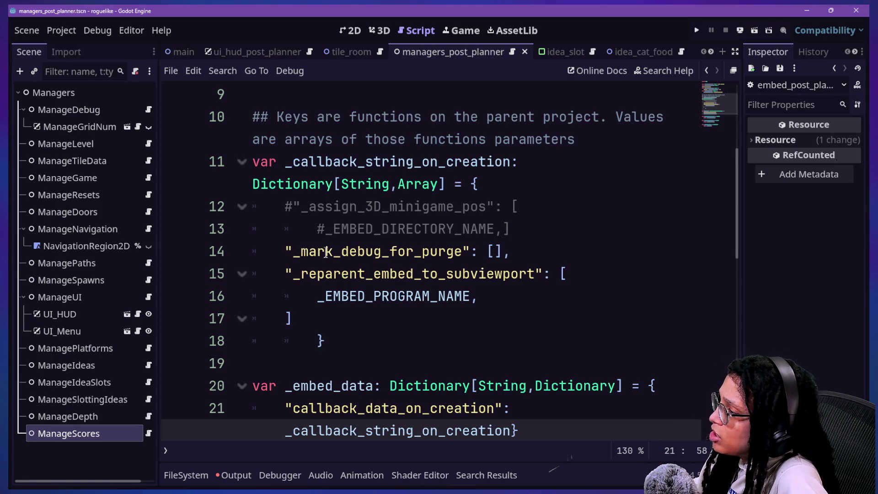
mouse_move(293, 252)
left_mouse_down()
mouse_move(422, 274)
mouse_move(461, 254)
left_mouse_up()
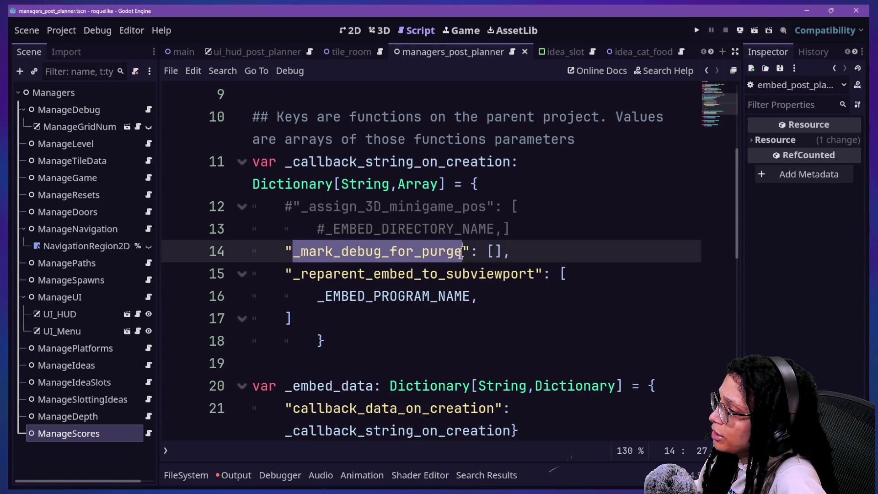
left_click(489, 251)
key("End")
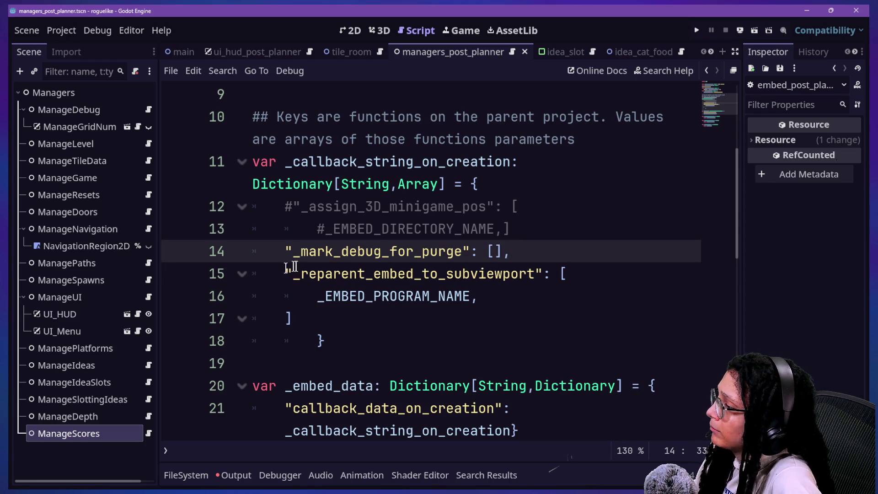
mouse_move(293, 274)
left_mouse_down()
mouse_move(525, 270)
mouse_move(417, 287)
left_mouse_up()
left_click(529, 261)
left_click(418, 287)
left_click_drag(251, 297, 256, 320)
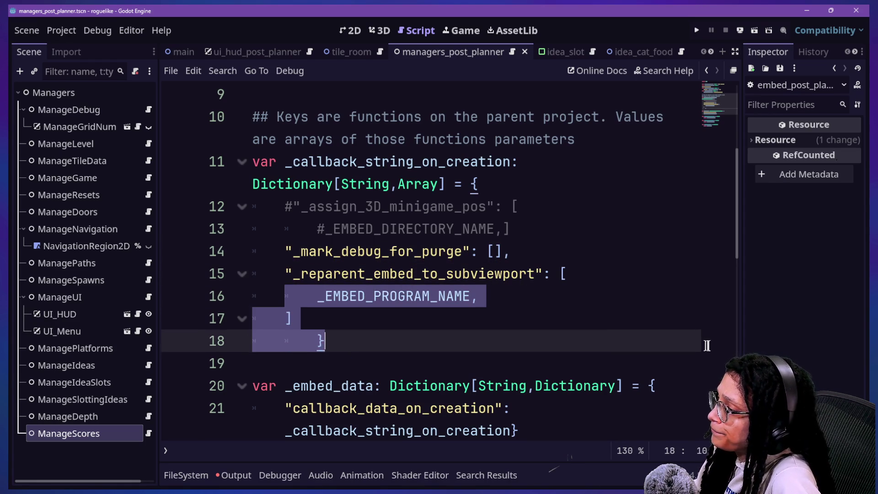
left_click(442, 298)
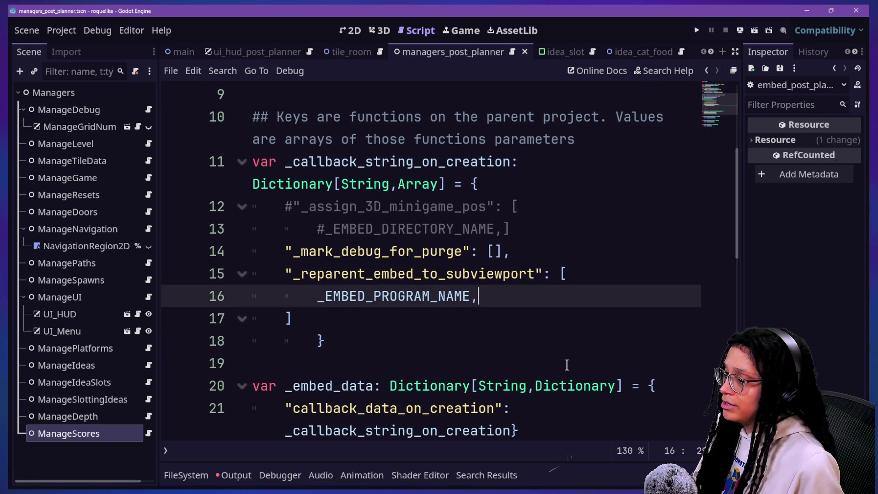
Type the "_exrtract_post_to_importer" string on a new line below _EMBED_PROGRAM_NAME, replacing the initial 'add'.
key("Return")
type("\"__")
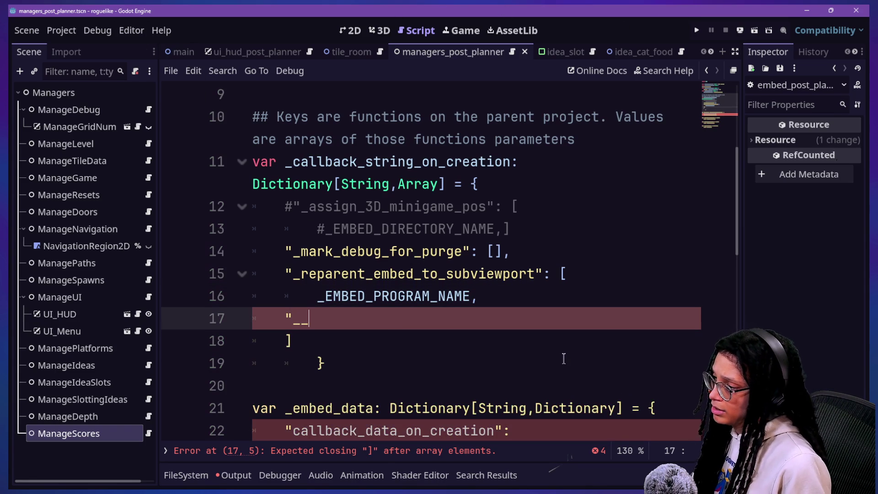
key("BackSpace")
key("BackSpace")
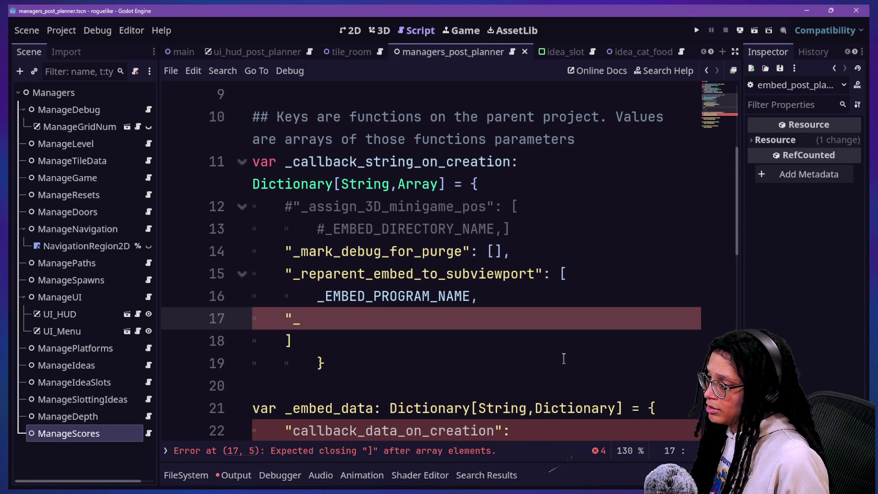
type("add_post_to_")
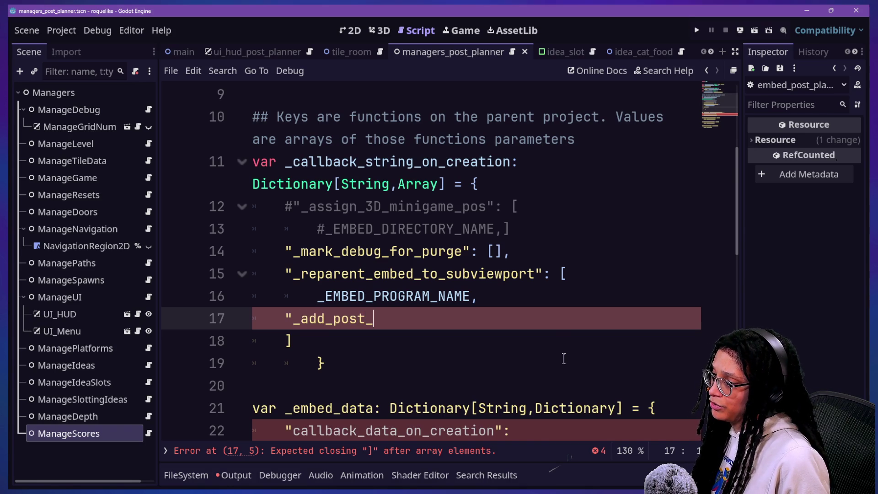
type("importer\"")
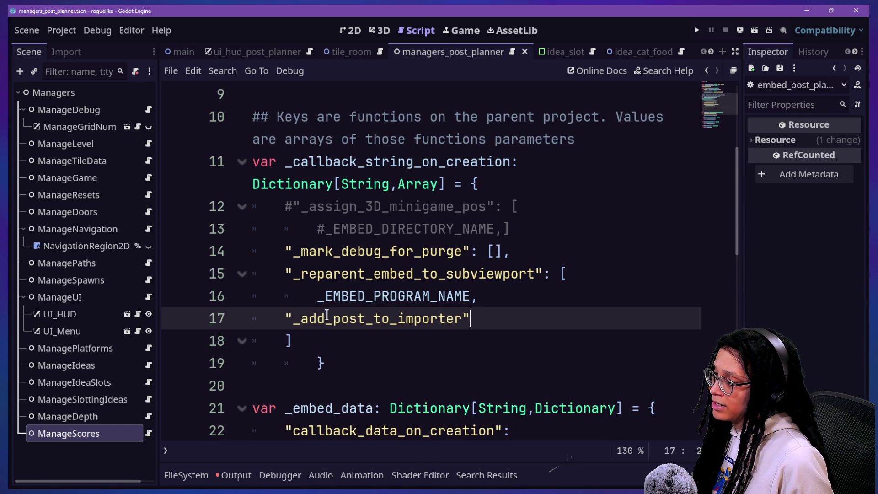
left_click(327, 315)
key("BackSpace")
key("BackSpace")
key("BackSpace")
type("exrra")
key("BackSpace")
key("BackSpace")
type("tract")
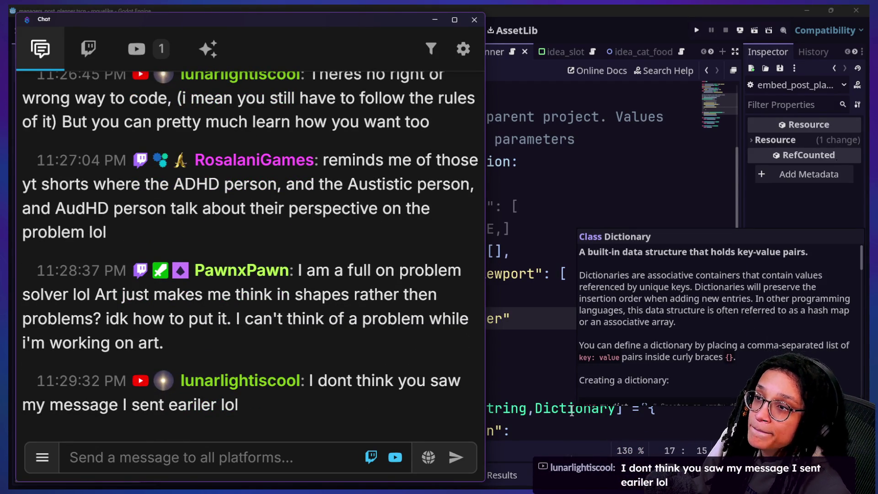
scroll(222, 314, "up", 6)
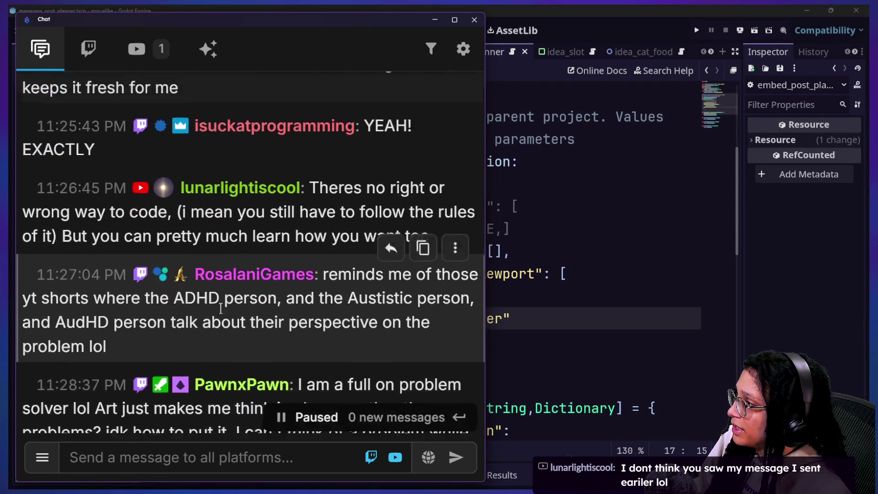
scroll(222, 314, "up", 6)
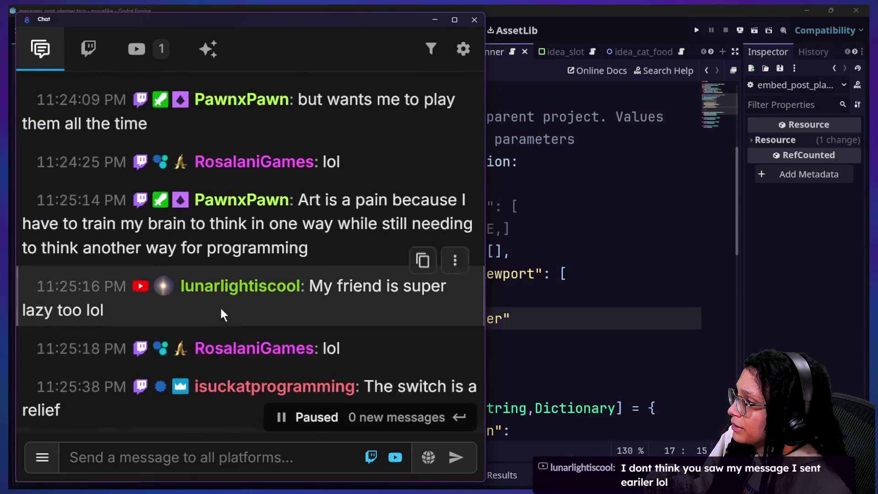
scroll(222, 312, "up", 1)
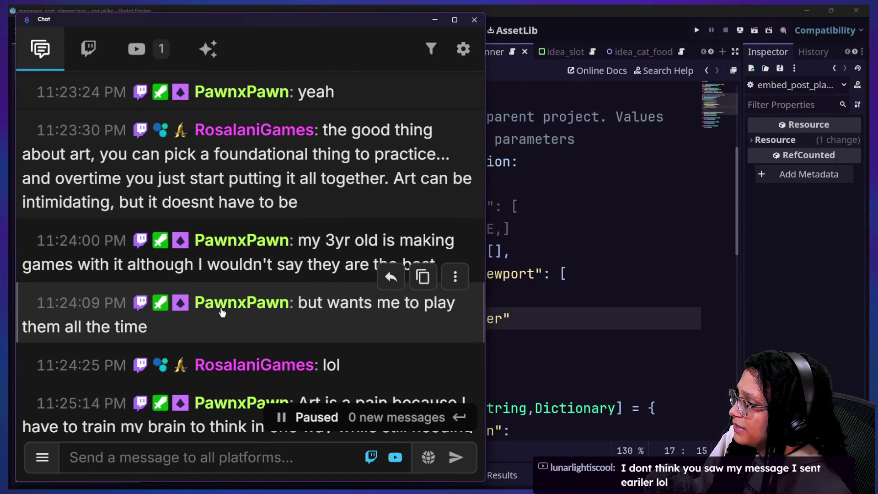
scroll(220, 309, "up", 4)
scroll(221, 309, "up", 2)
scroll(220, 308, "down", 1)
scroll(222, 313, "up", 2)
scroll(221, 313, "down", 6)
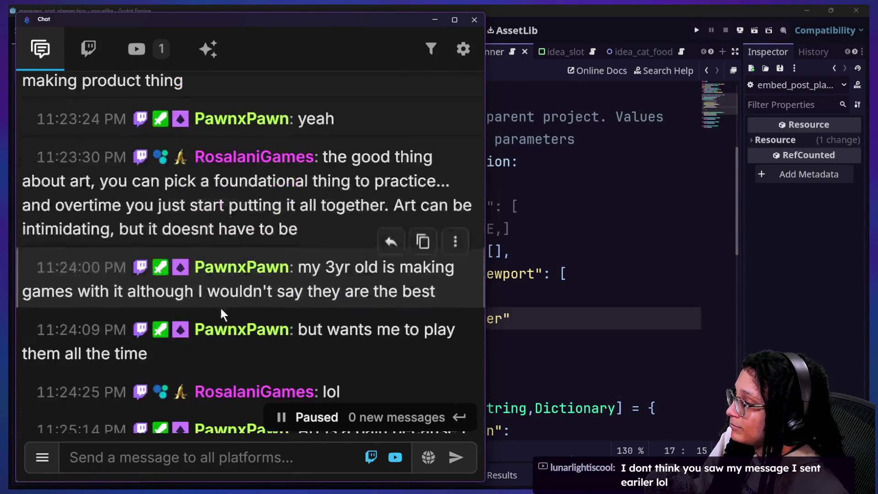
scroll(221, 310, "down", 1)
scroll(221, 310, "down", 4)
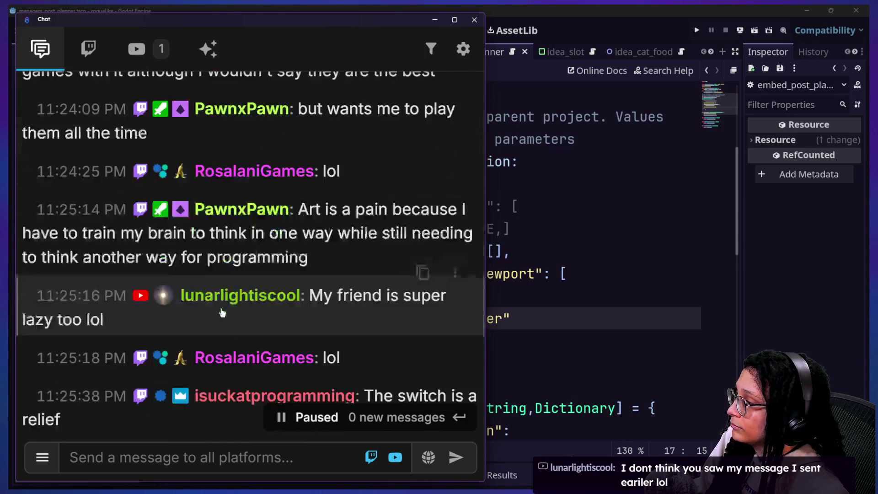
scroll(221, 310, "down", 5)
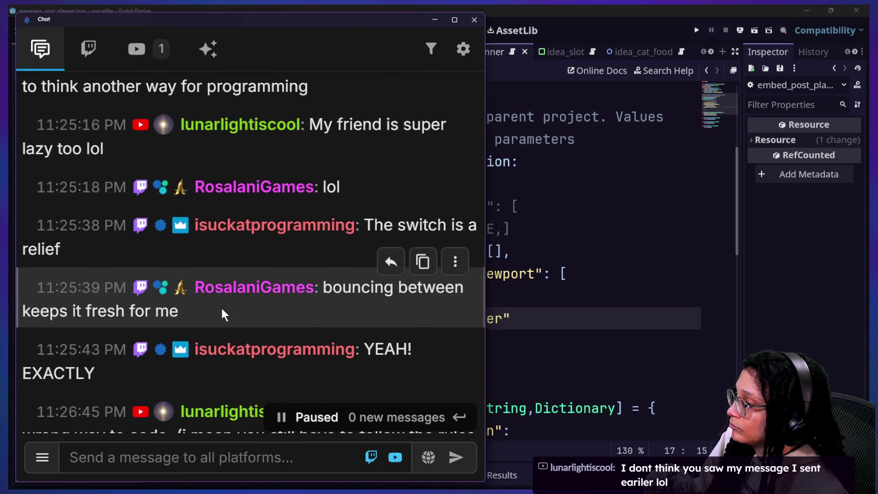
scroll(222, 311, "down", 2)
scroll(222, 309, "down", 4)
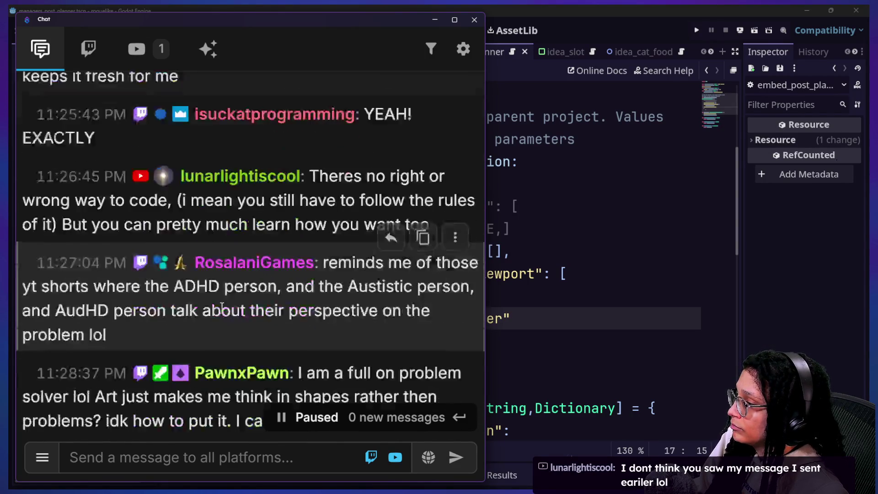
left_click(649, 230)
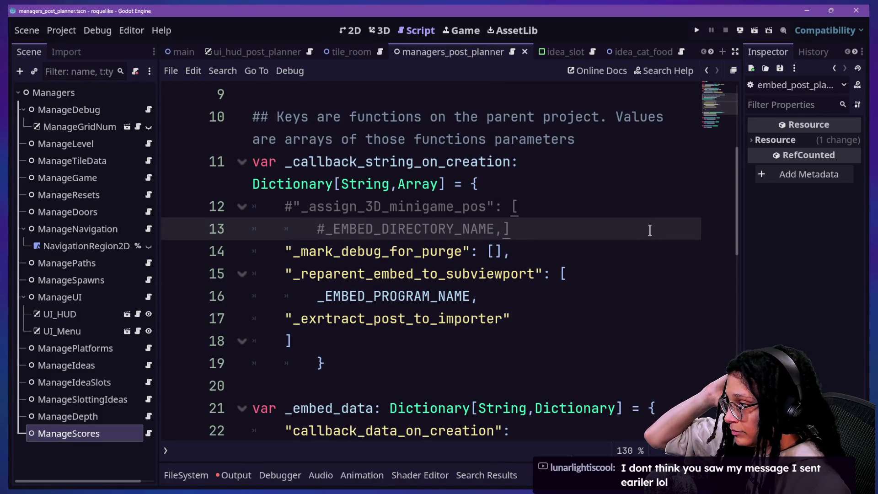
Append :{} to the line 17 entry so it holds an empty dictionary.
left_click(607, 293)
double_click(607, 313)
left_click(611, 312)
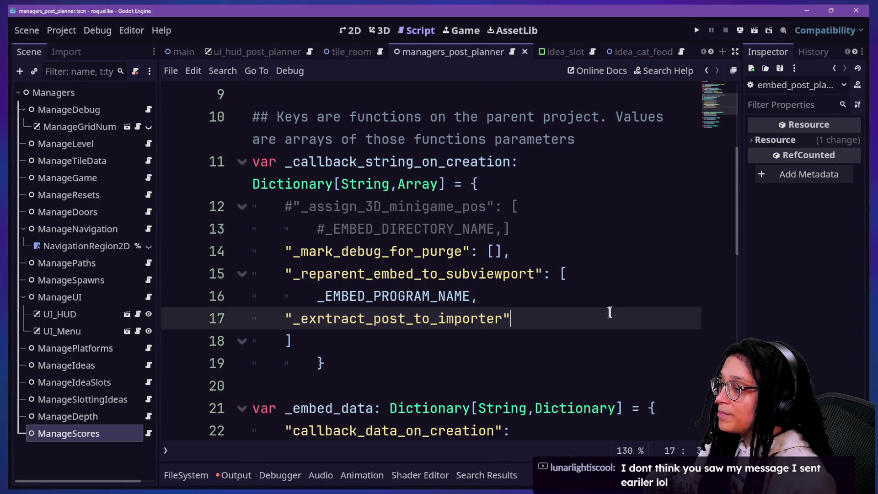
type(":")
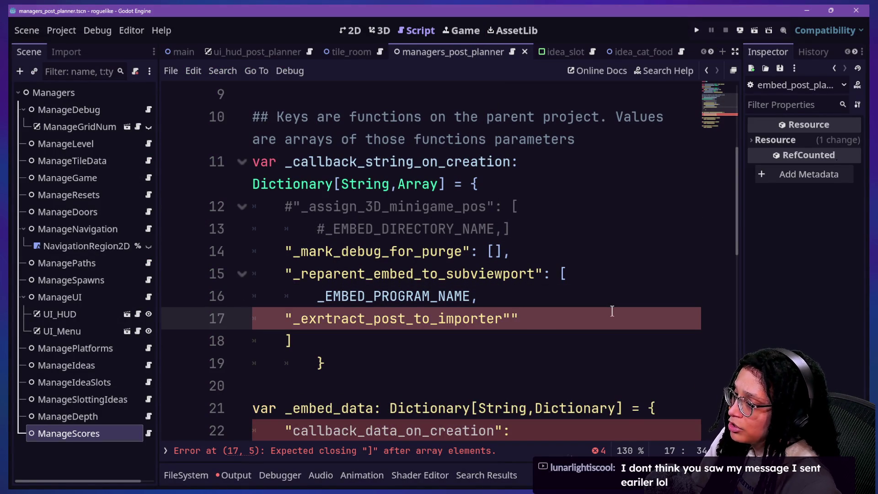
type("{")
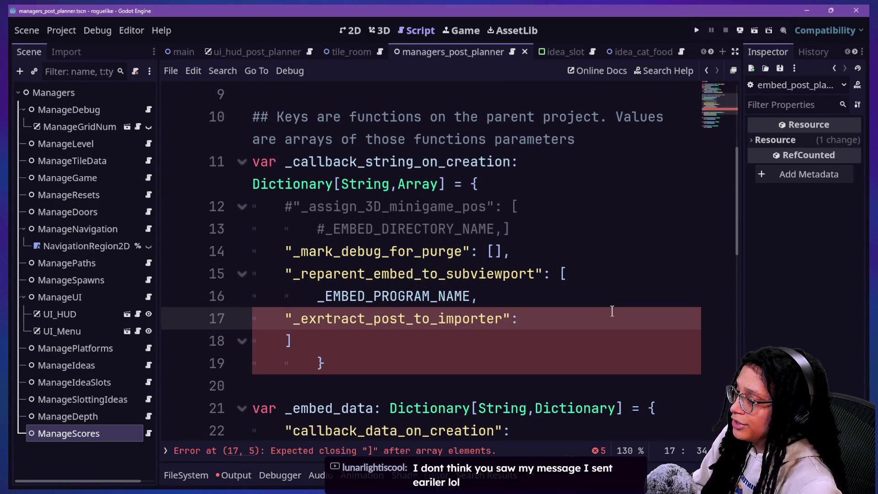
Switch to the chat window and open a chatter's user card.
left_click(547, 262)
key("alt+Tab")
left_click(280, 339)
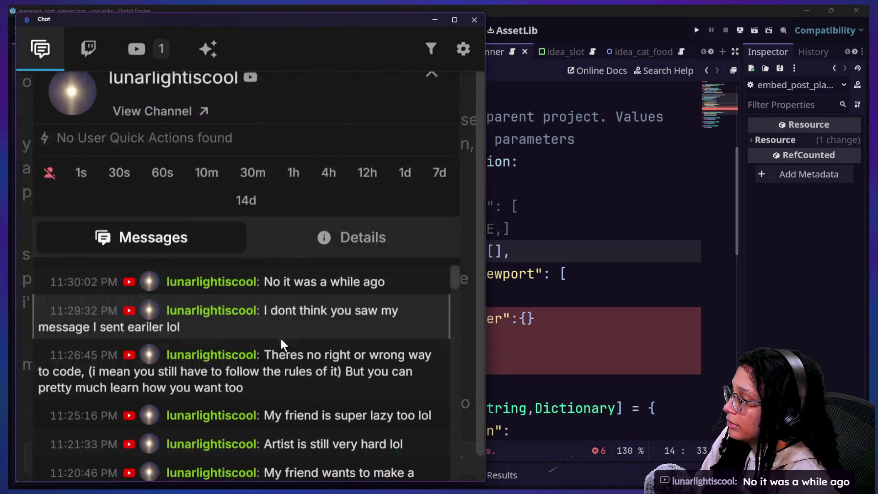
Scroll down the viewer's message history and select the 11:14:40 message text.
scroll(284, 347, "down", 3)
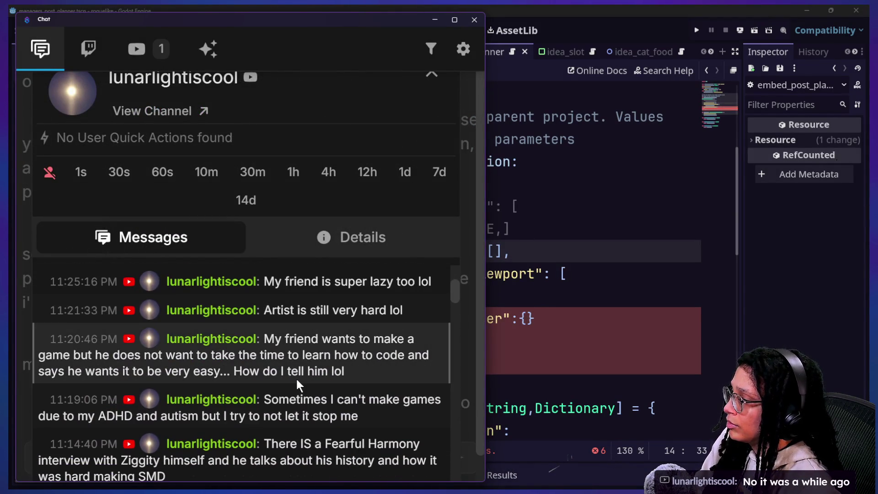
scroll(299, 384, "down", 1)
scroll(323, 386, "down", 1)
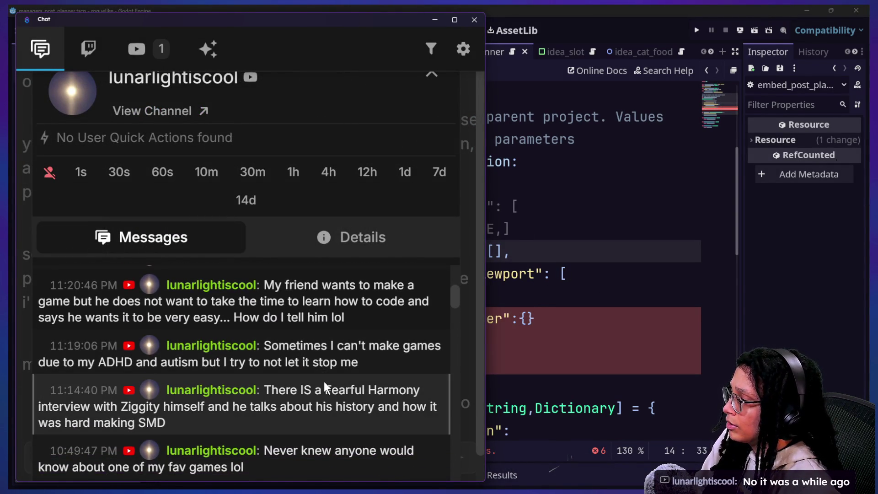
scroll(325, 387, "down", 1)
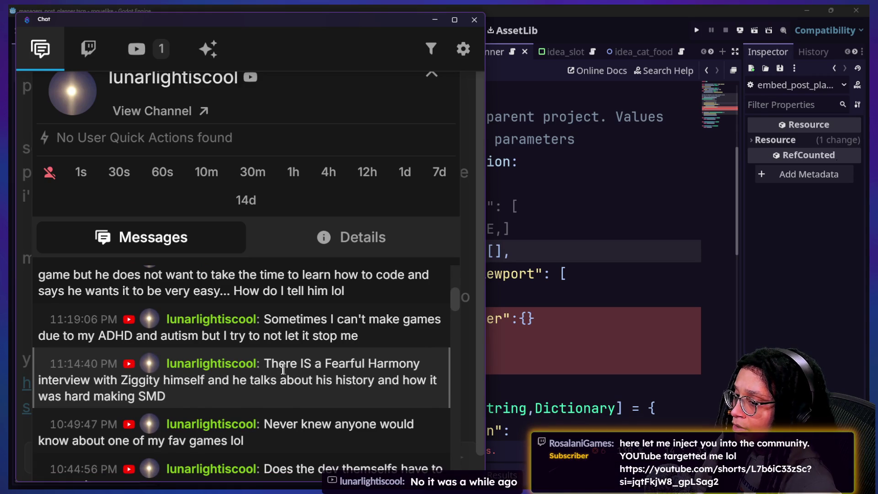
left_click_drag(286, 363, 309, 393)
left_click(309, 393)
left_click_drag(300, 363, 439, 396)
left_click(298, 356)
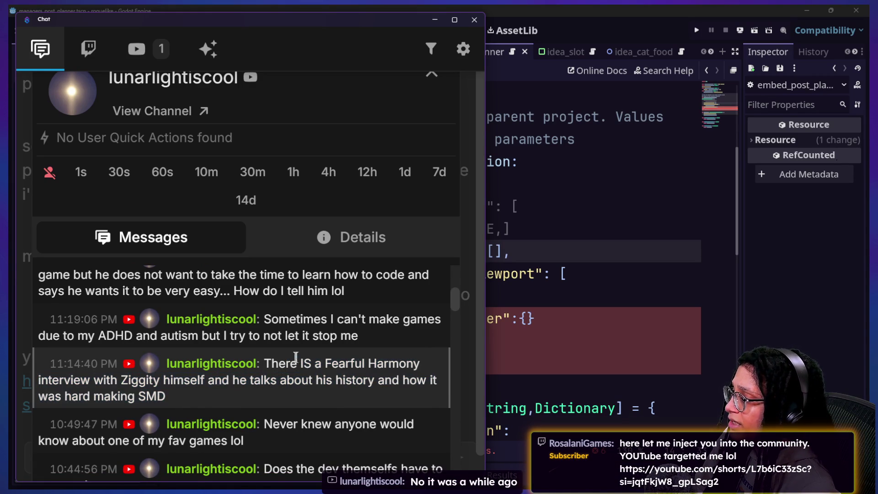
mouse_move(286, 365)
left_mouse_down()
mouse_move(303, 380)
mouse_move(264, 365)
left_mouse_up()
left_click(302, 381)
Reread the full 11:14:40 message, then return to the Godot script editor.
scroll(284, 372, "down", 3)
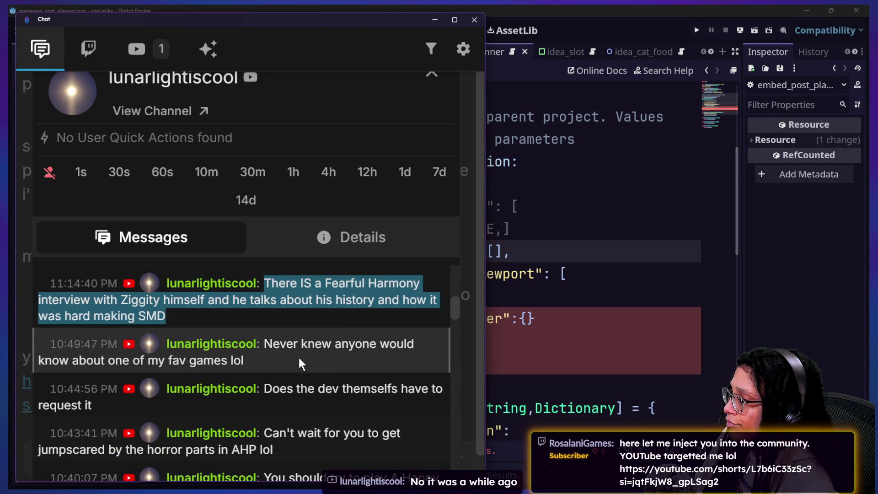
scroll(299, 358, "up", 3)
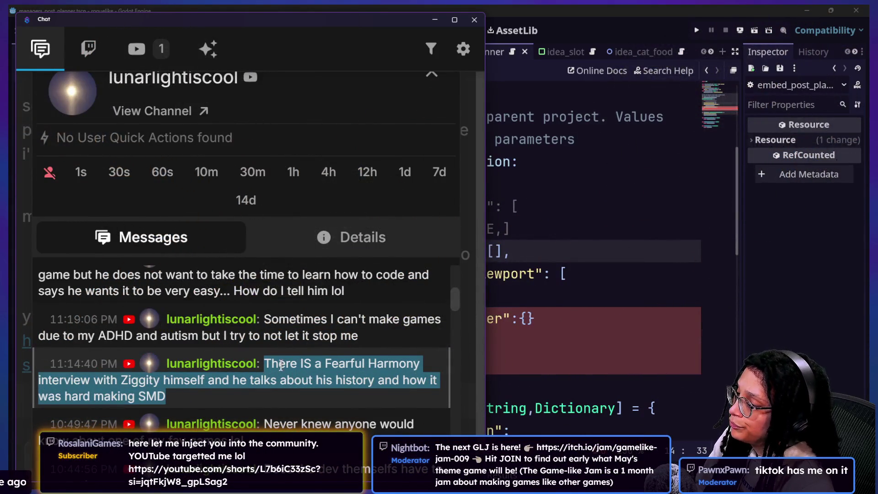
left_click(281, 363)
left_click_drag(263, 363, 298, 394)
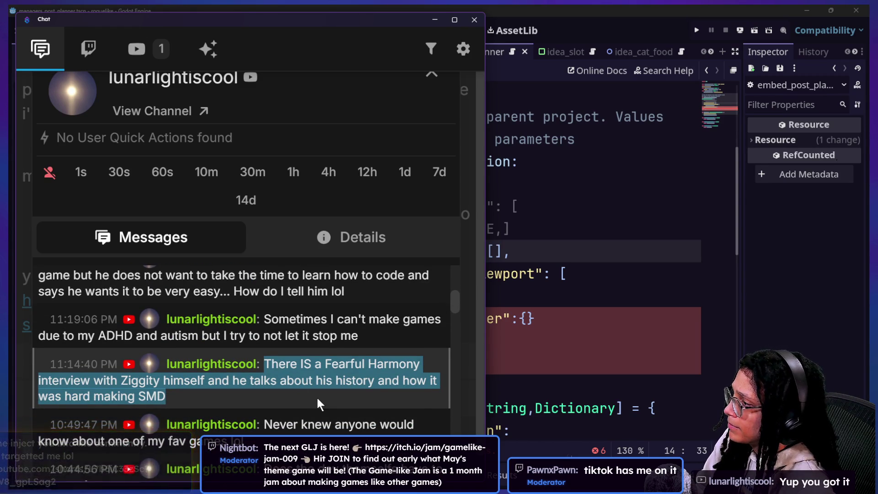
scroll(316, 396, "up", 1)
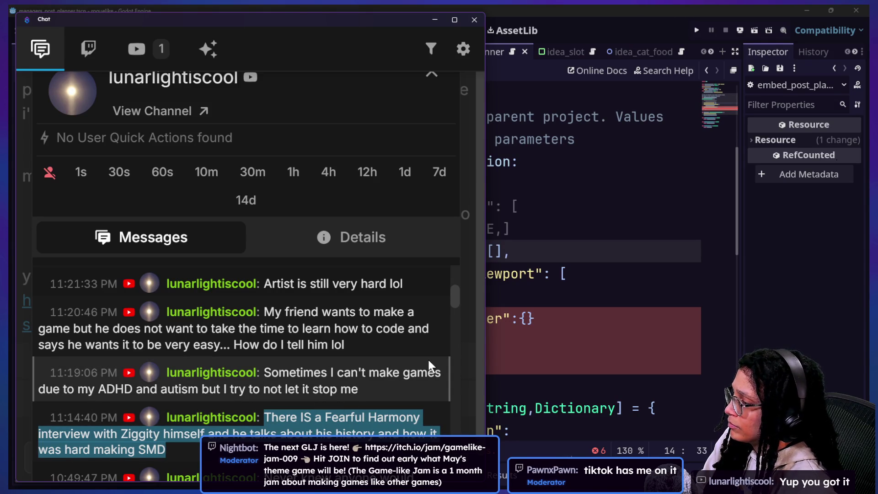
scroll(428, 360, "down", 1)
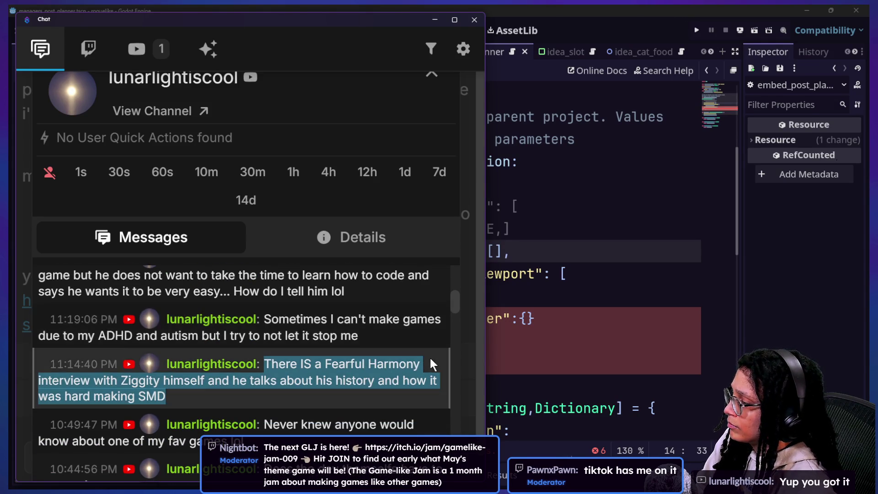
left_click(575, 257)
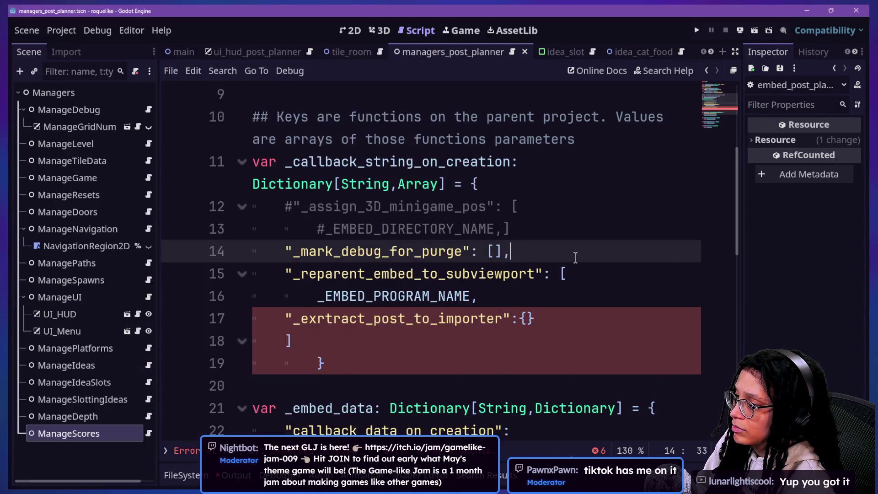
left_click(629, 344)
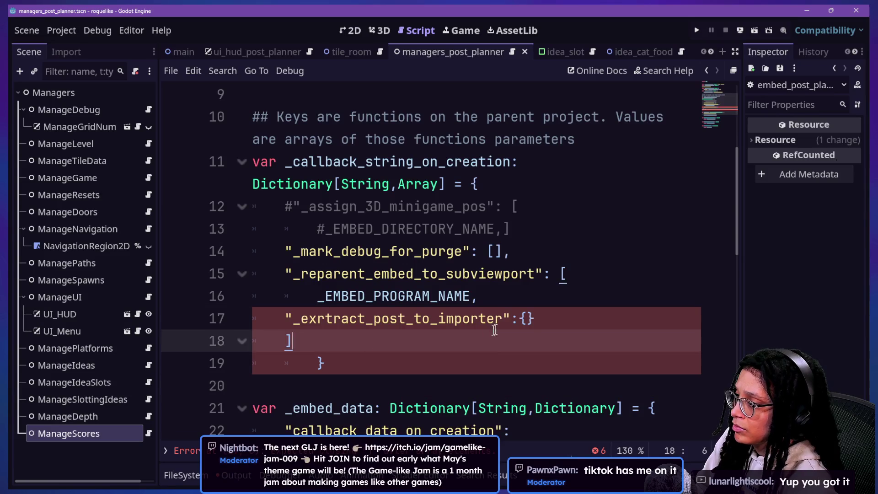
left_click(613, 327)
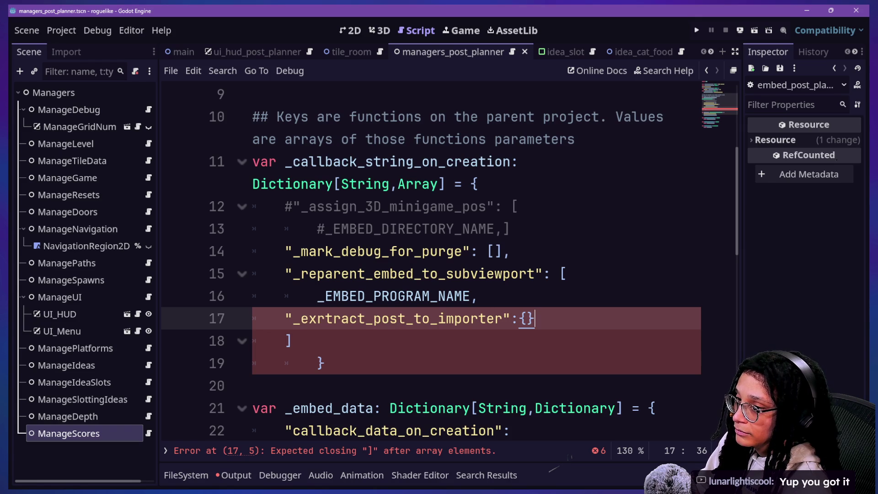
key("alt+Tab")
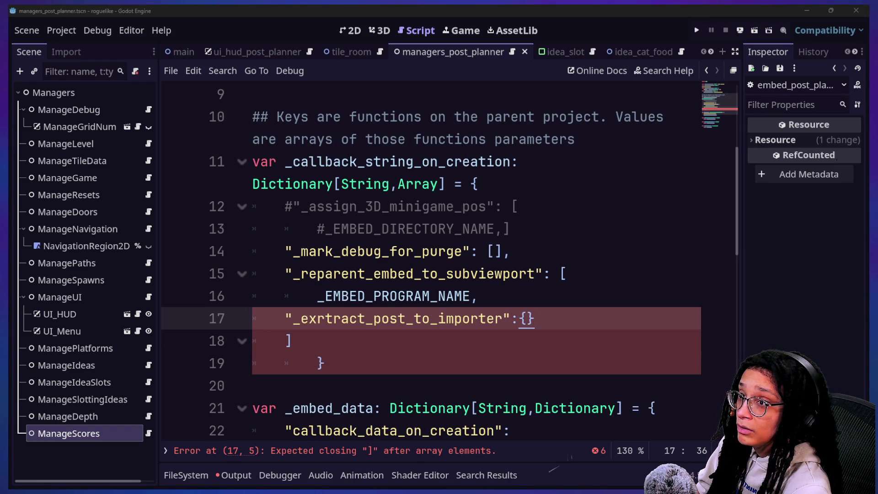
mouse_move(567, 206)
left_mouse_down()
mouse_move(466, 314)
mouse_move(287, 22)
mouse_move(421, 4)
mouse_move(371, 18)
left_mouse_up()
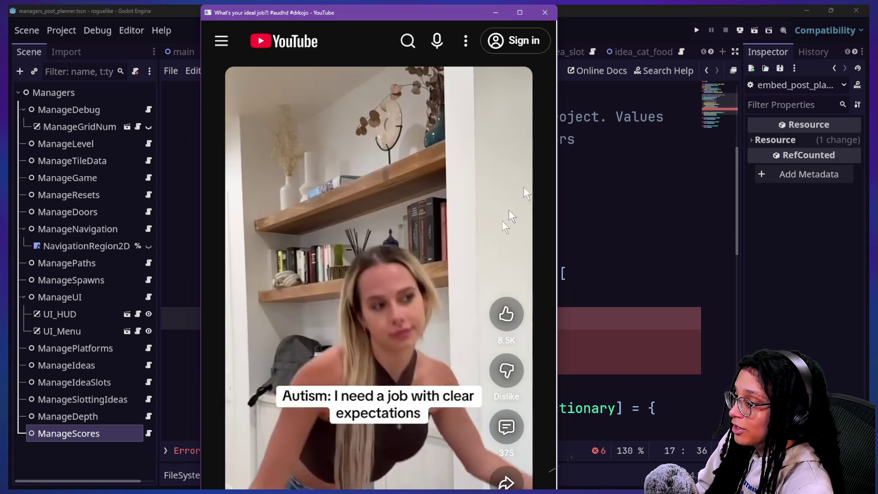
mouse_move(441, 231)
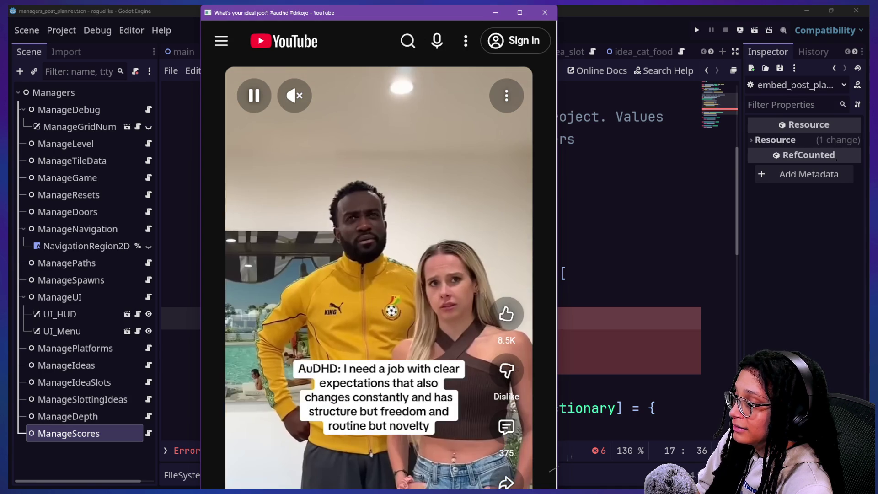
key("space")
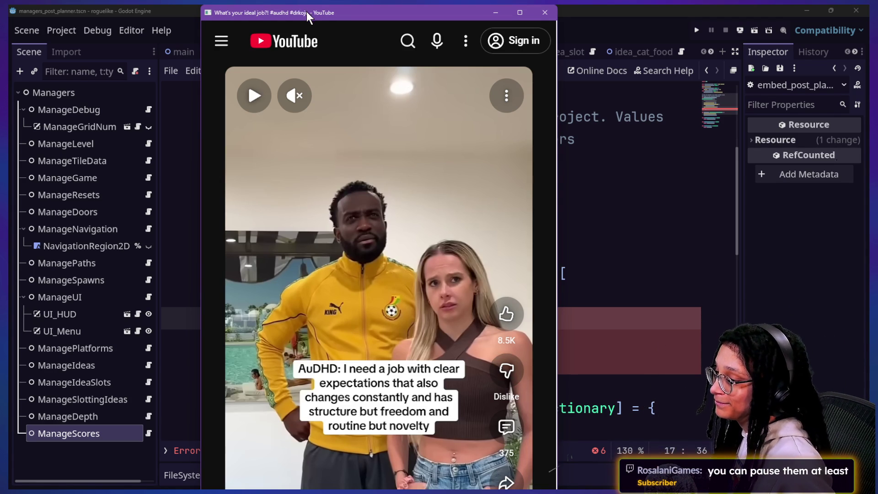
left_click_drag(306, 12, 877, 44)
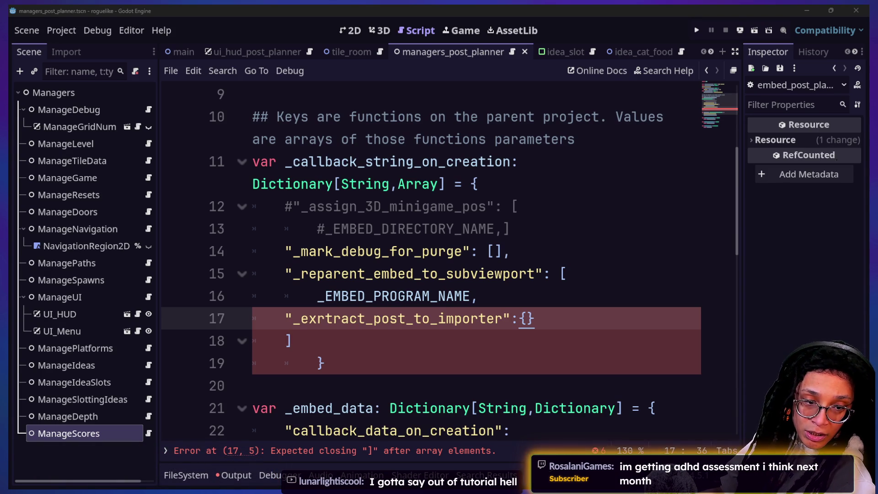
left_click(858, 59)
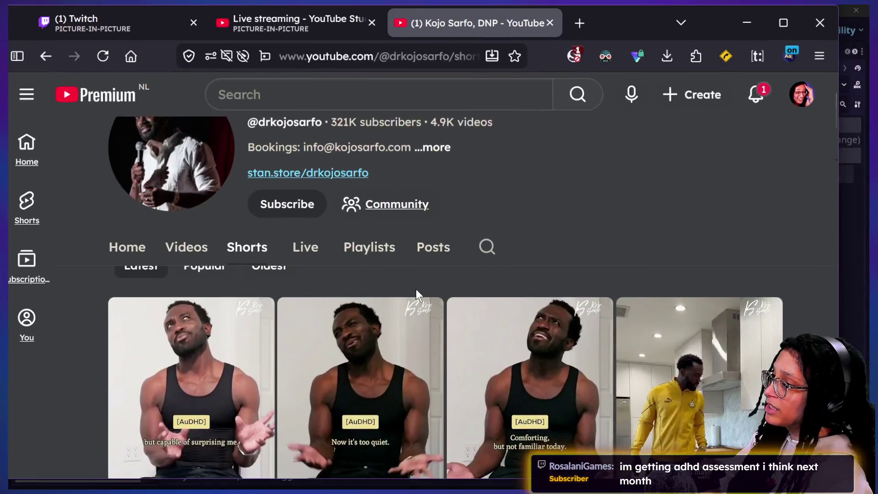
scroll(415, 289, "up", 3)
left_click_drag(441, 262, 483, 261)
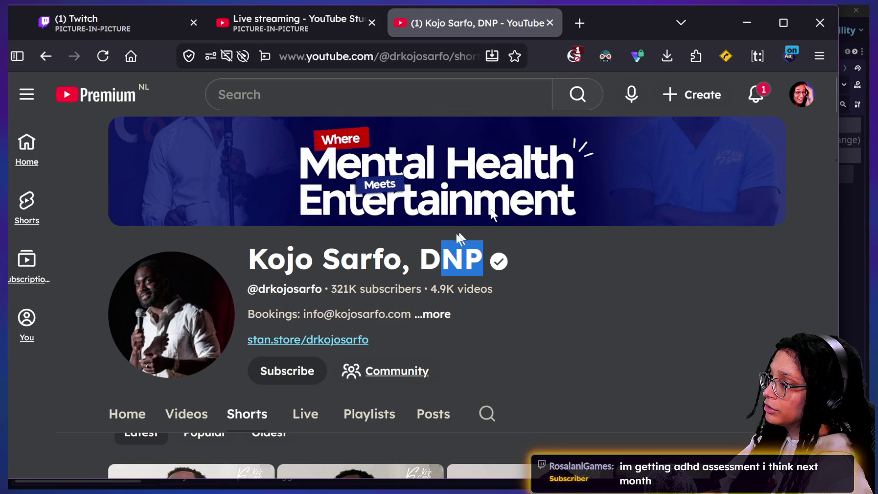
mouse_move(613, 23)
left_mouse_down()
mouse_move(713, 64)
mouse_move(877, 69)
left_mouse_up()
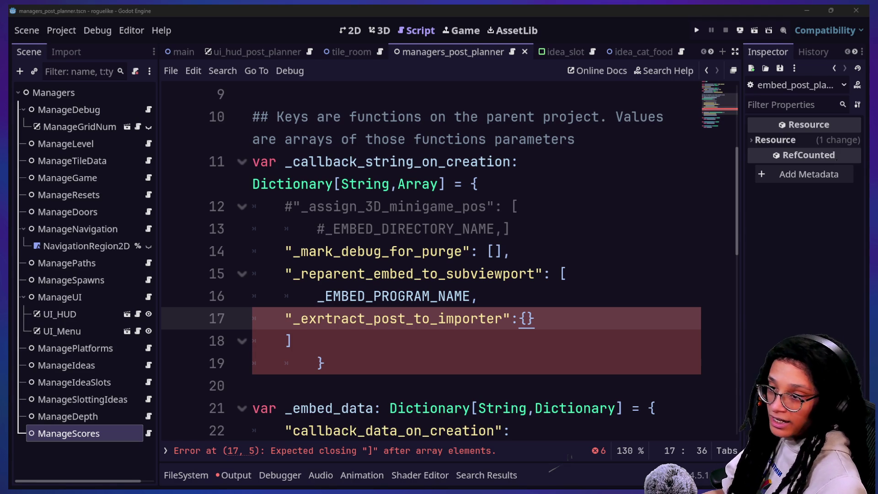
Place the caret on lines 18 and 17 of the script without editing anything.
left_click(430, 334)
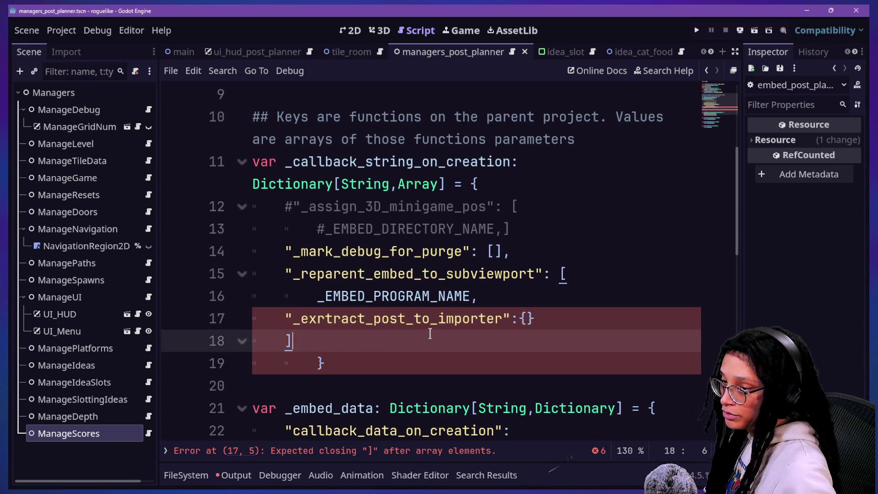
left_click(526, 322)
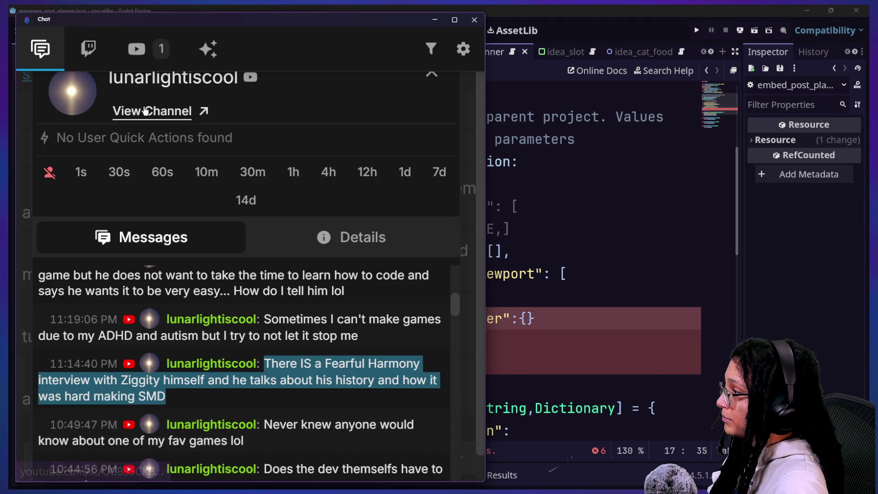
Collapse the viewer's card to show the latest chat messages, then bring the script editor back.
left_click(431, 74)
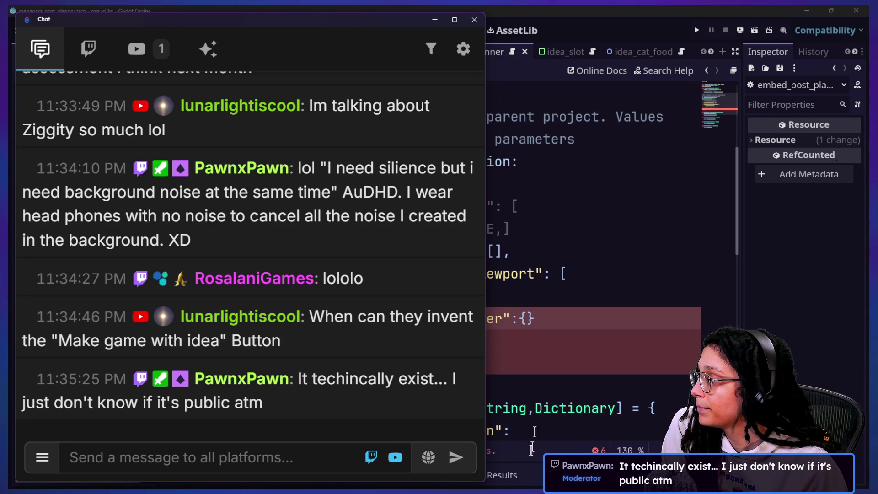
left_click(590, 295)
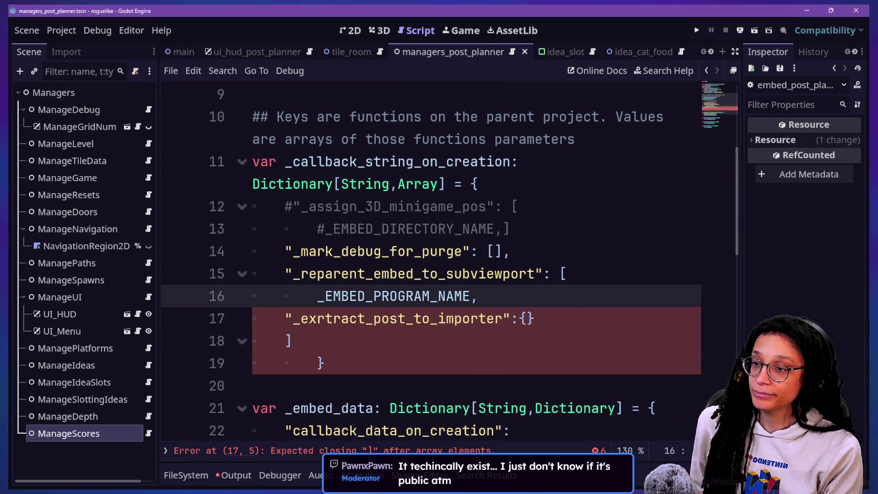
Inspect the unclosed array on lines 16–19 and select the _exrtract_post_to_importer line.
left_click(506, 229)
left_click(508, 251)
left_click(564, 360)
left_click(506, 339)
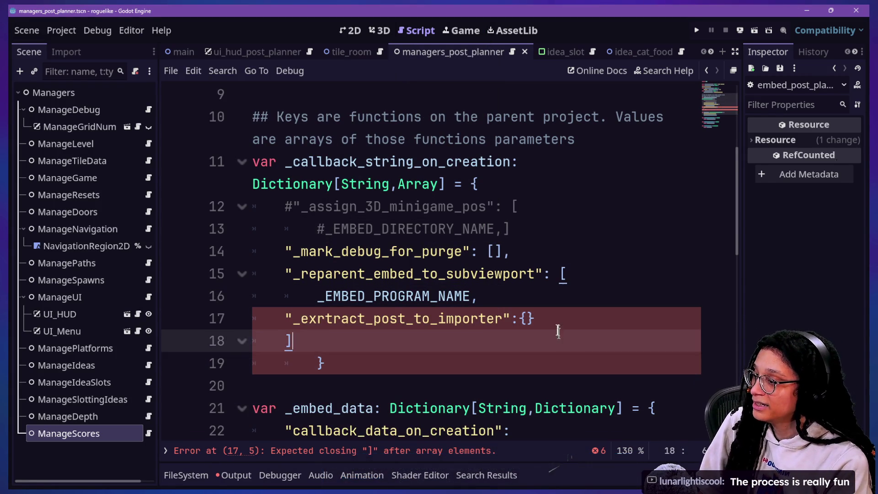
left_click(549, 322)
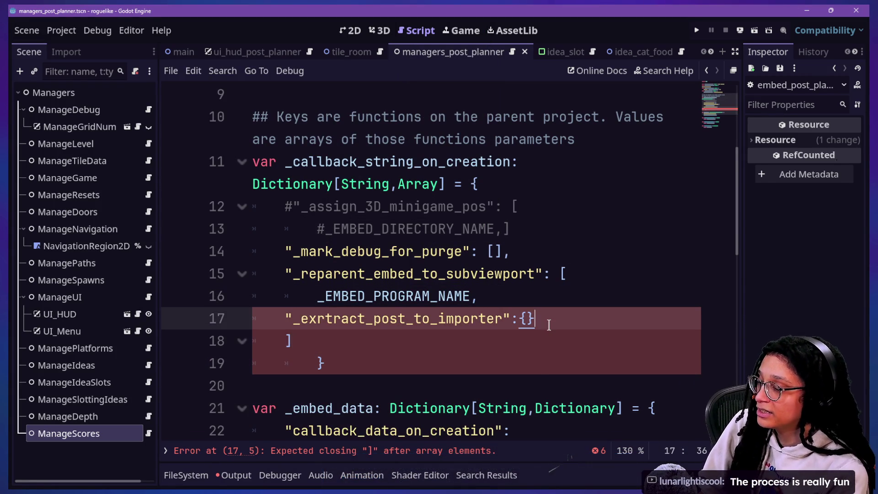
left_click(552, 296)
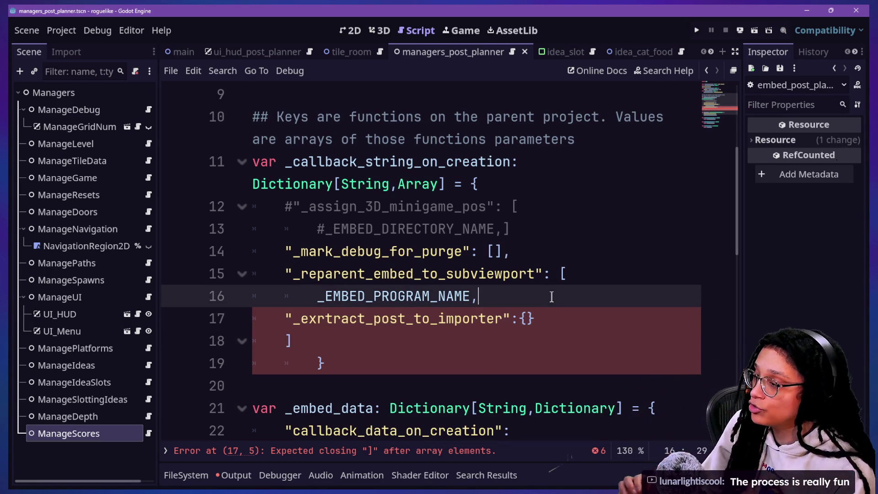
left_click(556, 314)
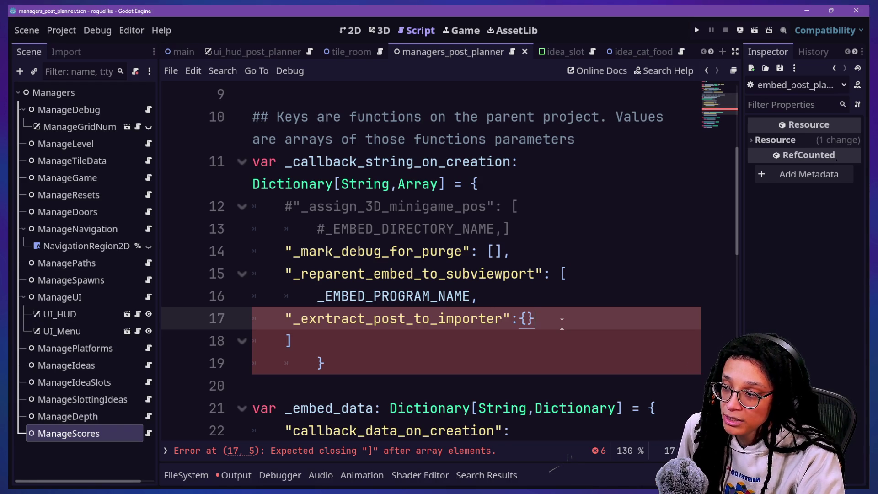
triple_click(562, 324)
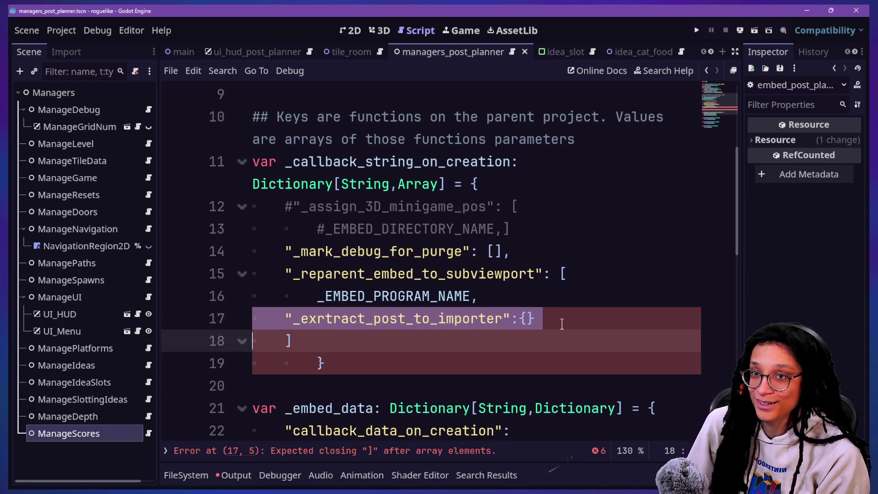
Undo an accidental line move and review the entries on lines 14–19.
left_click_drag(561, 324, 551, 291)
key("ctrl+z")
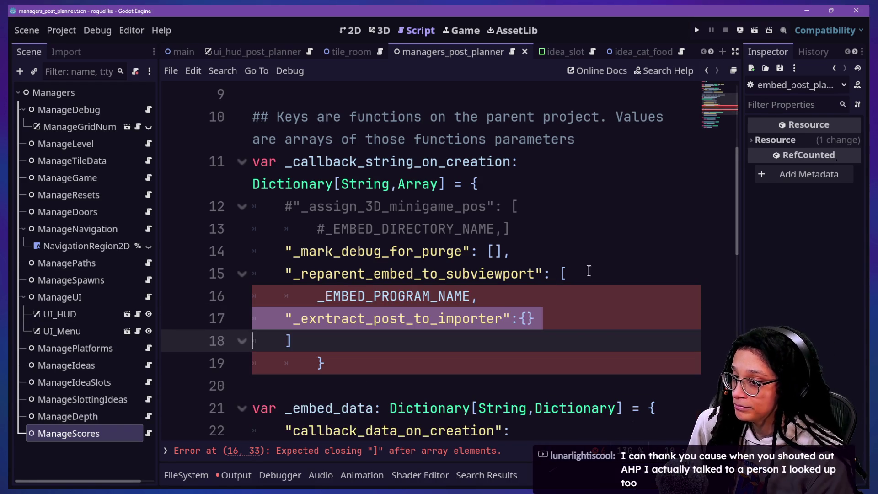
left_click(580, 259)
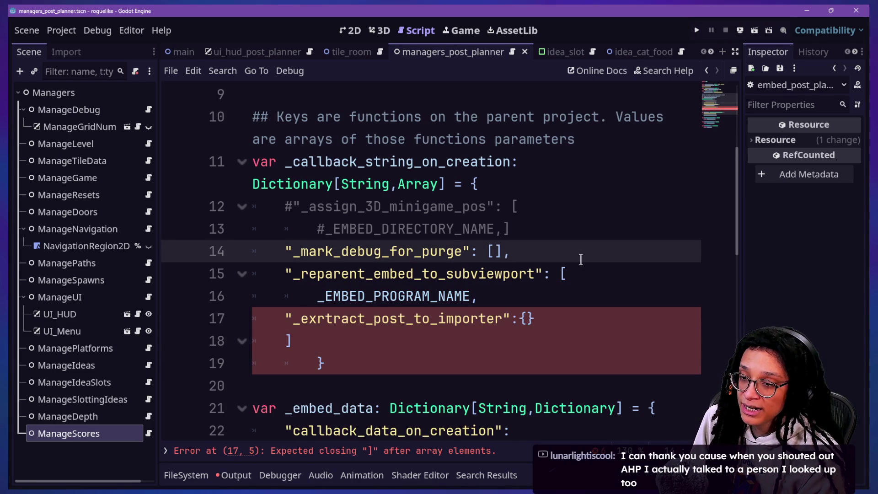
key("Down")
key("Down")
key("Down")
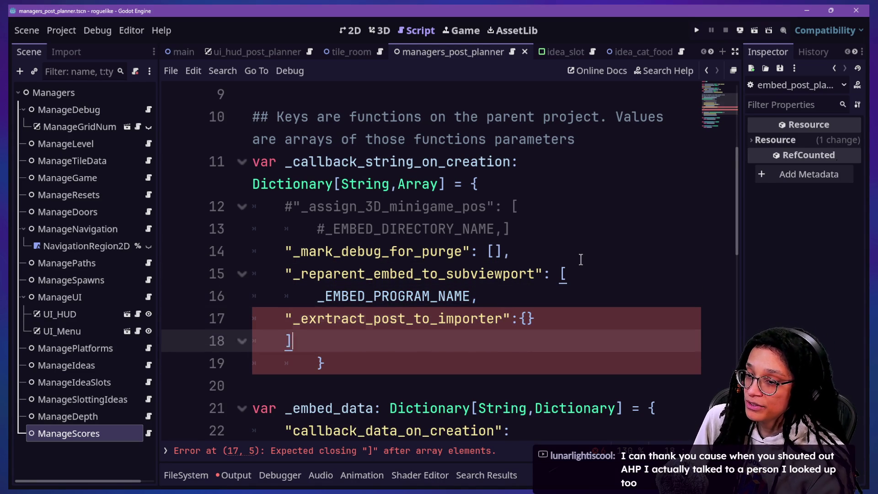
key("Up")
key("Up")
key("Up")
key("Down")
key("Down")
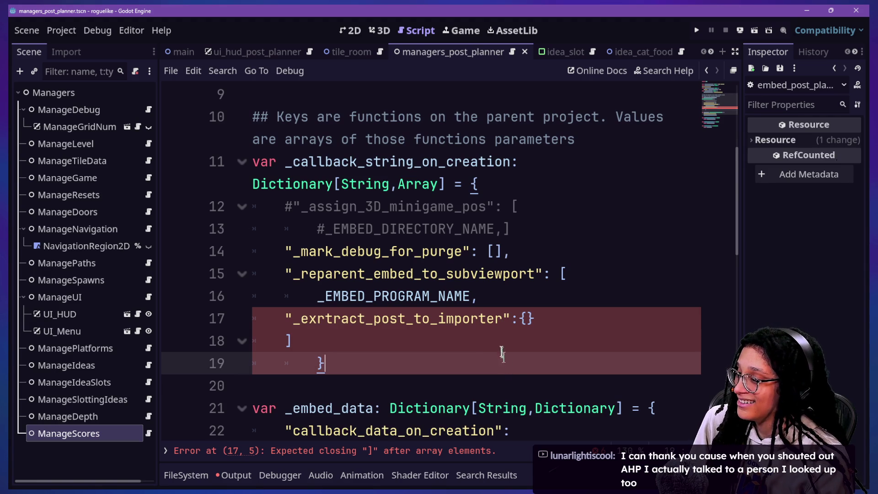
left_click(536, 316)
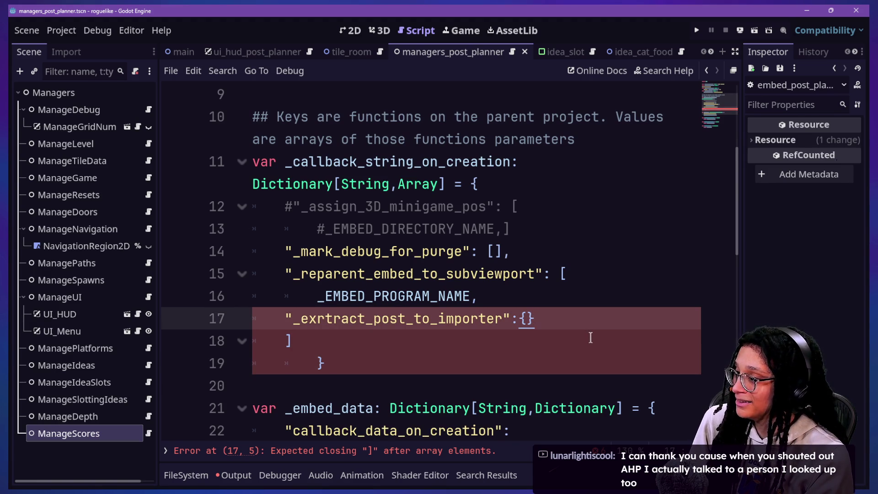
Rework the array brackets, removing the stray ] on line 18 and placing a closing ] below the entries.
left_click(589, 279)
type("]")
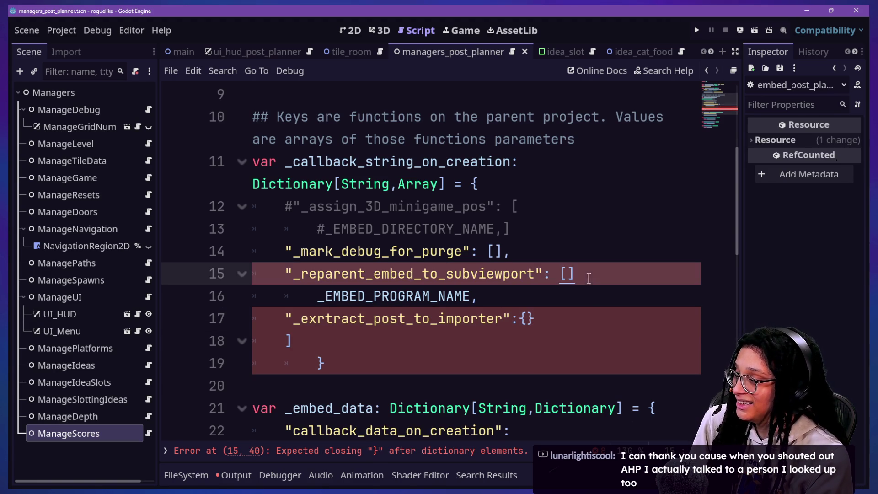
left_click(416, 330)
key("BackSpace")
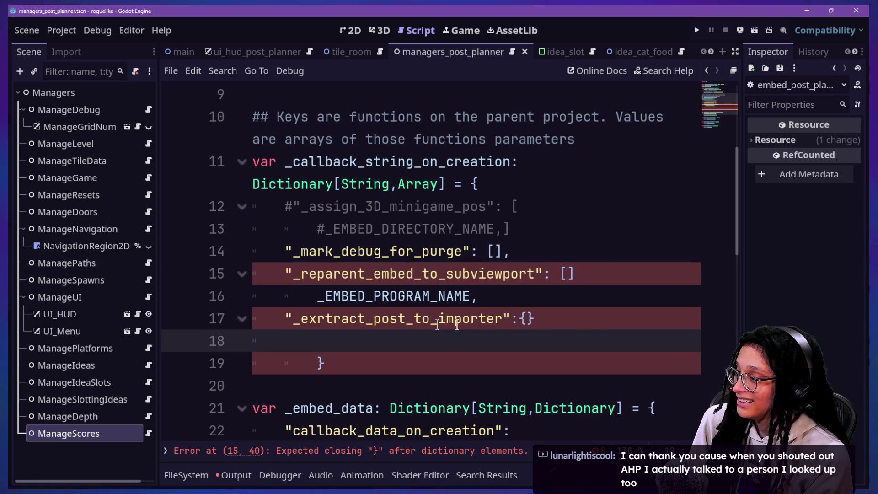
left_click(587, 282)
type(".")
key("BackSpace")
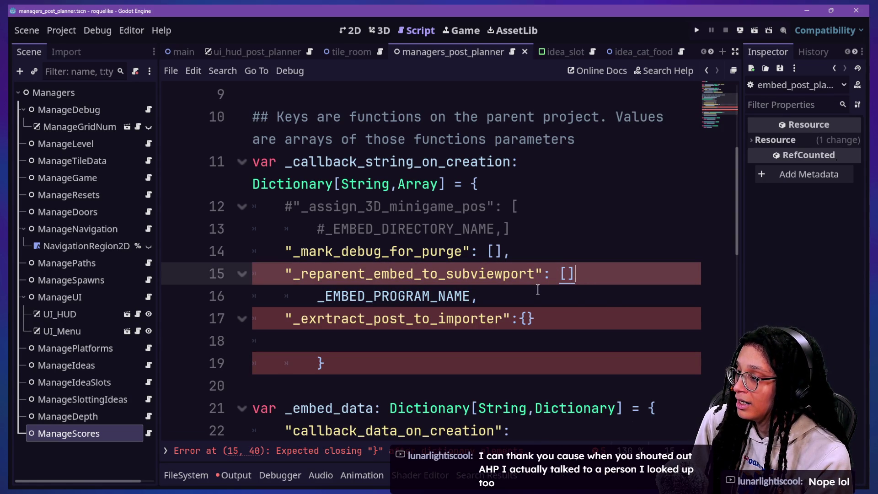
key("BackSpace")
left_click(544, 316)
key("Down")
type("]")
Erase the misspelled _exrtract_post_to_importer entry and join the closing bracket onto line 16.
left_click(544, 316)
key("BackSpace")
key("BackSpace")
key("BackSpace")
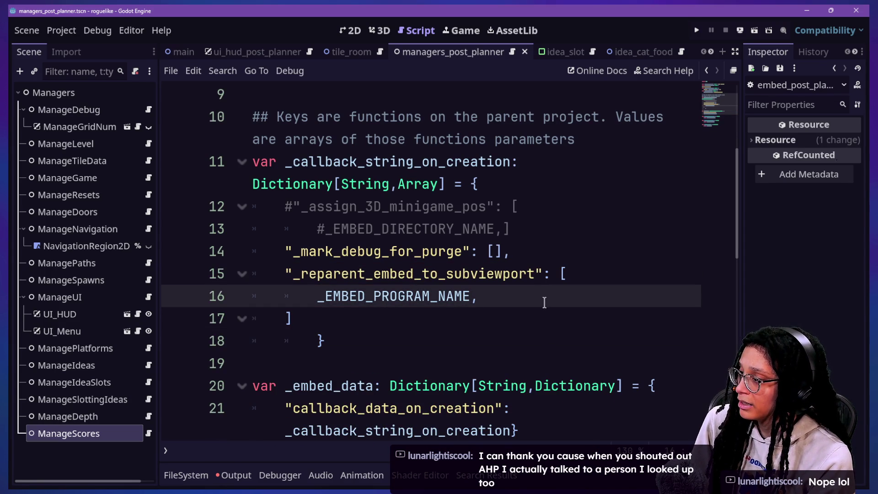
left_click(284, 316)
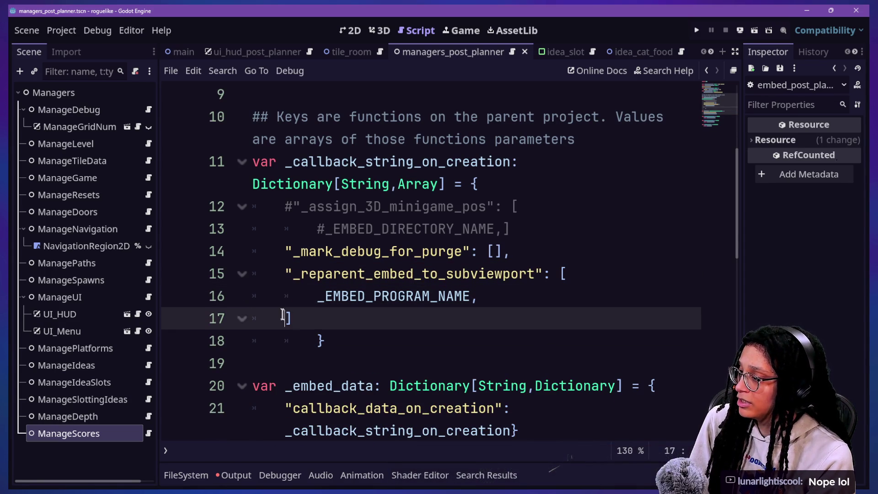
key("BackSpace")
key("BackSpace")
key("BackSpace")
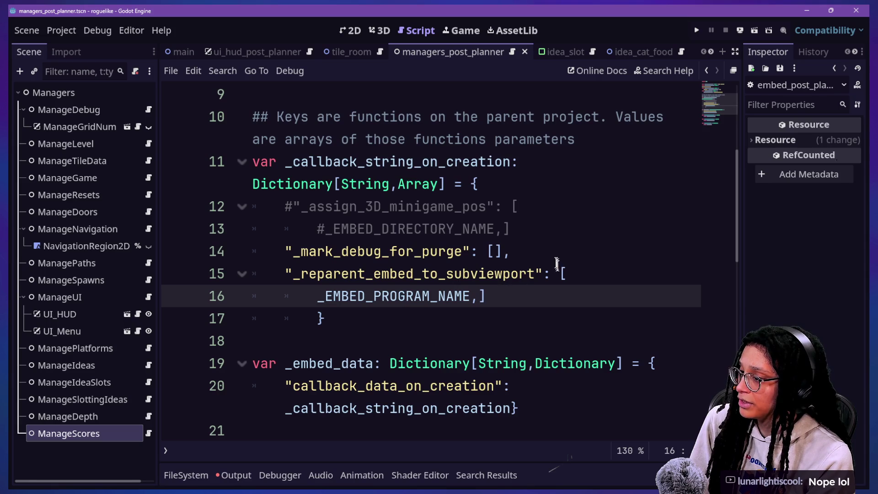
Add a backslash after the _reparent_embed_to_subviewport colon so [_EMBED_PROGRAM_NAME,] continues on the next line.
left_click(558, 270)
type("\\")
key("Return")
left_click(314, 322)
key("BackSpace")
key("BackSpace")
key("BackSpace")
Unindent the dictionary's closing brace onto its own line below the array.
left_click(452, 316)
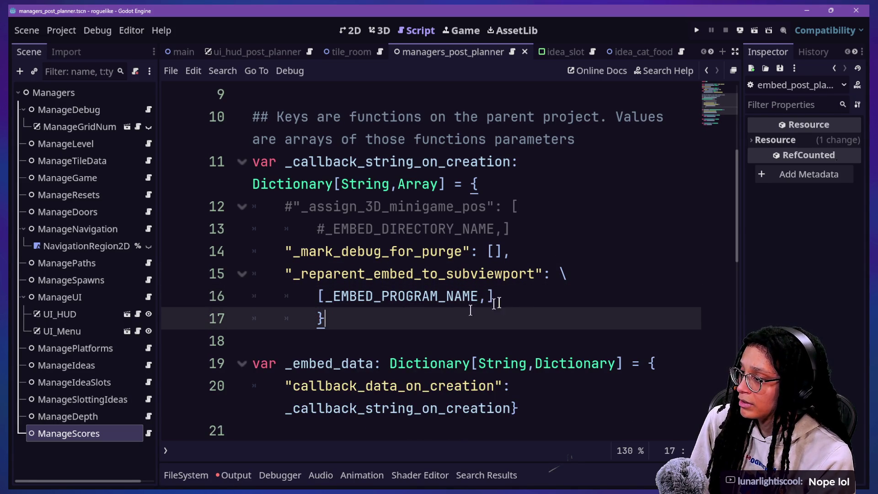
left_click(516, 298)
key("Return")
key("Down")
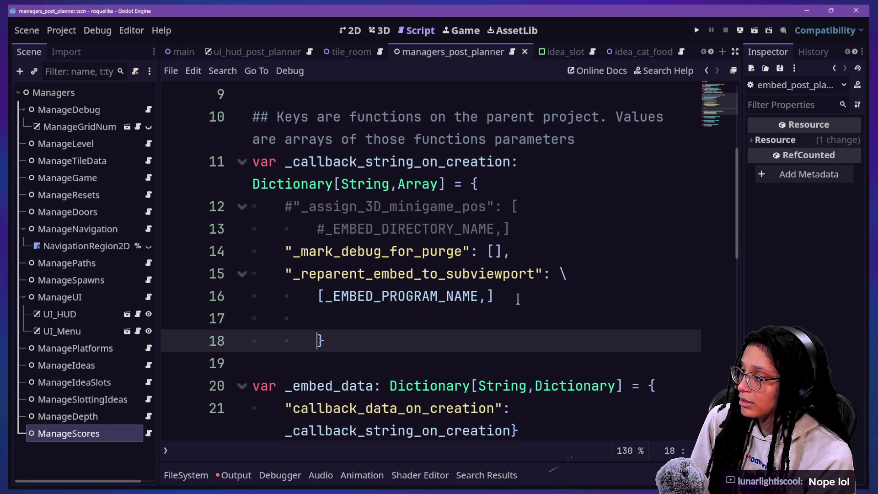
key("BackSpace")
key("BackSpace")
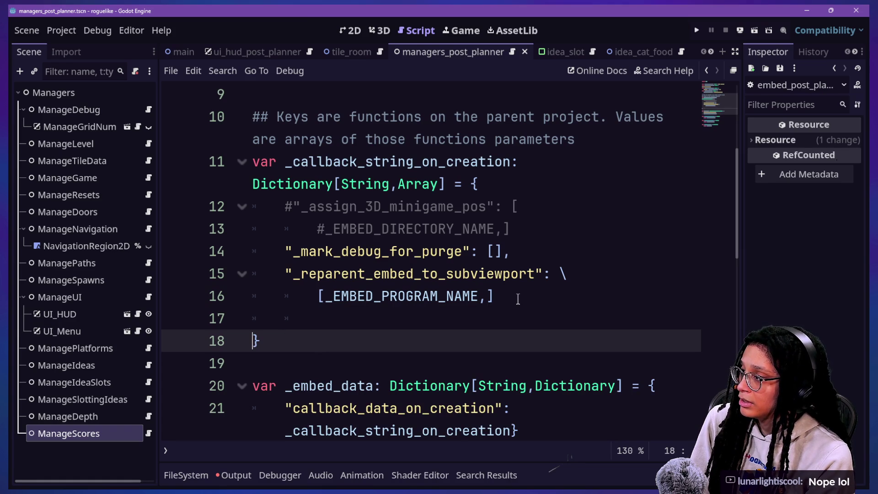
left_click_drag(430, 298, 446, 329)
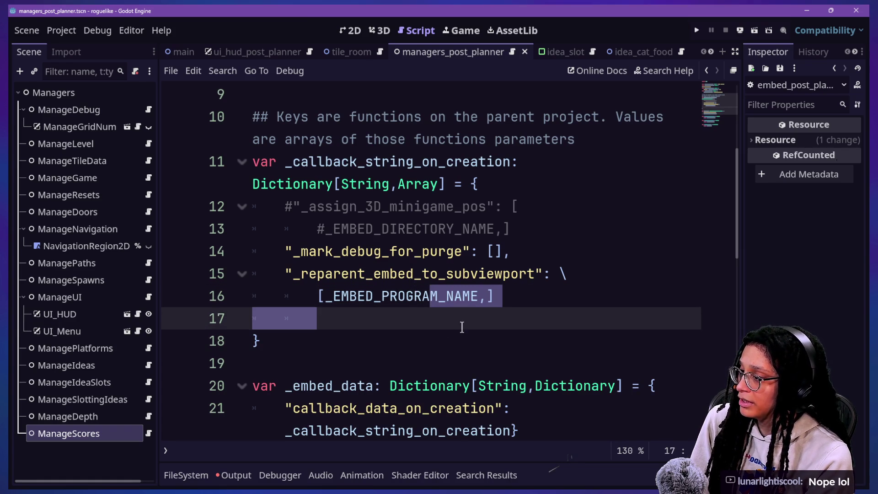
left_click(522, 302)
Type "_extract_post_to_importer": \ on line 17, leaving the continuation line 18 empty.
key("Return")
type("\"")
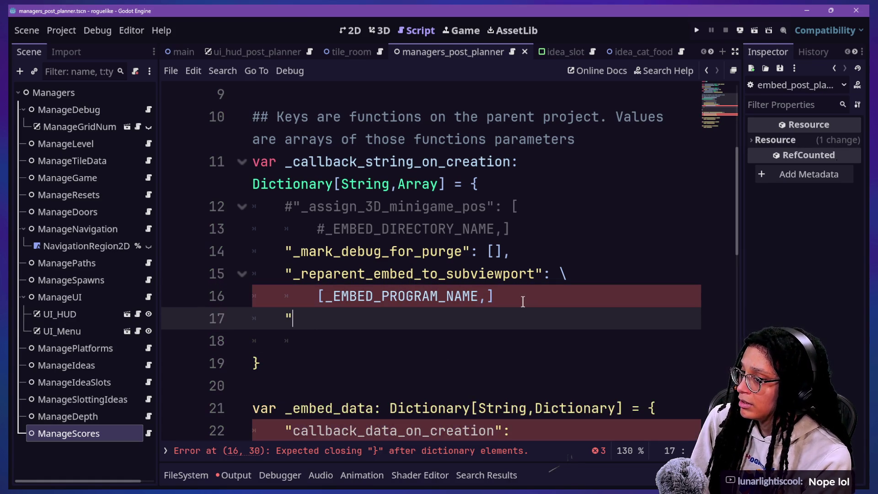
type("ed")
key("BackSpace")
key("BackSpace")
key("BackSpace")
type("r")
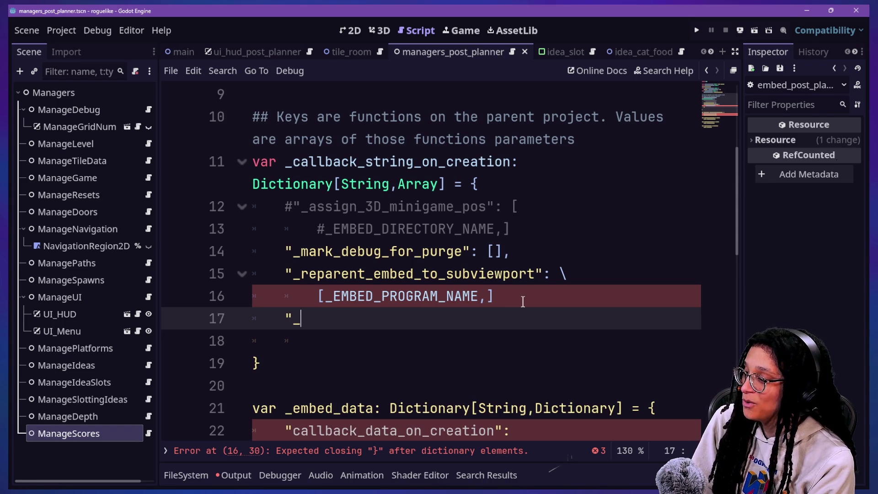
type("extractor")
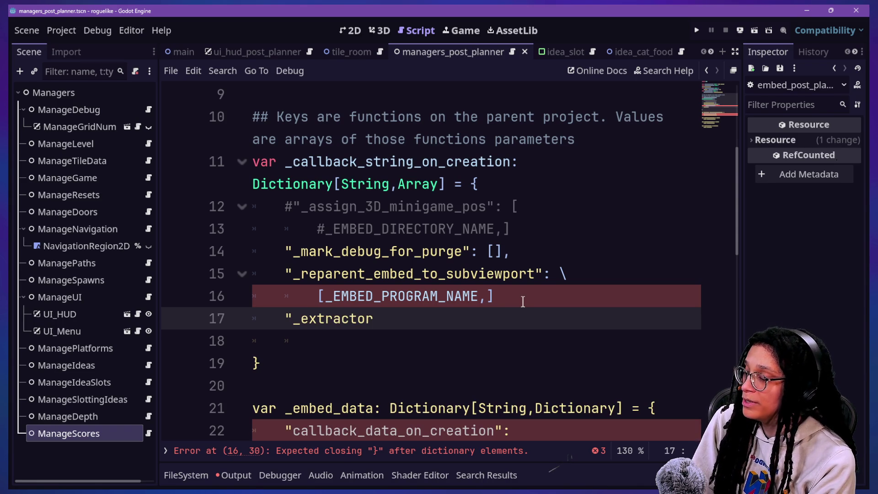
key("BackSpace")
key("BackSpace")
key("BackSpace")
type("t_to_import")
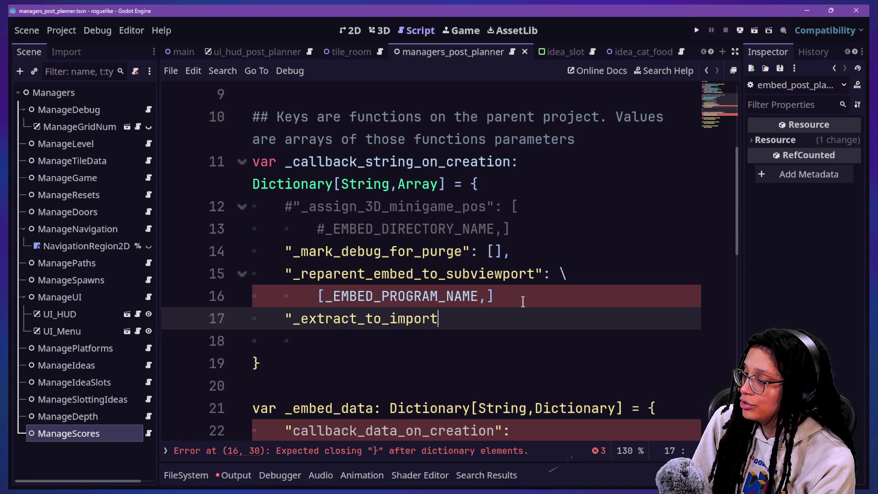
key("BackSpace")
key("BackSpace")
key("BackSpace")
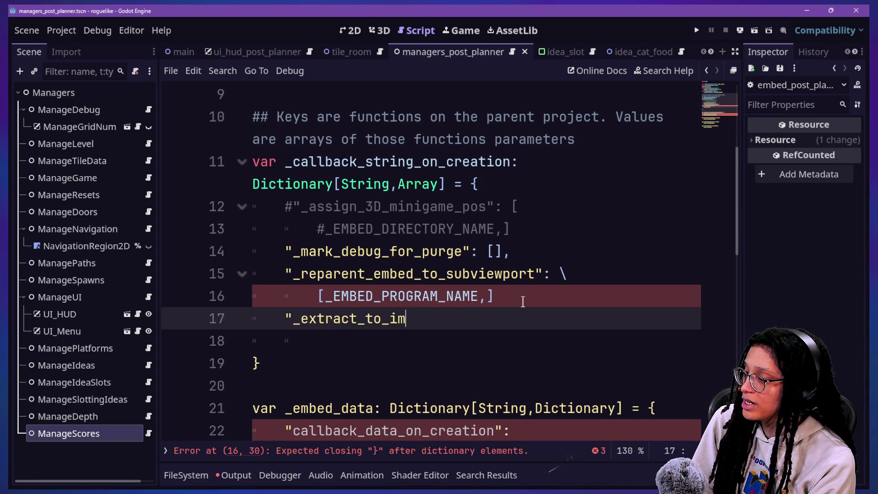
type("post_to_impor")
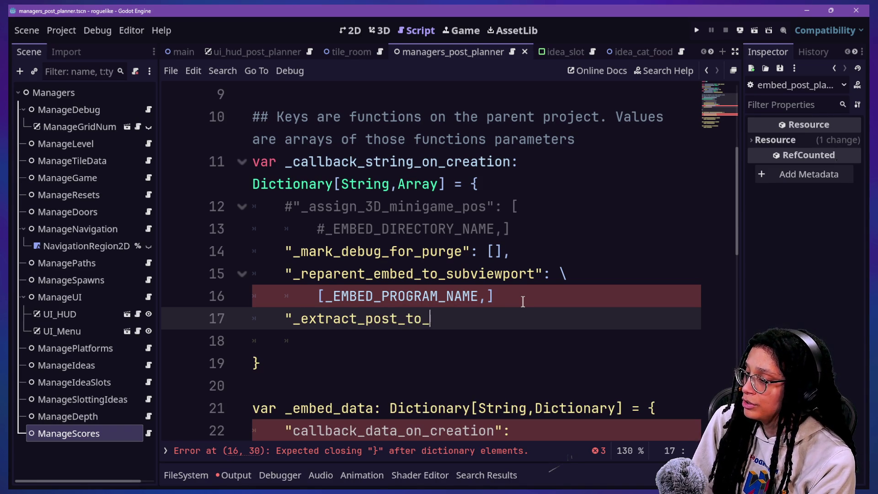
type("ter")
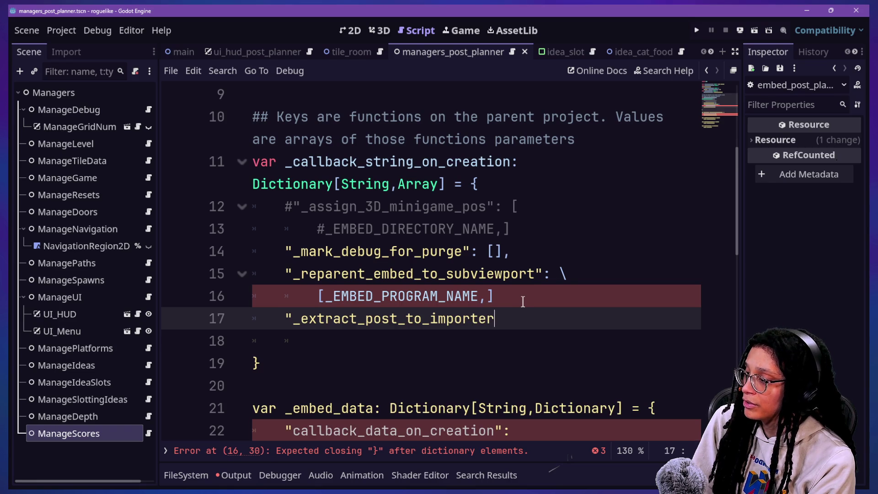
type("\":")
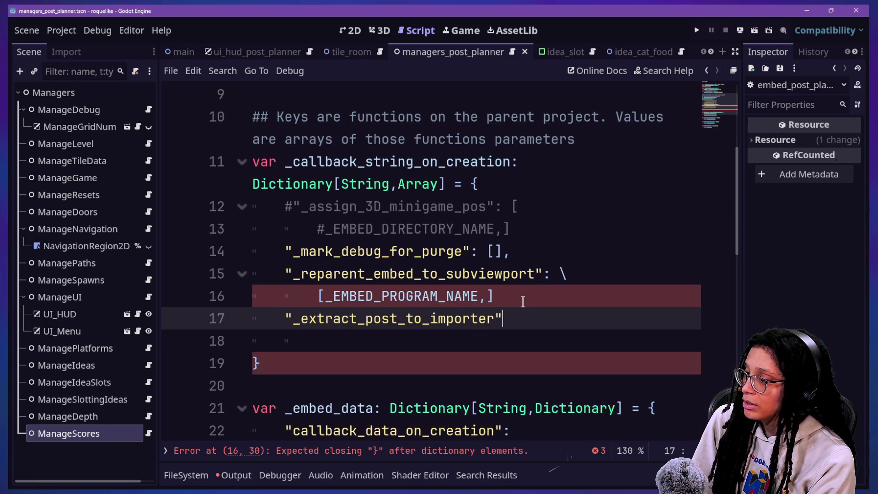
type(" \\")
key("Return")
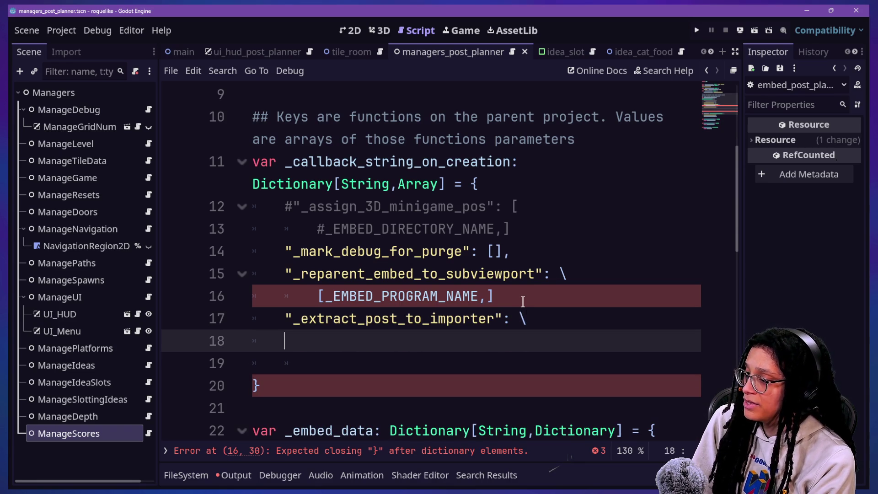
type("{}")
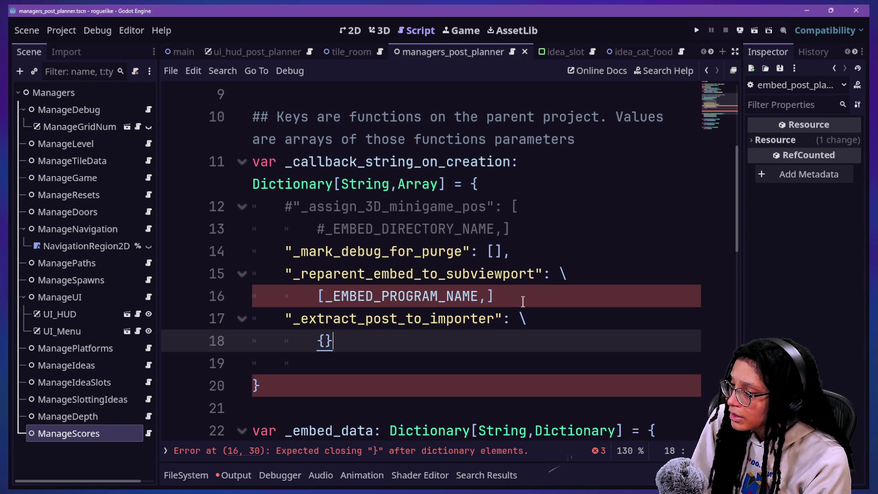
type("}")
key("BackSpace")
key("BackSpace")
key("BackSpace")
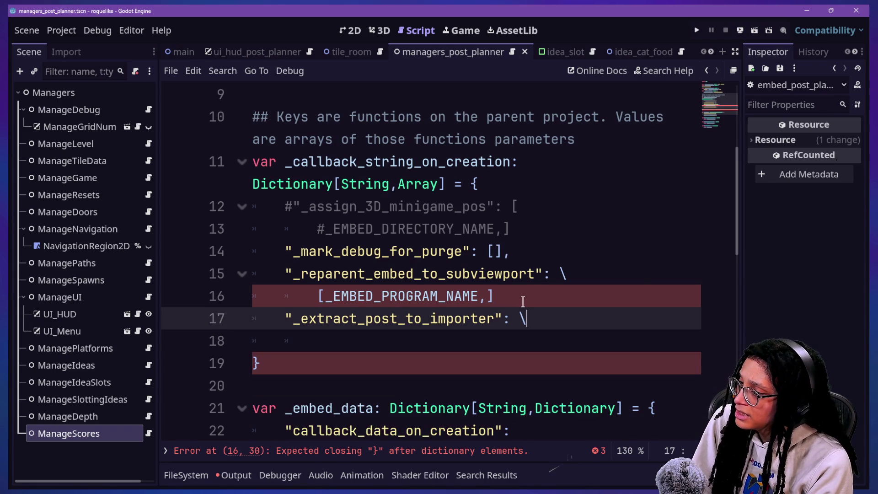
left_click(522, 302)
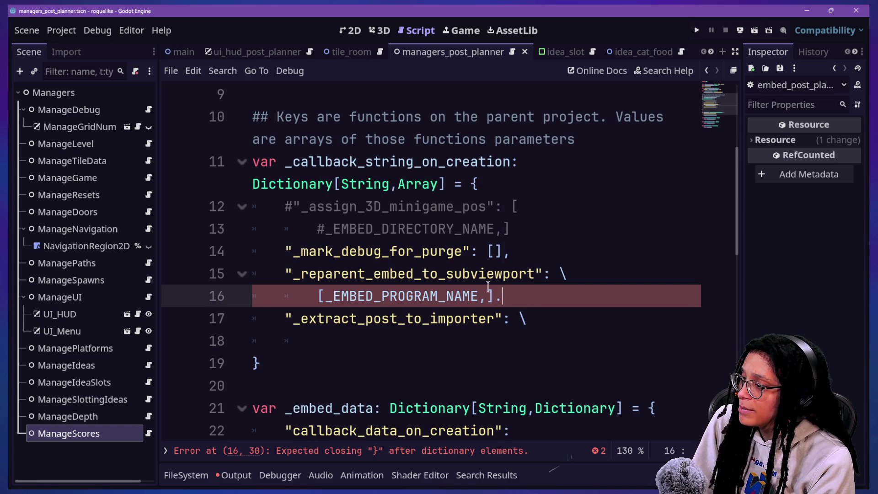
Add a comma after the new entry and give line 18 an array holding an empty dictionary, [{}].
type(",")
left_click(466, 359)
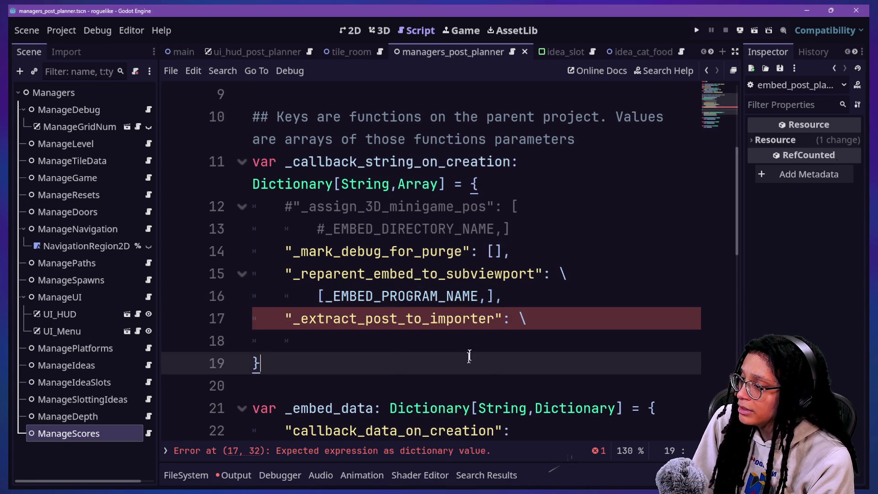
left_click(471, 343)
type("{")
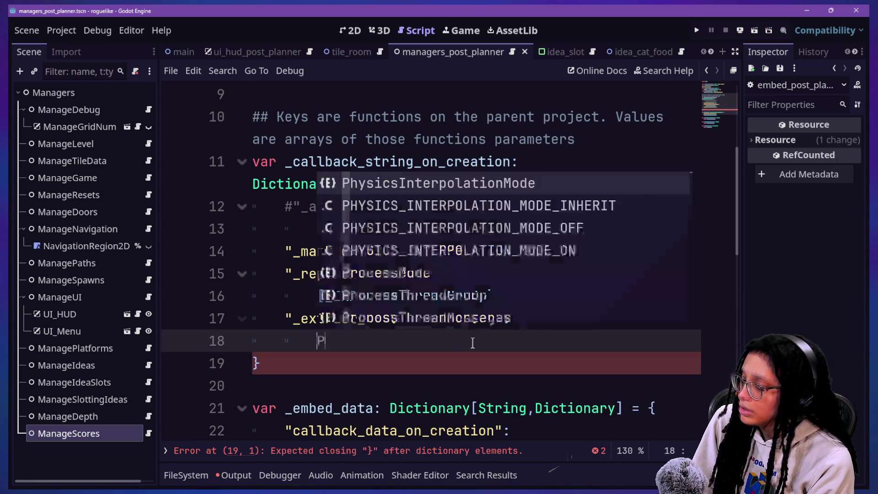
type("}")
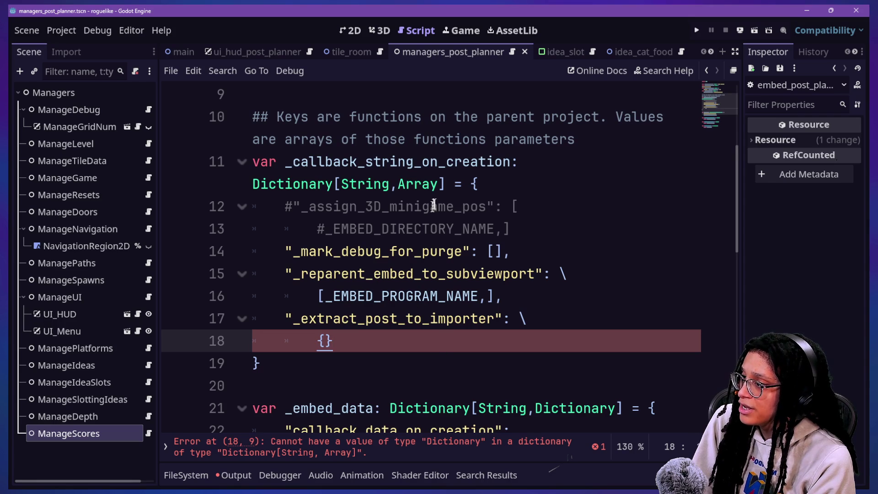
key("BackSpace")
key("BackSpace")
type("[]")
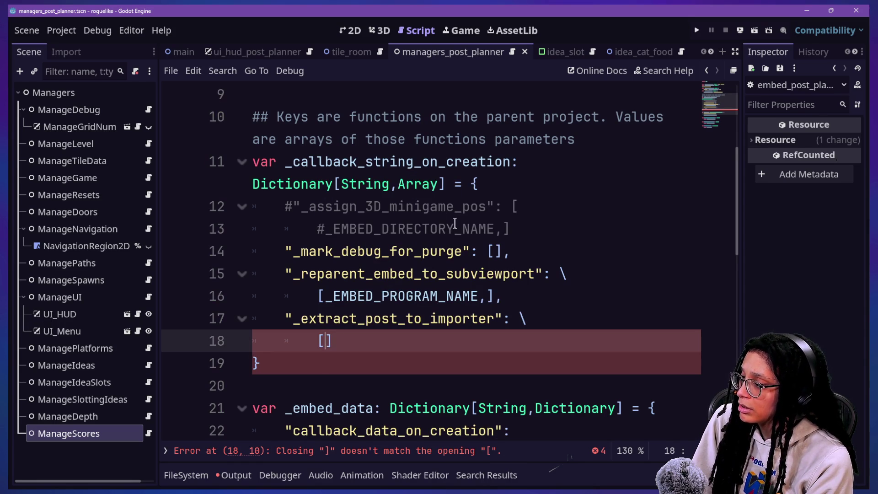
type("{")
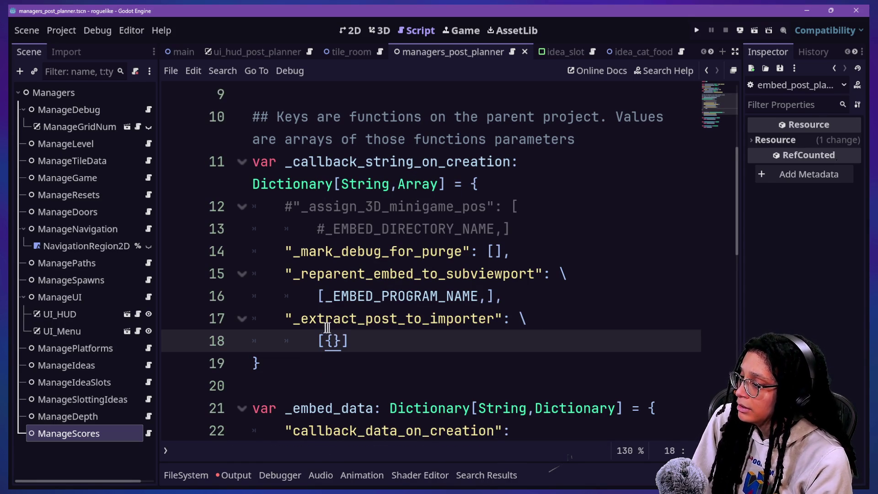
left_click(318, 299)
left_click(380, 362)
left_click(381, 344)
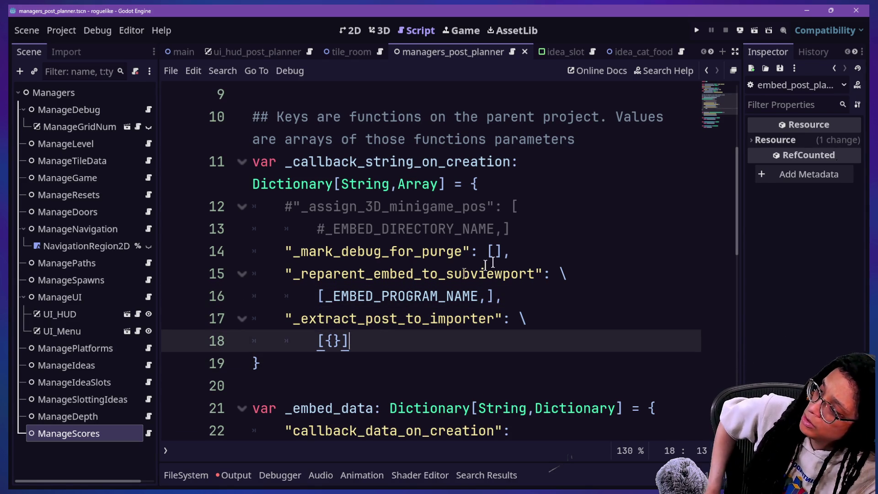
Check the callback dictionary's bracket pairing, then switch to the cat-care-game project window.
left_click(326, 251, "shift")
left_click(458, 253)
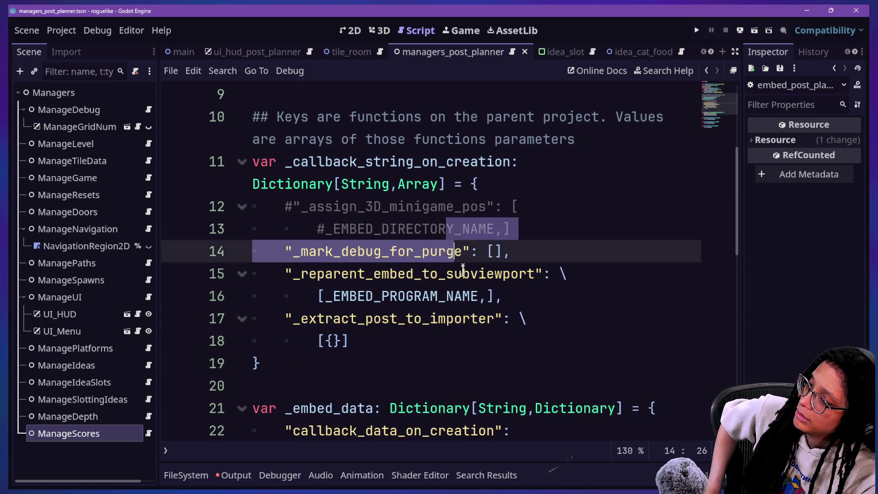
left_click(422, 355)
left_click(417, 346)
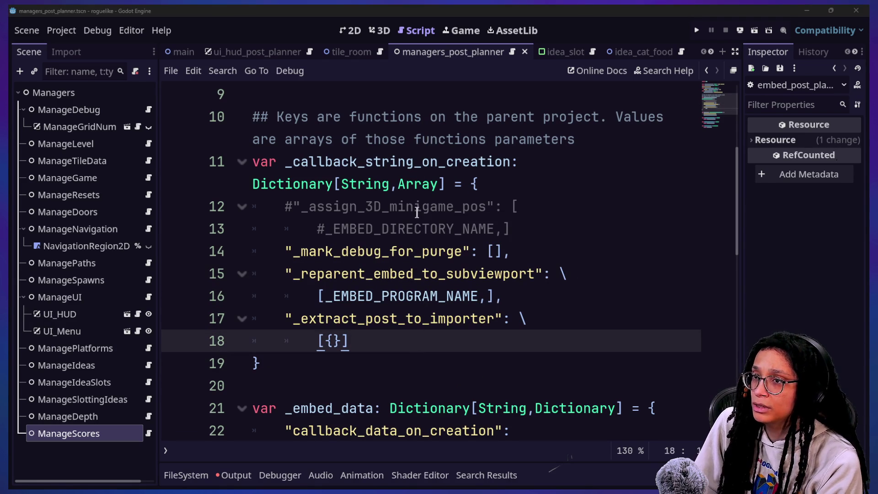
mouse_move(309, 206)
left_mouse_down()
mouse_move(422, 407)
mouse_move(421, 386)
left_mouse_up()
left_click_drag(372, 139, 448, 326)
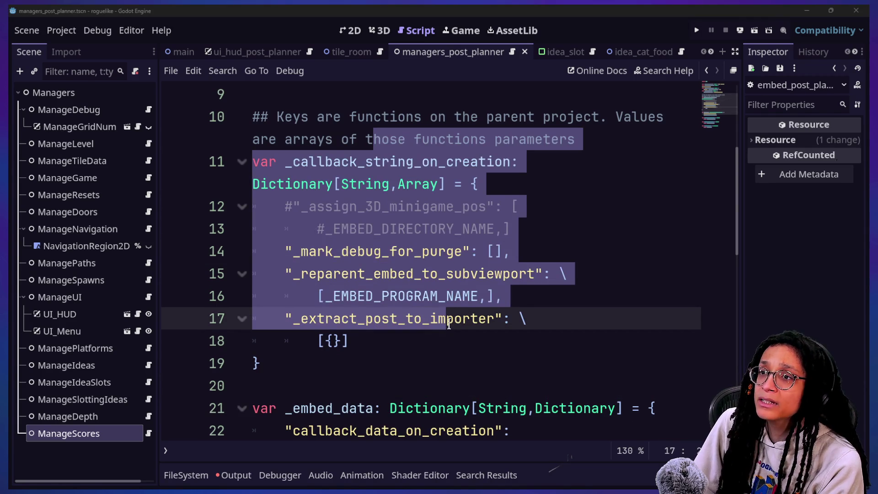
key("alt+Tab")
left_click(339, 235)
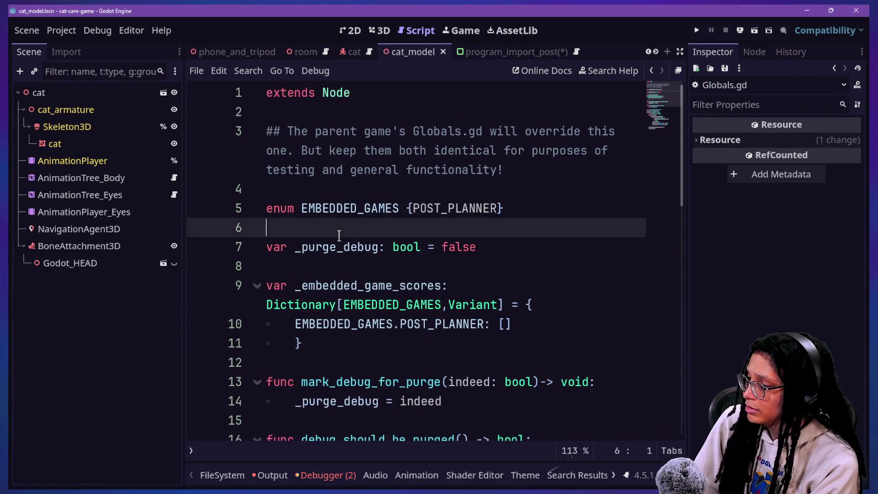
Open manage_embedded_games.gd via Quick Open search 'embed' and hide the side panels.
key("shift+alt+o")
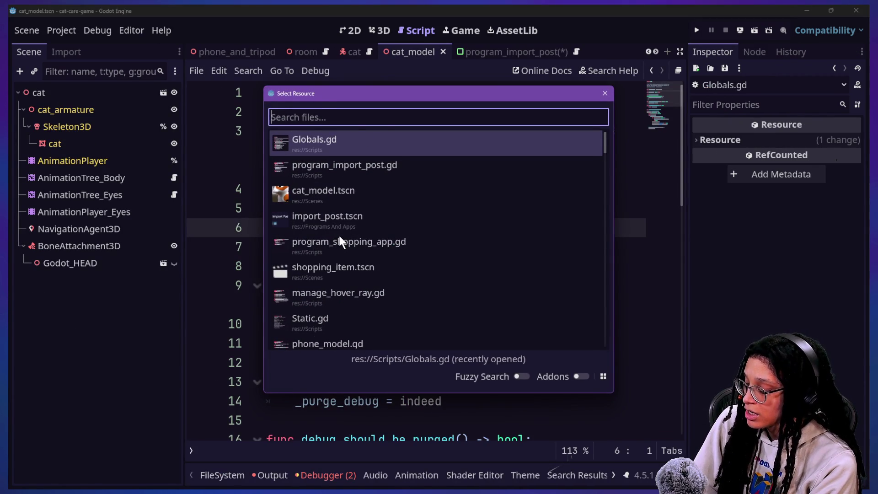
type("embed")
left_click(386, 158)
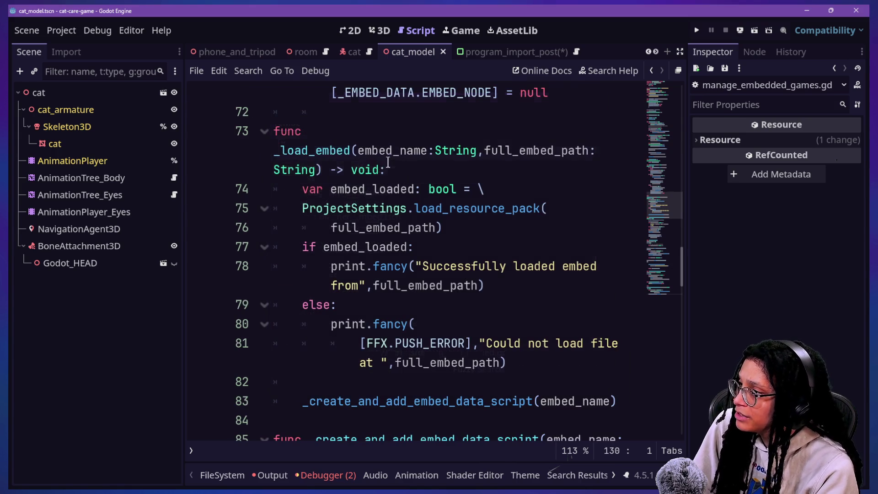
key("ctrl+shift+F11")
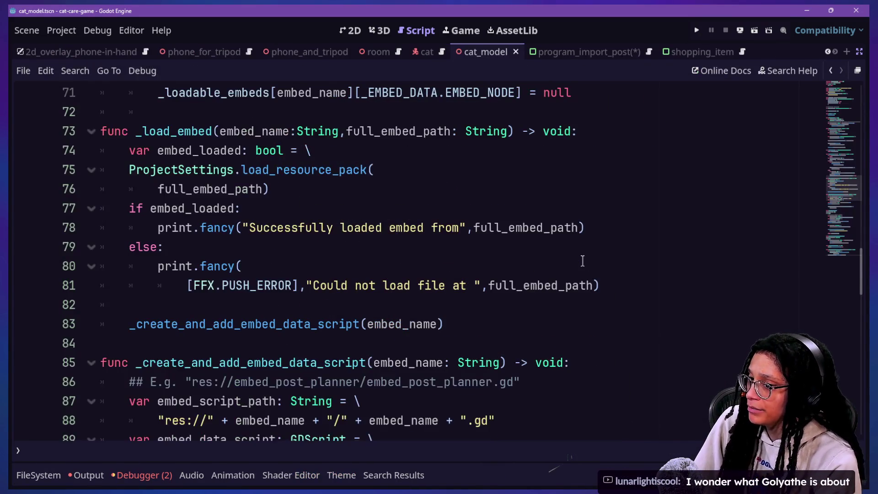
Read down through the script's embed-loading code to around line 111.
scroll(582, 260, "down", 2)
scroll(583, 261, "up", 2, "ctrl")
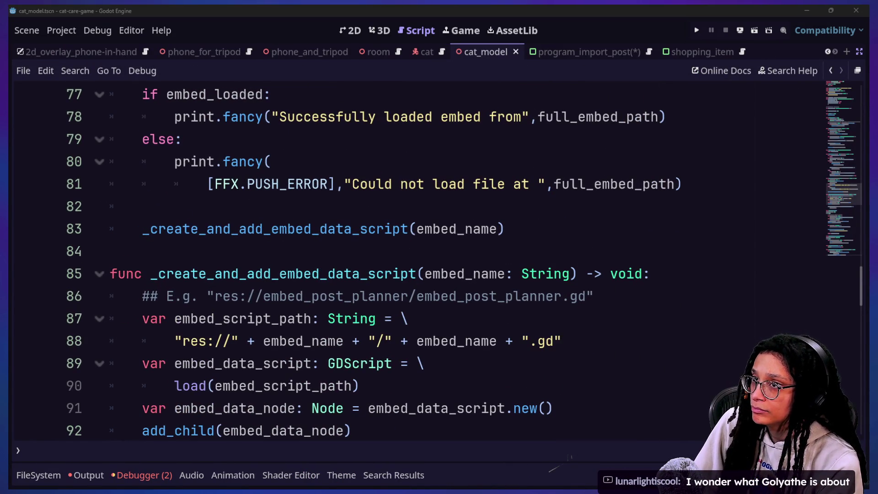
left_click(367, 385)
key("Down")
key("Down")
key("Down")
scroll(359, 366, "down", 5)
left_click(475, 311, "shift")
key("Down")
key("Down")
key("Down")
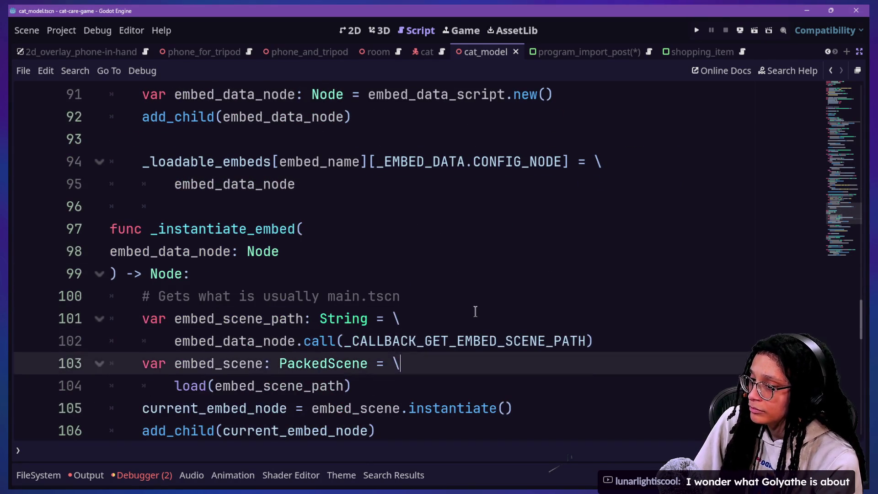
left_click(446, 126)
key("shift+Up")
key("shift+Up")
key("shift+Up")
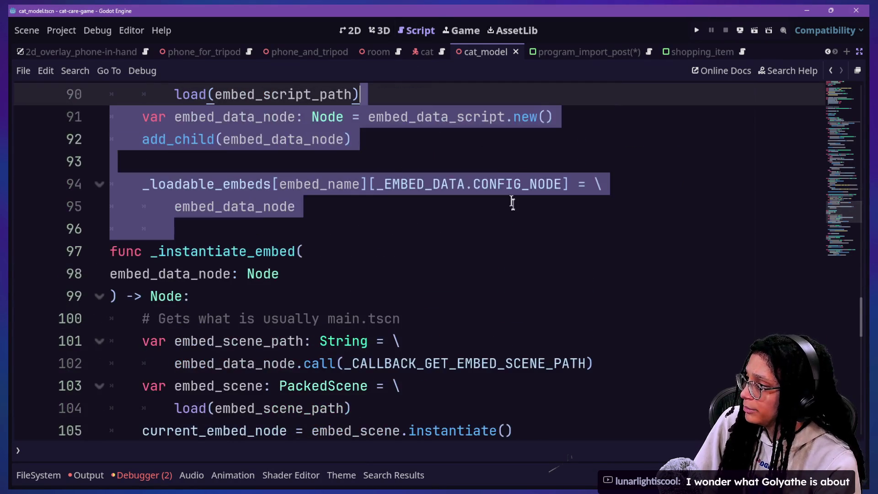
key("Down")
key("Down")
key("Down")
Scroll back up to the load(embed_script_path) call, then search the script for 'callba'.
scroll(513, 205, "down", 7)
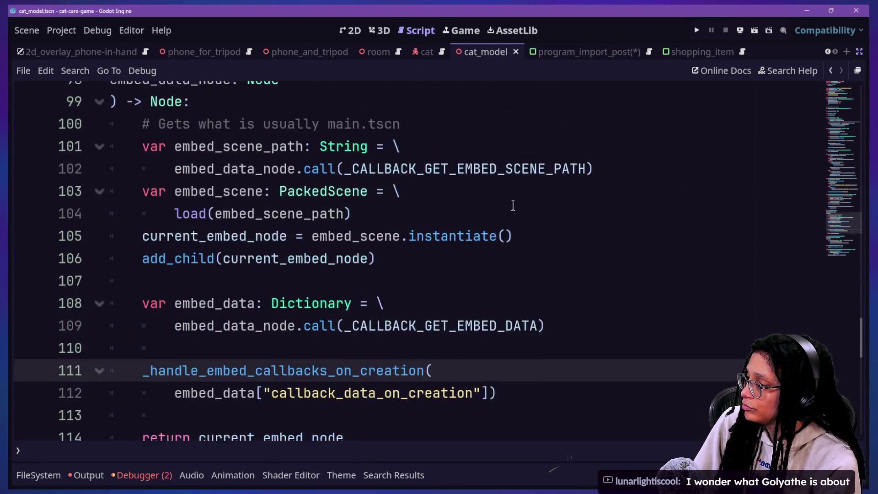
scroll(513, 206, "up", 6)
scroll(513, 205, "up", 3)
left_click(503, 213)
key("Down")
scroll(499, 198, "up", 3)
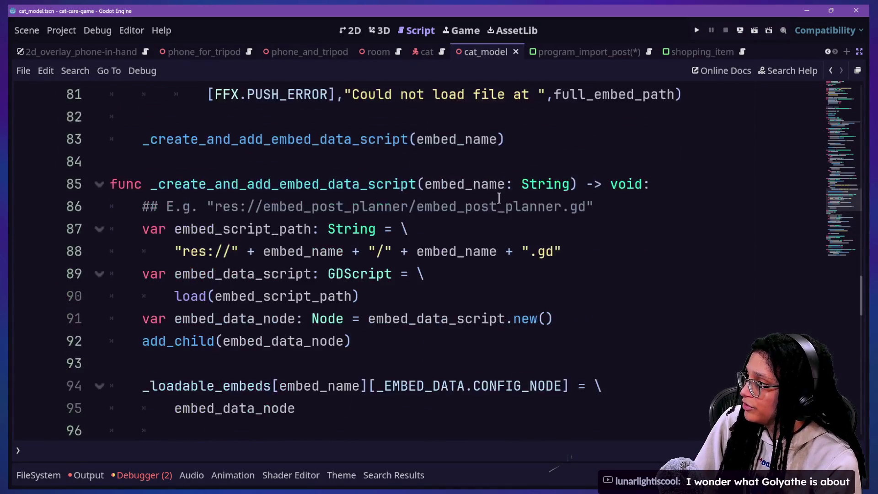
scroll(498, 198, "up", 1)
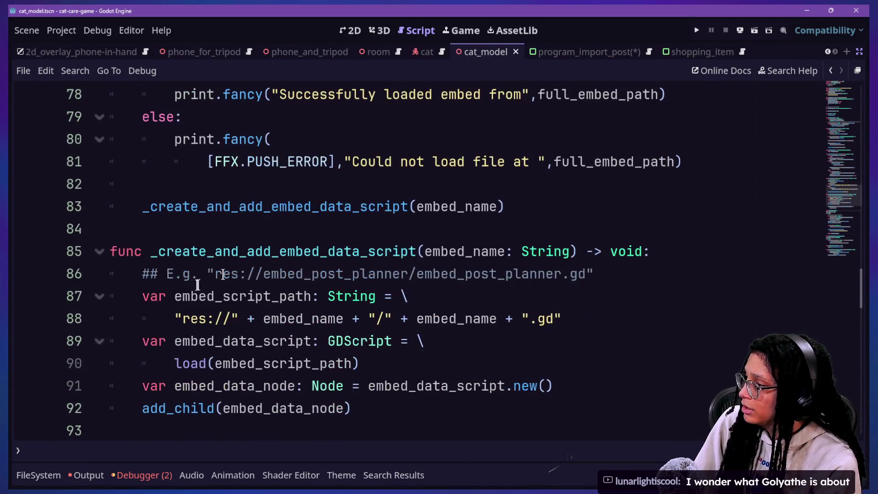
left_click(192, 320)
left_click(257, 346)
left_click(257, 353)
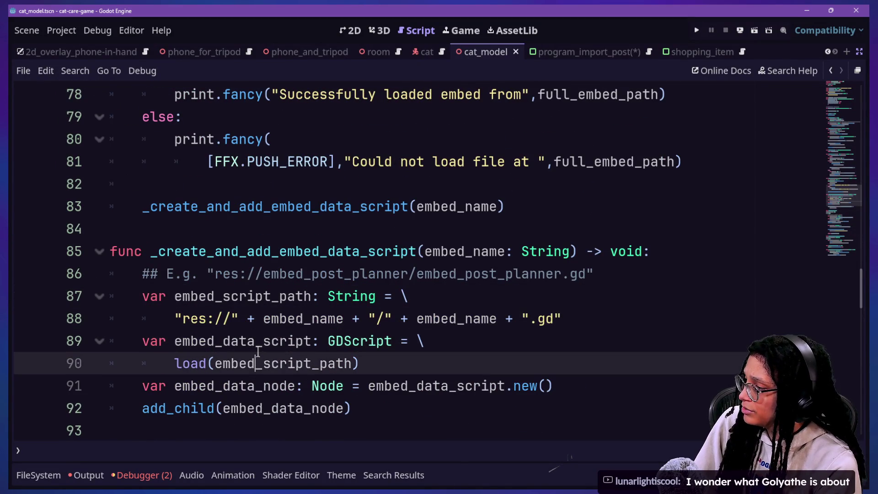
scroll(258, 352, "down", 4)
key("ctrl+f")
type("callb")
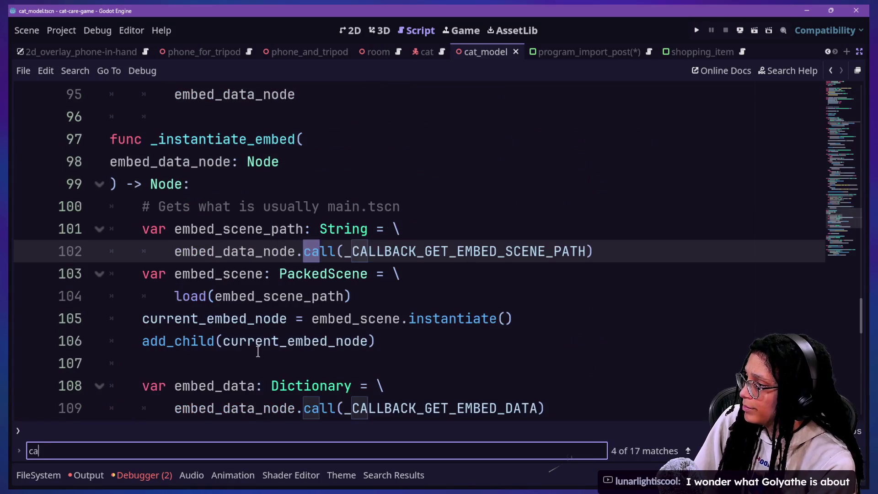
type("acl")
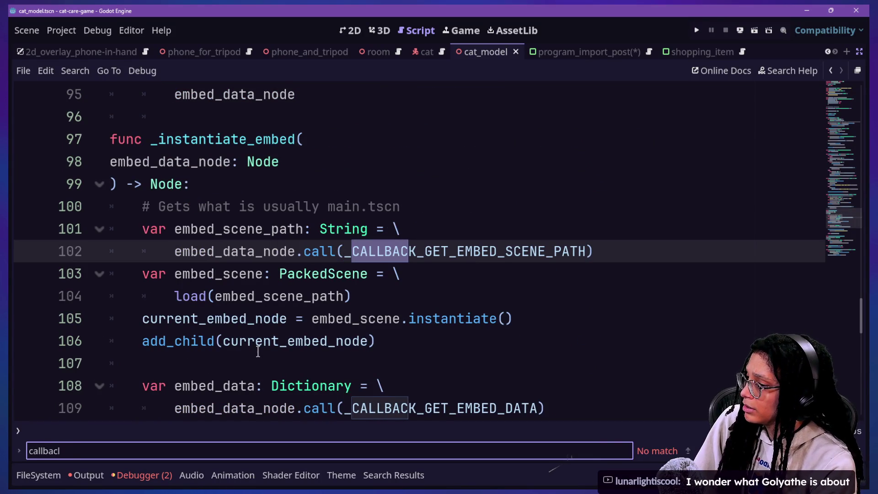
Find the 'callbac' match and jump to _handle_embed_callbacks_on_creation's definition.
key("BackSpace")
key("Return")
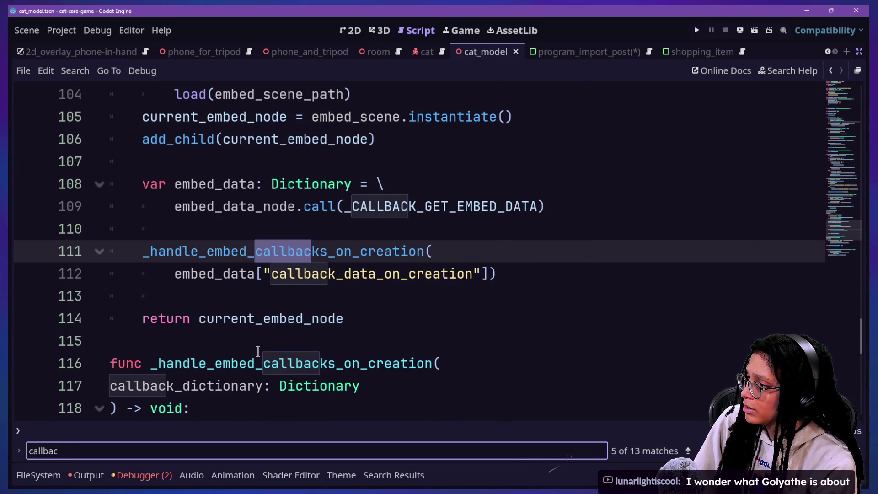
left_click(414, 304)
left_click(466, 252)
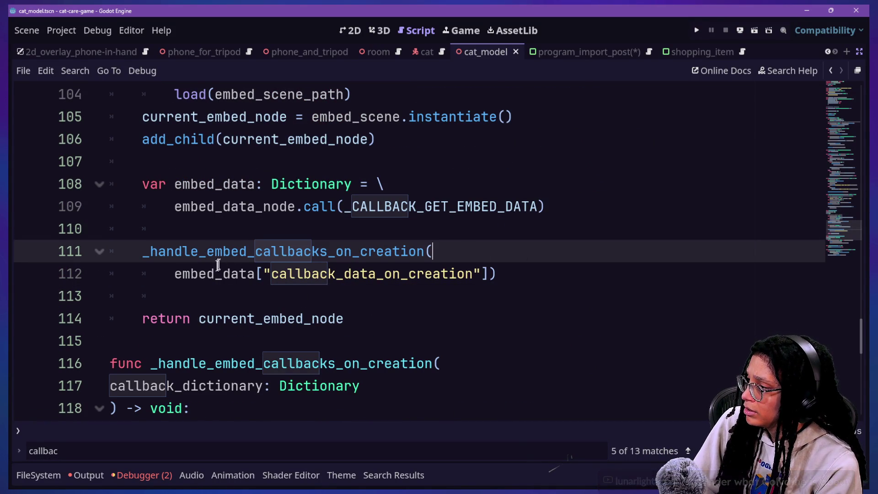
left_click(241, 256, "ctrl")
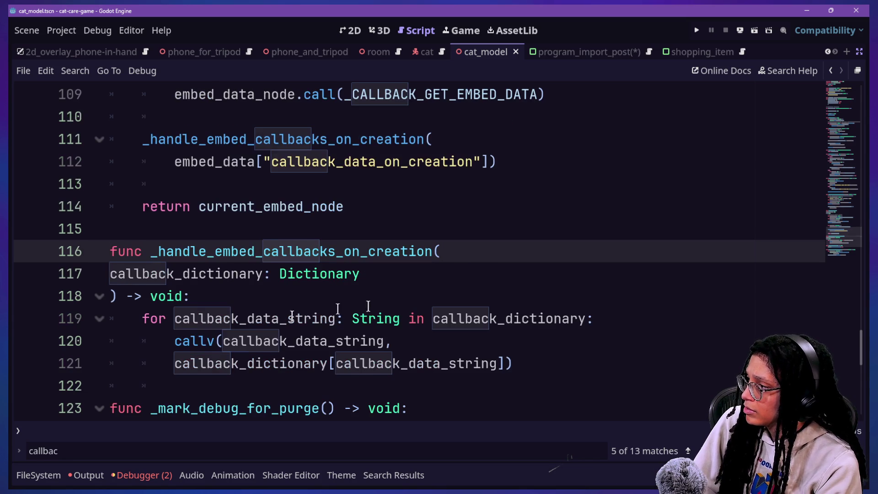
Undo an accidental text move, close the search, and inspect the callv arguments in the callbacks loop.
scroll(257, 316, "down", 2)
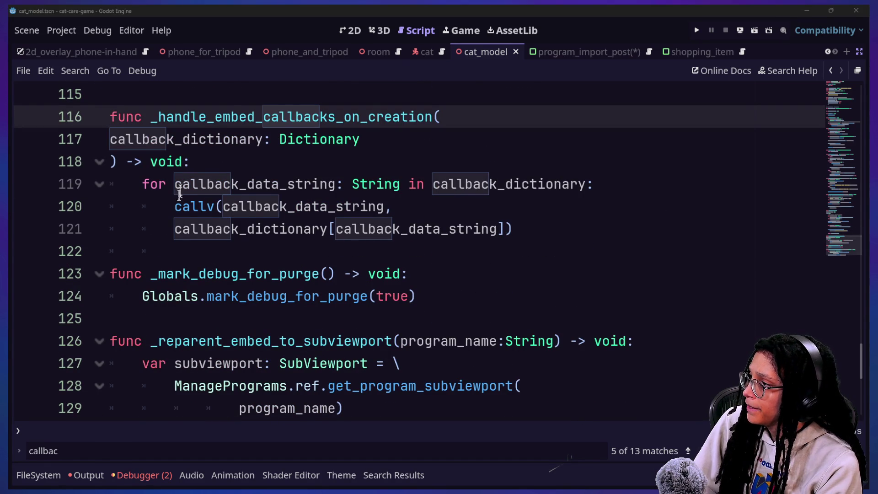
left_click_drag(169, 186, 286, 180)
key("ctrl+z")
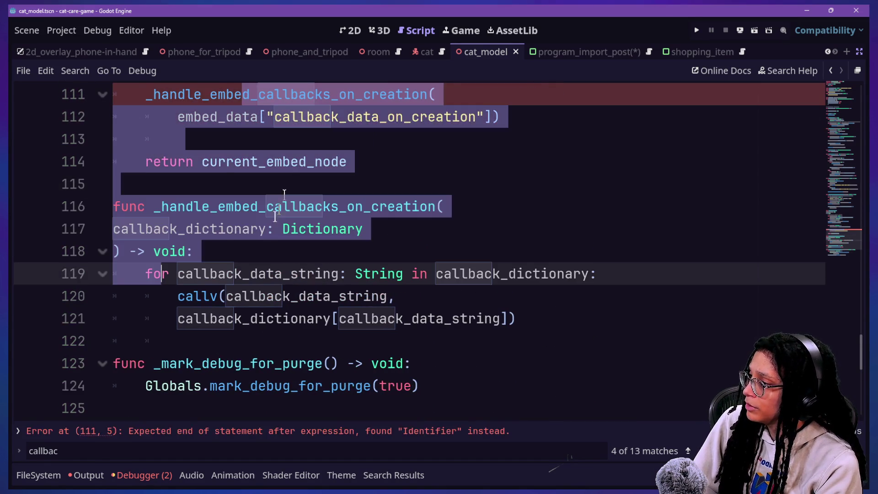
left_click(218, 241)
key("Escape")
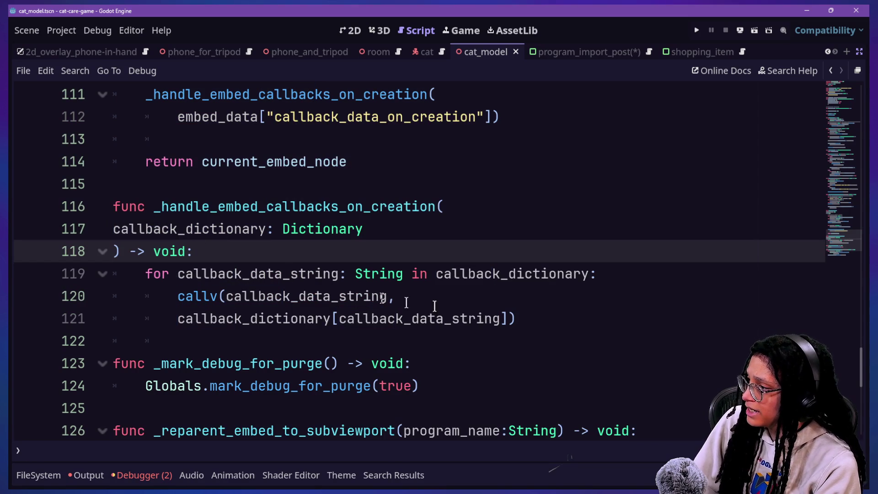
left_click(500, 273)
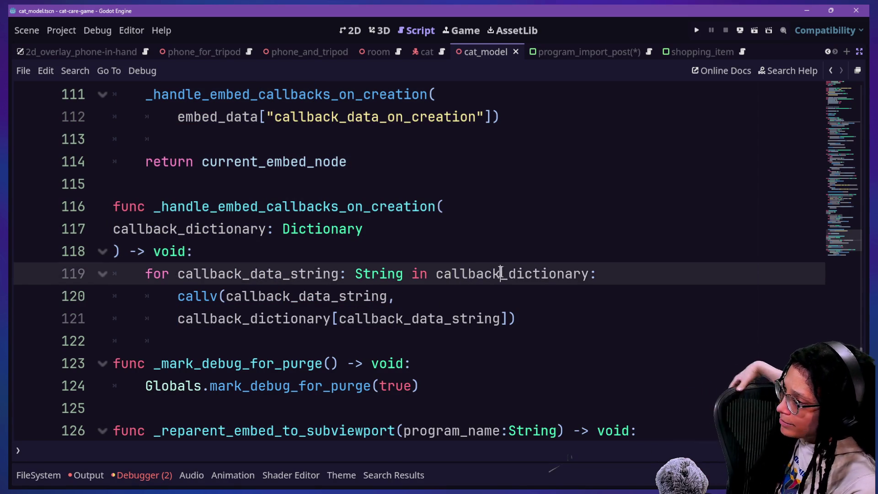
left_click(211, 296)
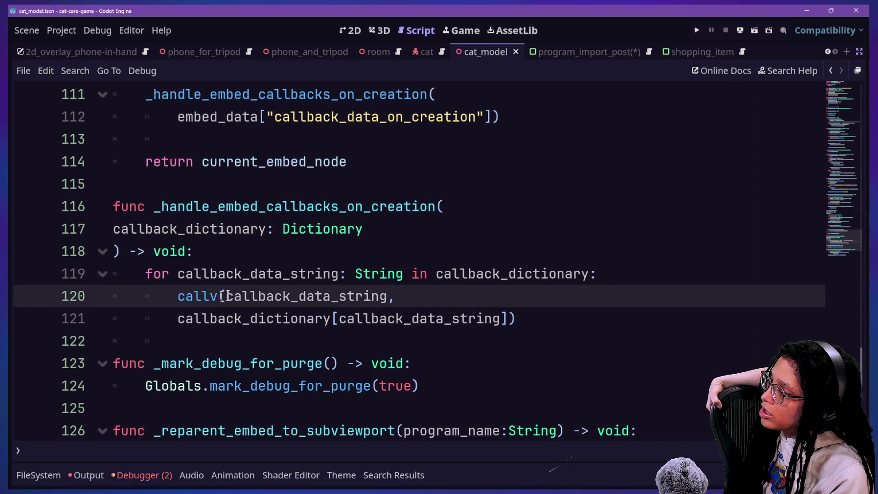
left_click_drag(227, 296, 331, 319)
key("Escape")
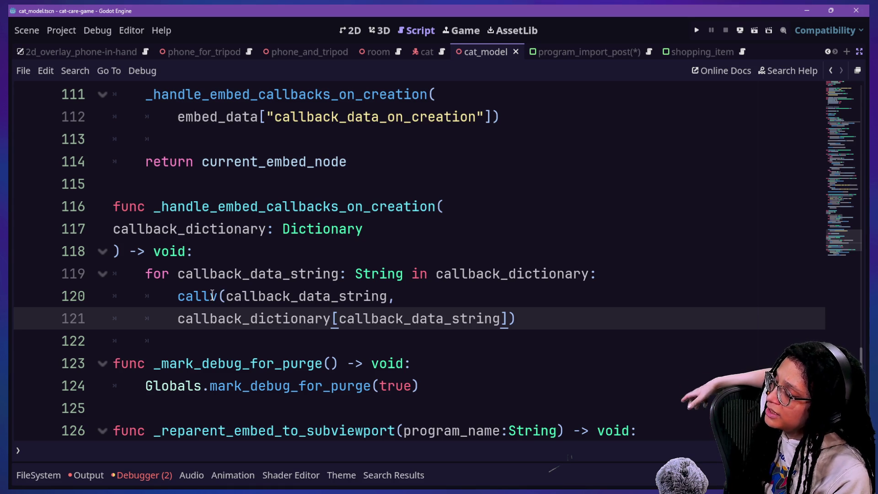
Read the callv documentation popup, then look down to the reparent function.
mouse_move(212, 294)
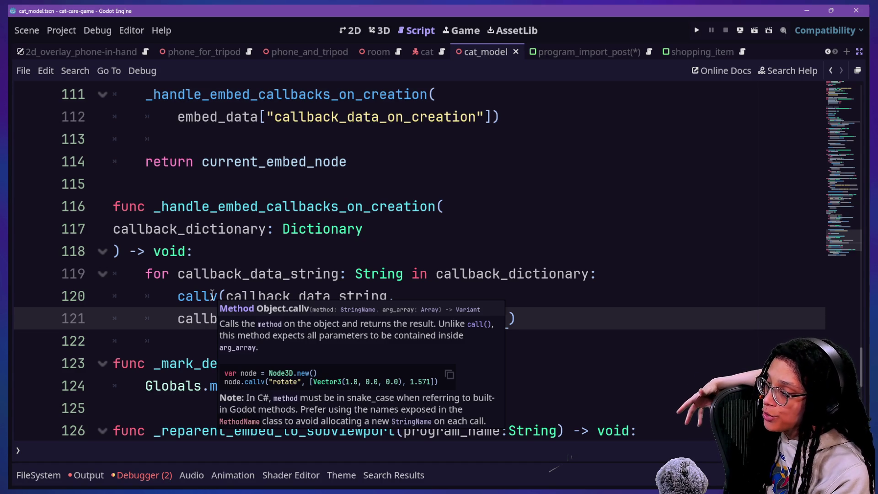
left_click(238, 274)
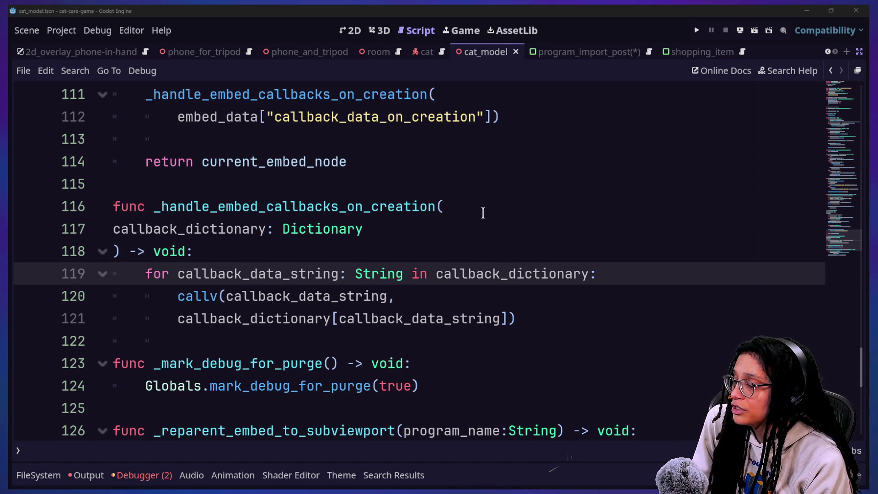
left_click(530, 221)
left_click(589, 336)
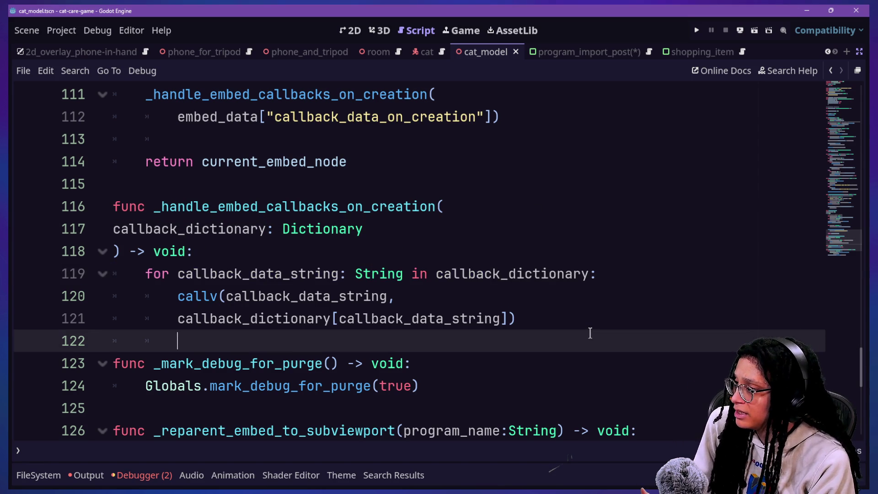
scroll(589, 332, "down", 2)
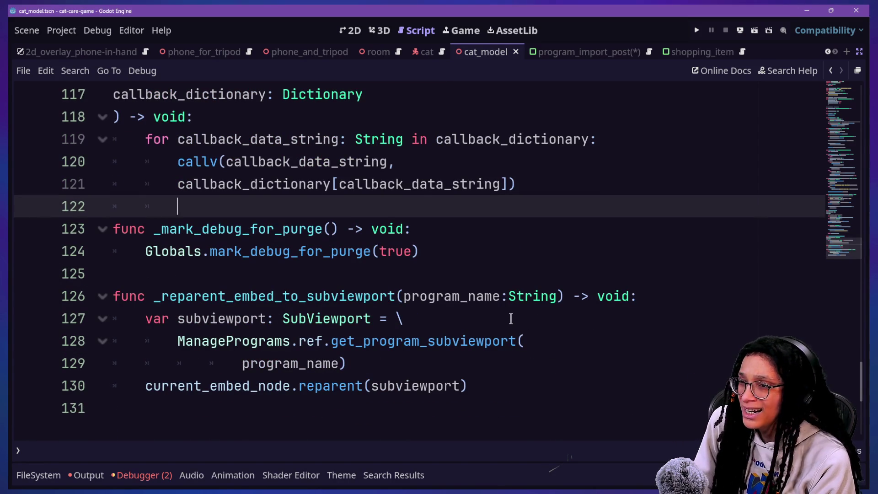
left_click(475, 288)
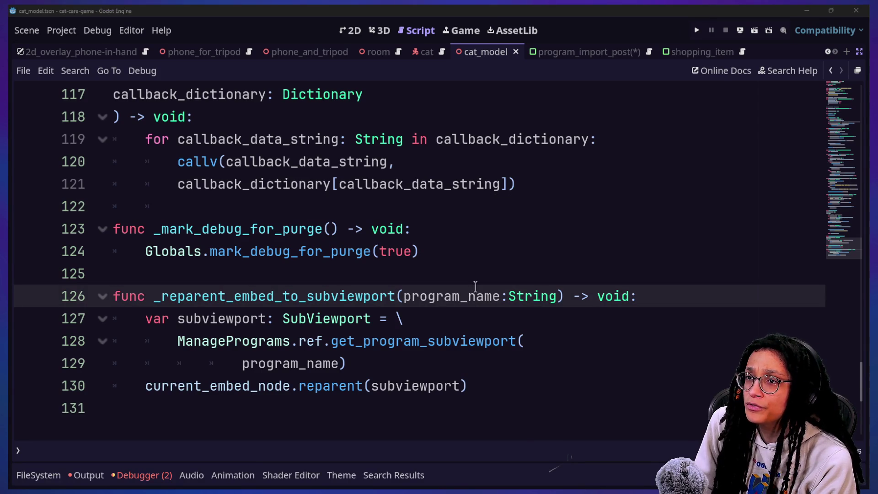
Return to the roguelike project window at the callback dictionary declaration.
key("alt+Tab")
left_click(444, 252)
left_click(526, 184)
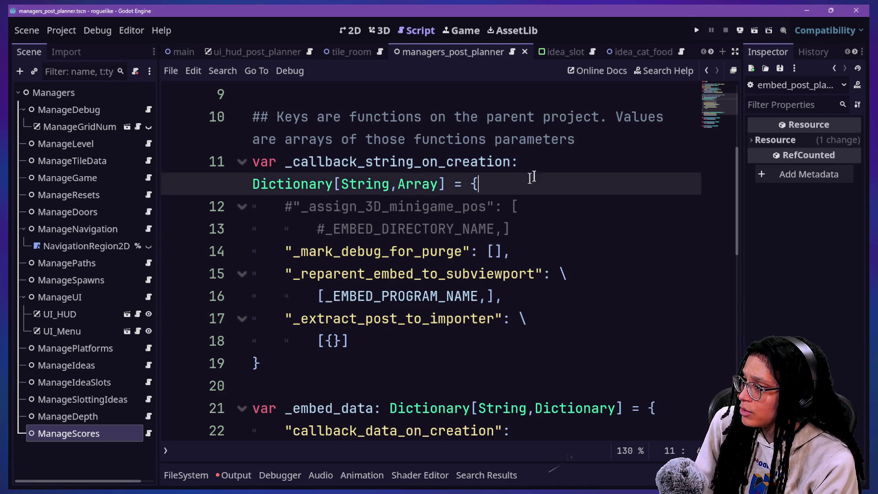
Insert 'callv()' after 'are' in the line 10 comment.
left_click(430, 116)
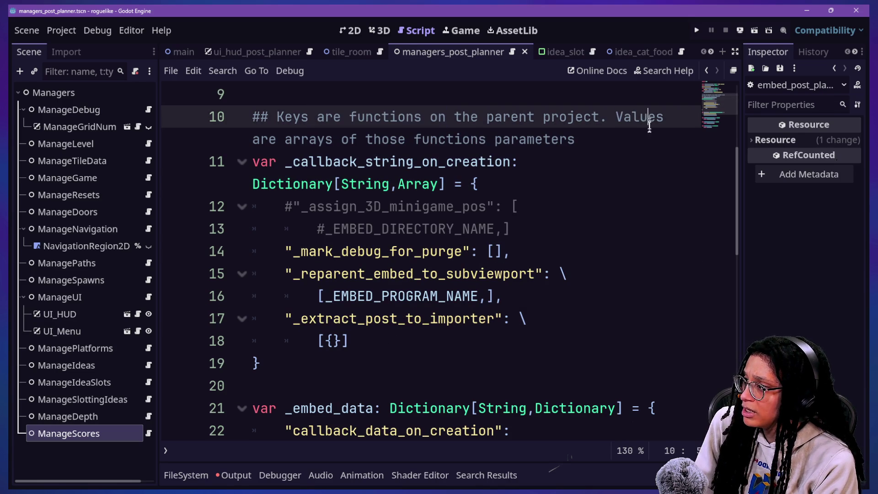
left_click(637, 138)
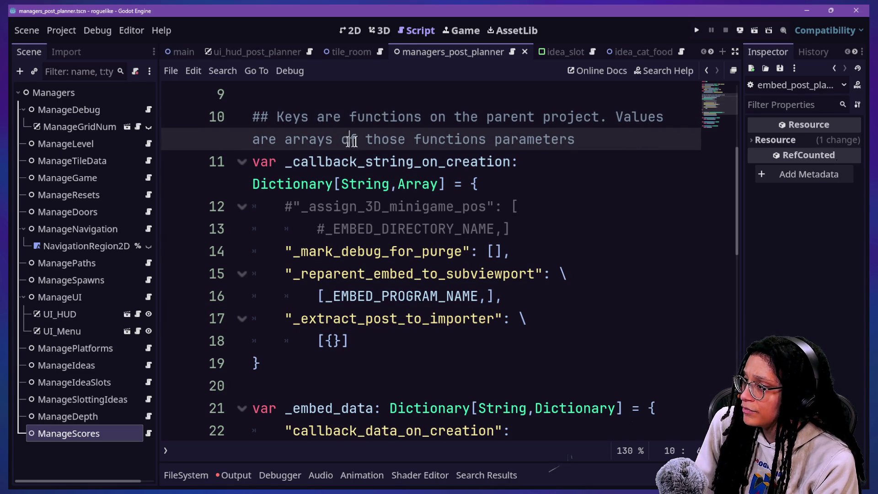
left_click(527, 139)
left_click(652, 120)
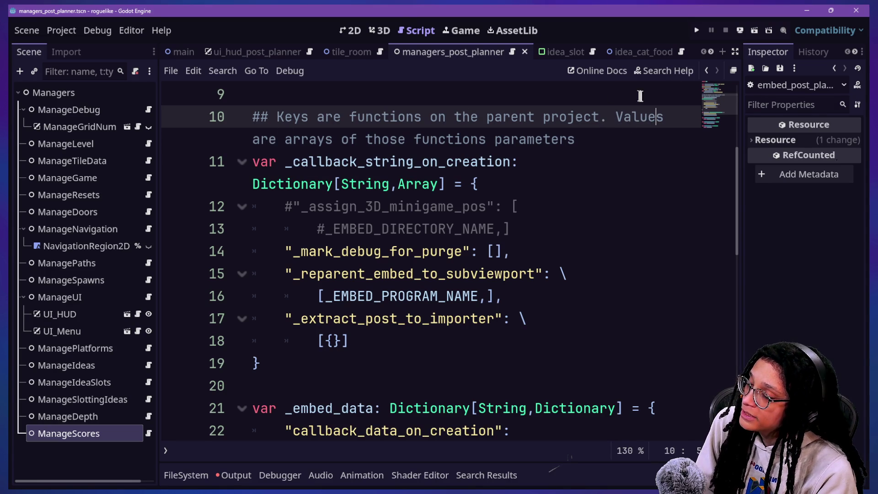
left_click_drag(664, 110, 669, 109)
left_click(670, 109)
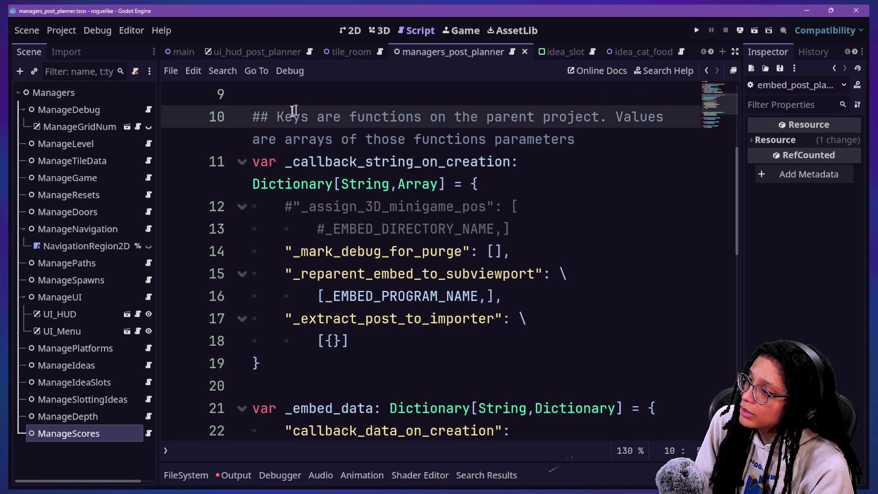
left_click(286, 140)
type("callb")
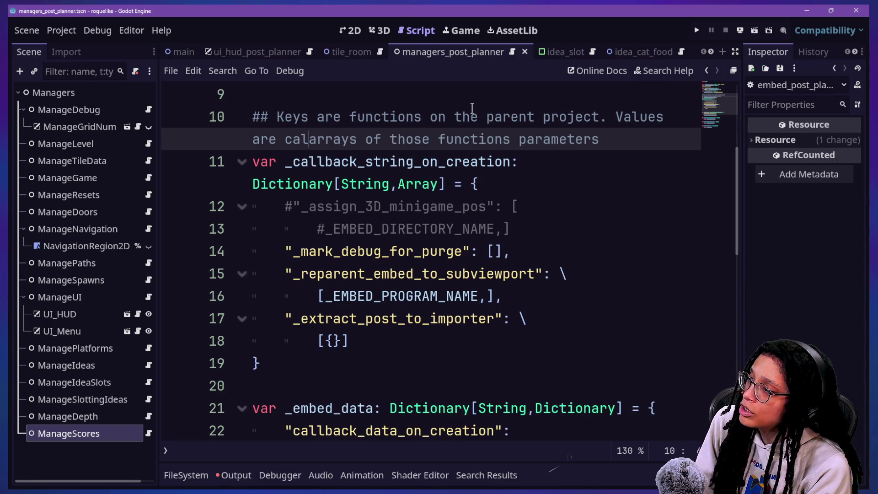
key("BackSpace")
type("v")
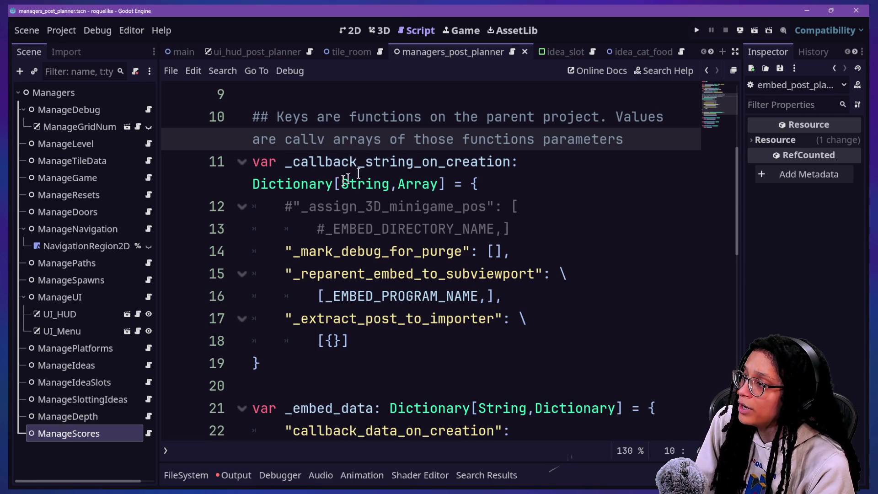
left_click(293, 140)
left_click(280, 139)
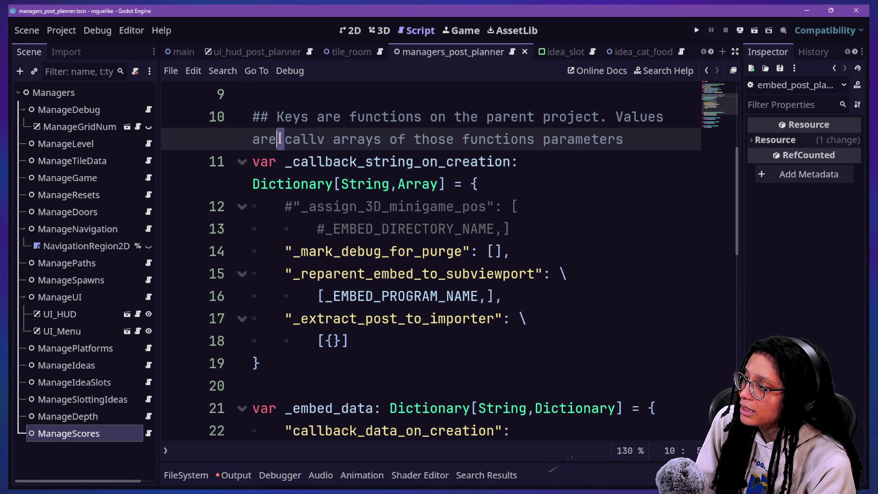
left_click_drag(284, 139, 341, 139)
left_click(318, 139)
type("()")
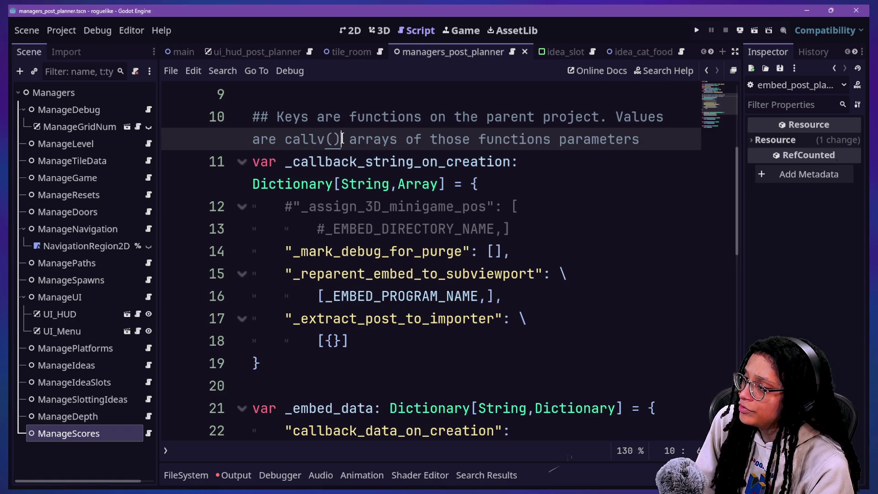
Reword the comment's ending to read "those key-functions' parameters".
left_click(545, 138)
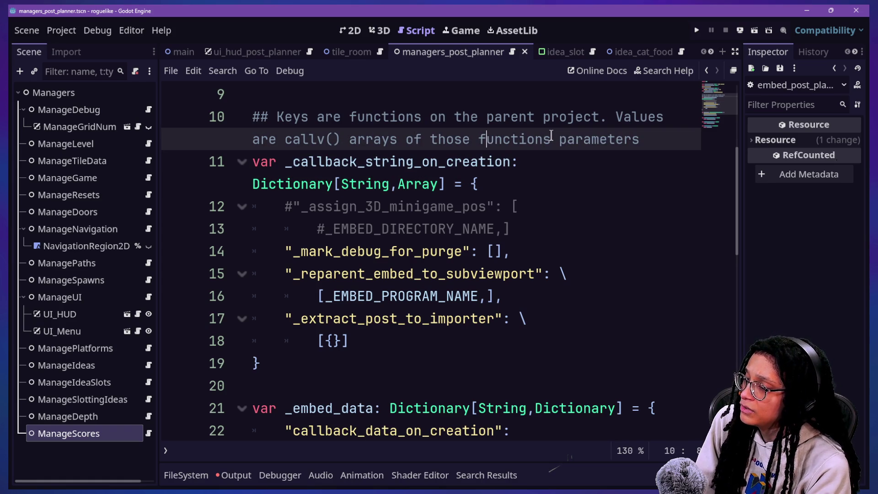
type("key-")
left_click(591, 139)
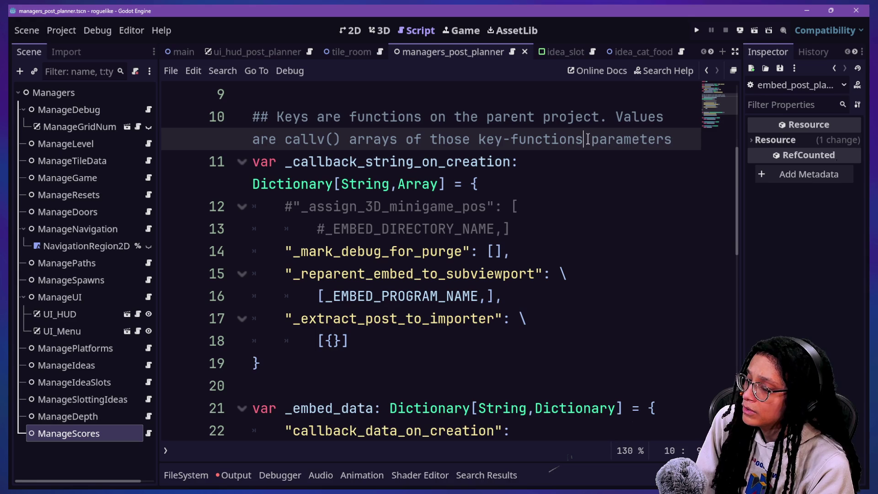
type("'")
left_click(493, 161)
Delete the {} on line 18, leaving _extract_post_to_importer an empty array.
left_click(466, 249)
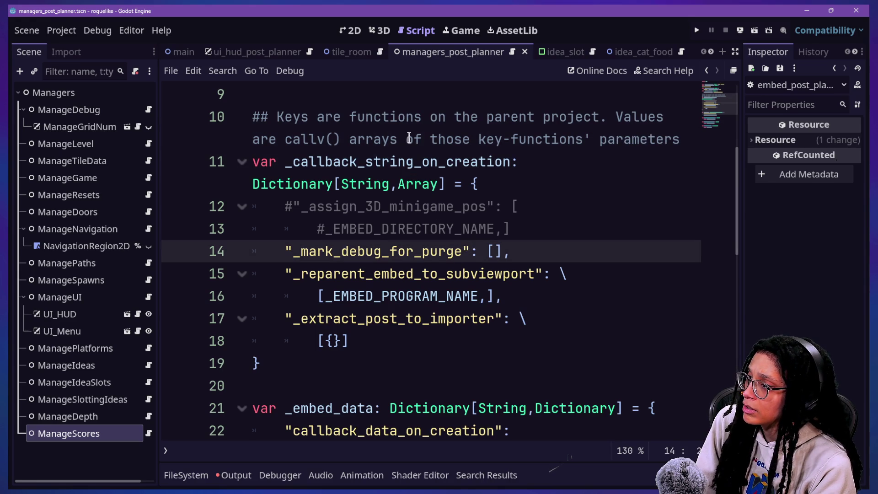
left_click(447, 141)
left_click(637, 188)
left_click(577, 253)
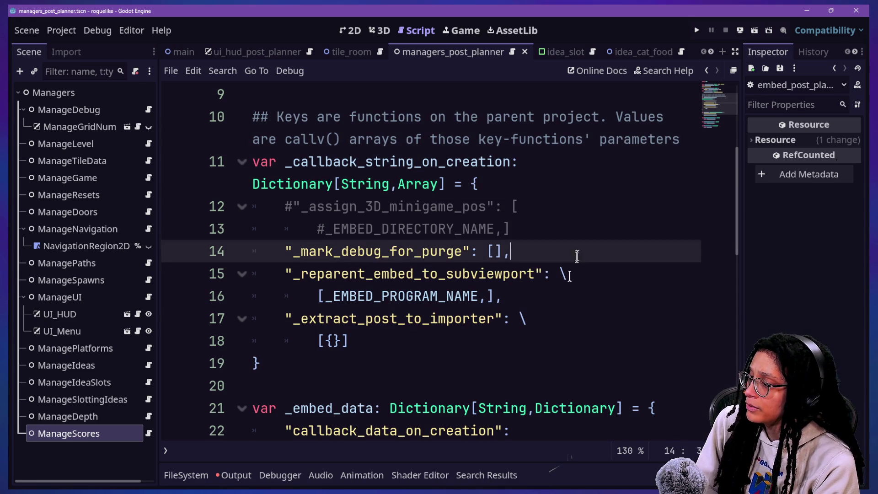
left_click(511, 349)
key("Down")
key("Down")
key("Down")
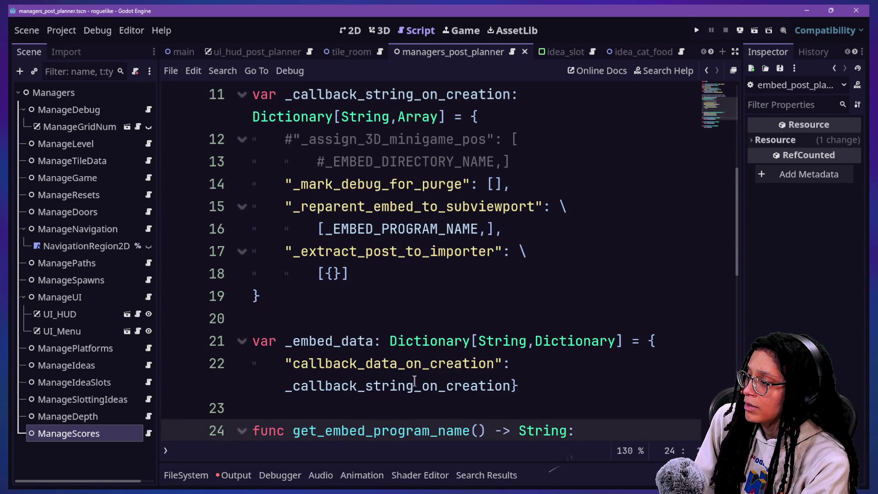
left_click(386, 301)
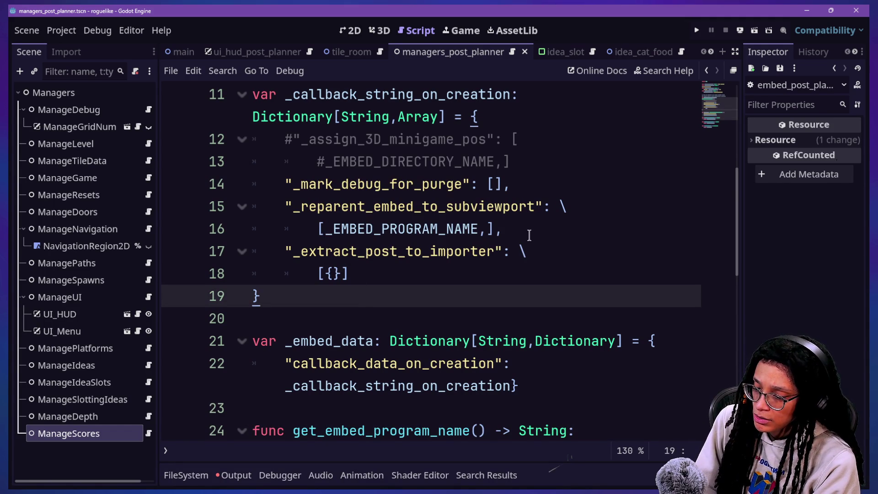
double_click(332, 274)
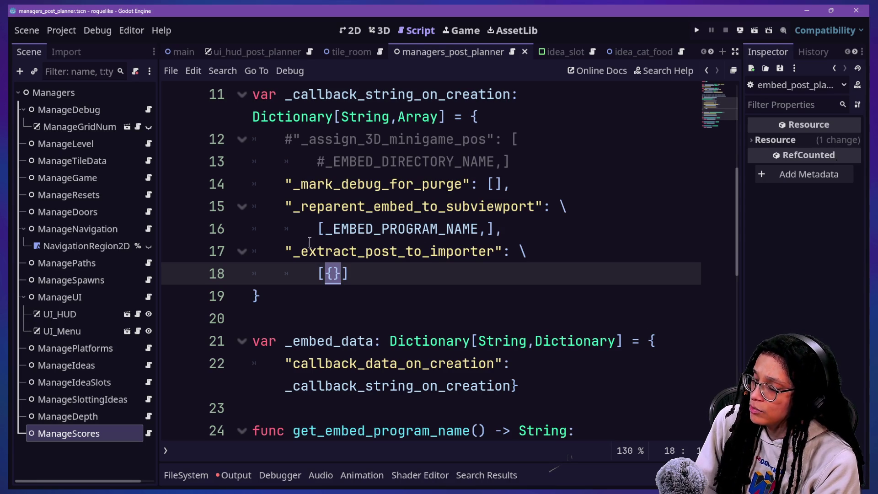
key("BackSpace")
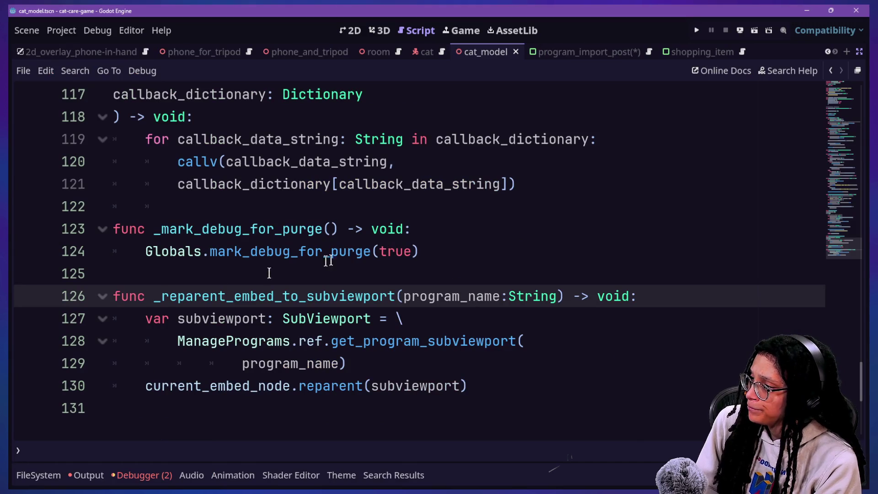
Declare func _extract_post_to_importer(post_data:Dictionary) -> void: at the end of cat_model.
scroll(366, 274, "up", 1)
scroll(336, 258, "down", 1)
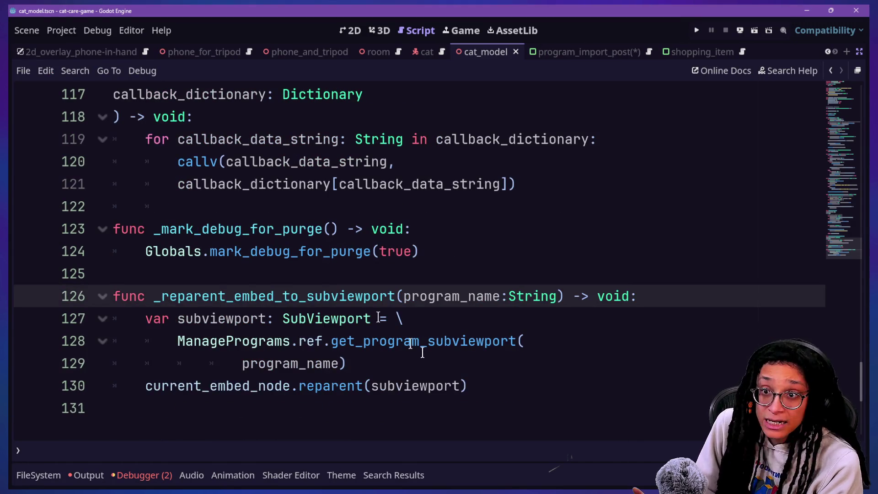
left_click(464, 389)
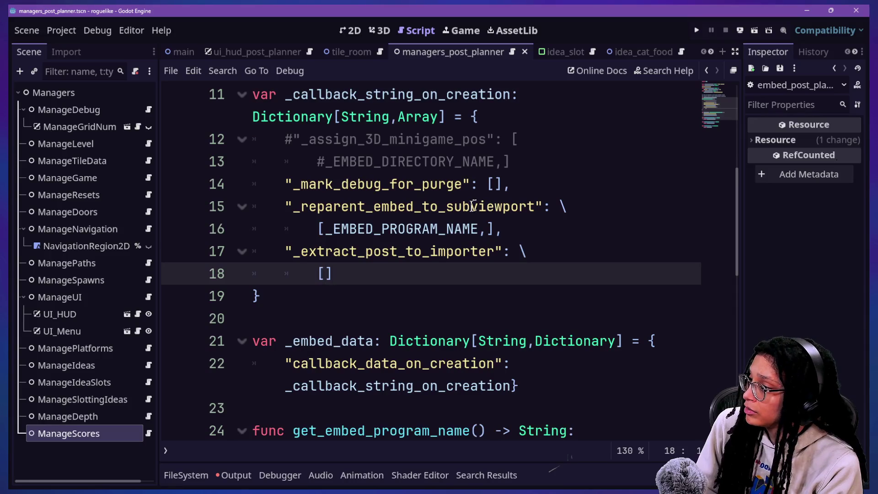
mouse_move(295, 259)
left_mouse_down()
mouse_move(533, 252)
mouse_move(495, 251)
left_mouse_up()
key("ctrl+c")
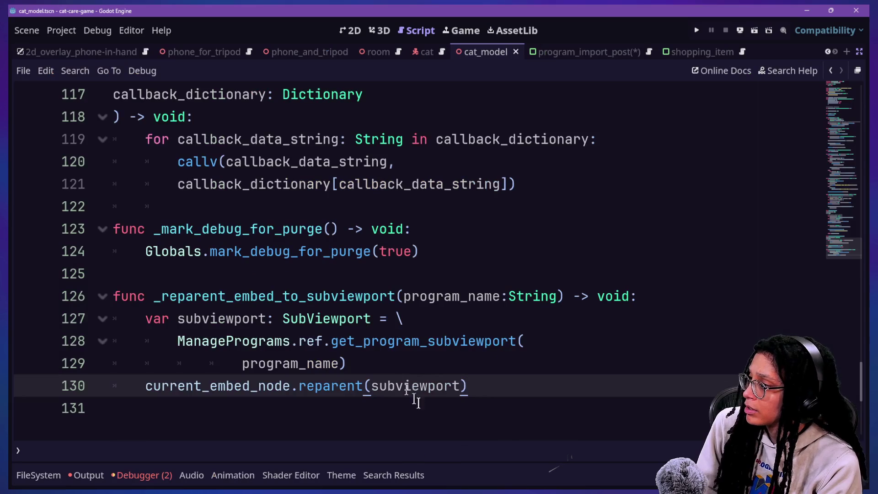
type("func")
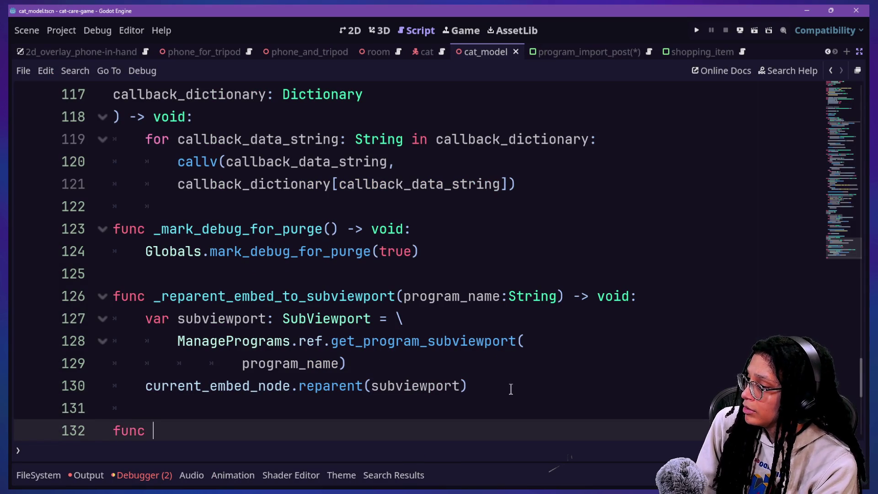
key("ctrl+v")
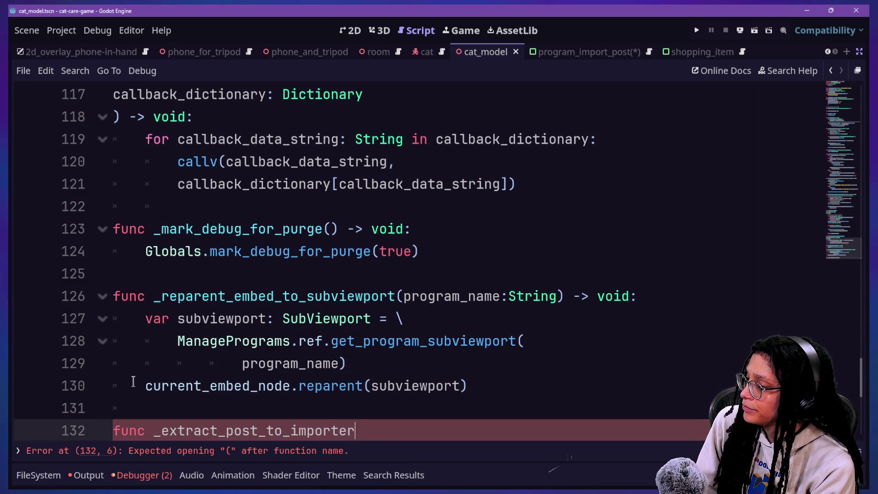
type("post_data:")
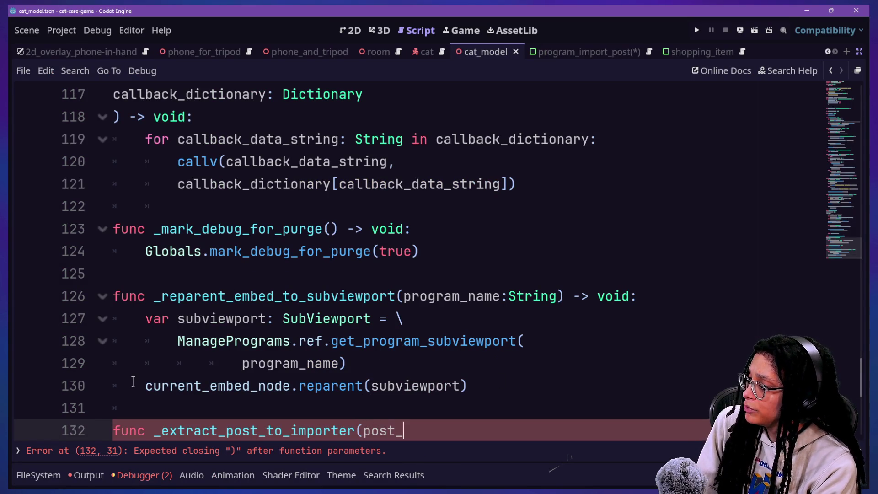
type("Dictionary) ")
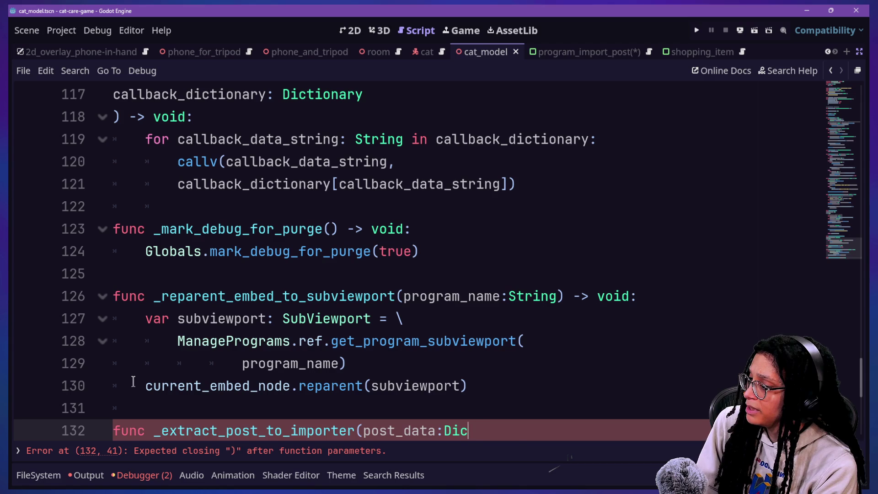
type("-> void:")
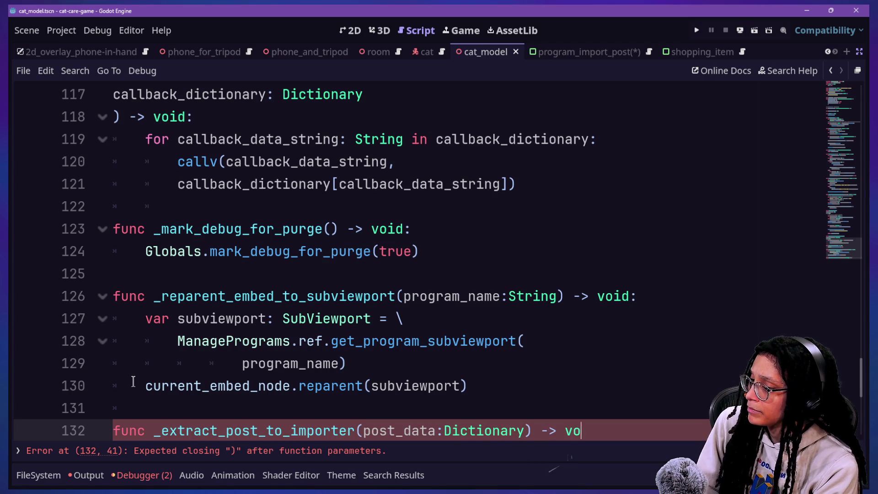
key("Return")
Start the body with Program_ImportPost from autocomplete and open that script.
scroll(38, 291, "down", 2)
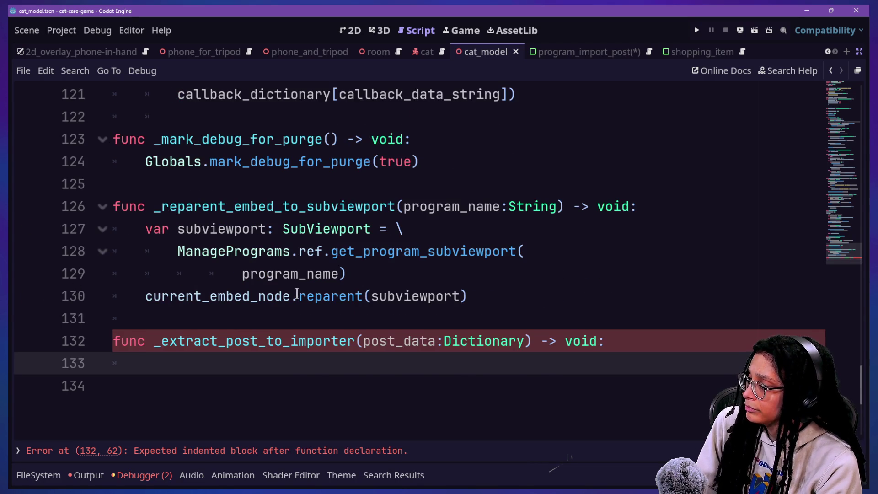
type("ManageI")
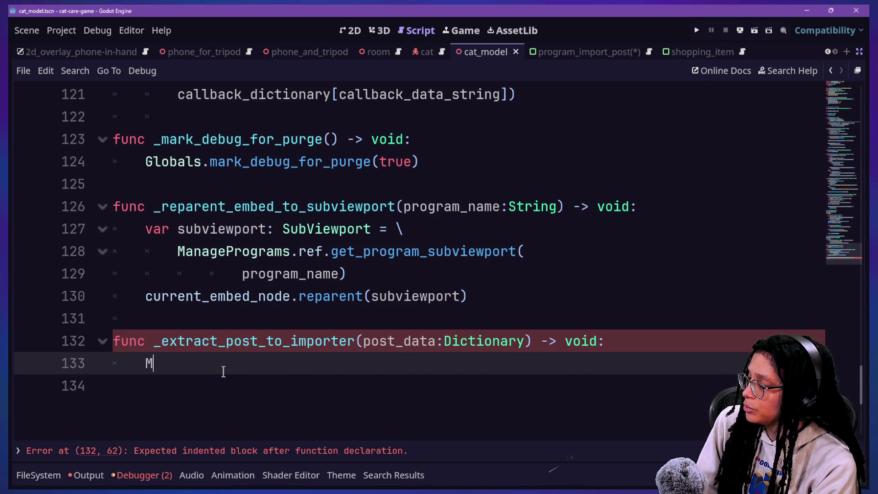
type("mp")
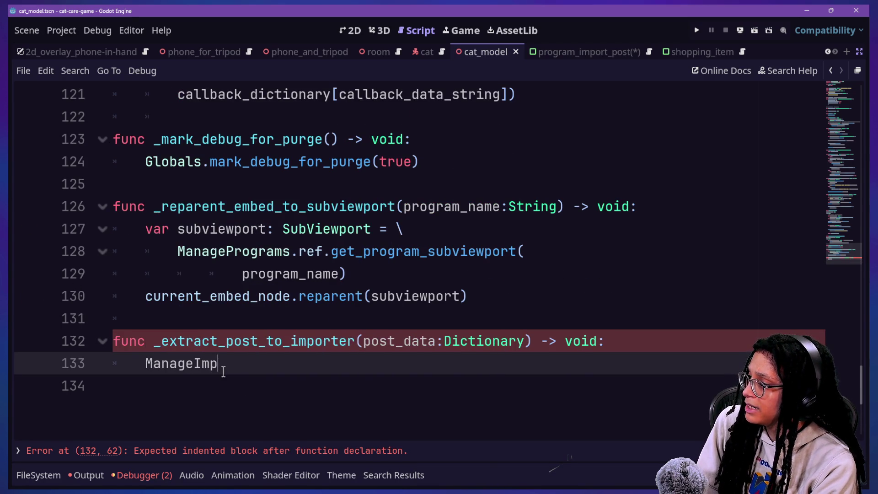
key("BackSpace")
key("BackSpace")
key("BackSpace")
key("BackSpace")
key("BackSpace")
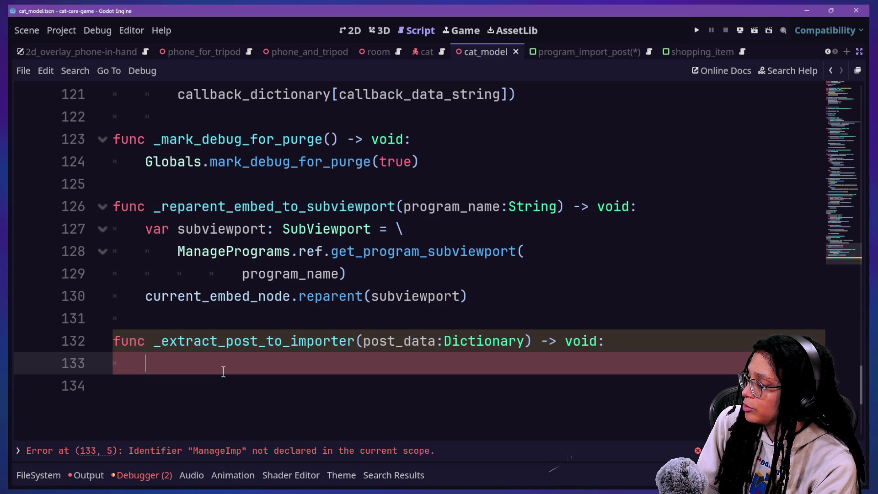
type("Program")
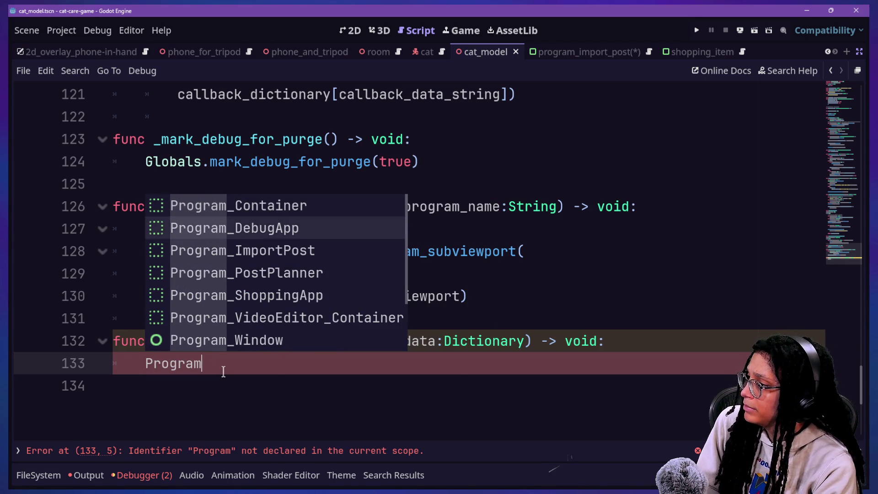
key("Down")
key("Down")
key("Return")
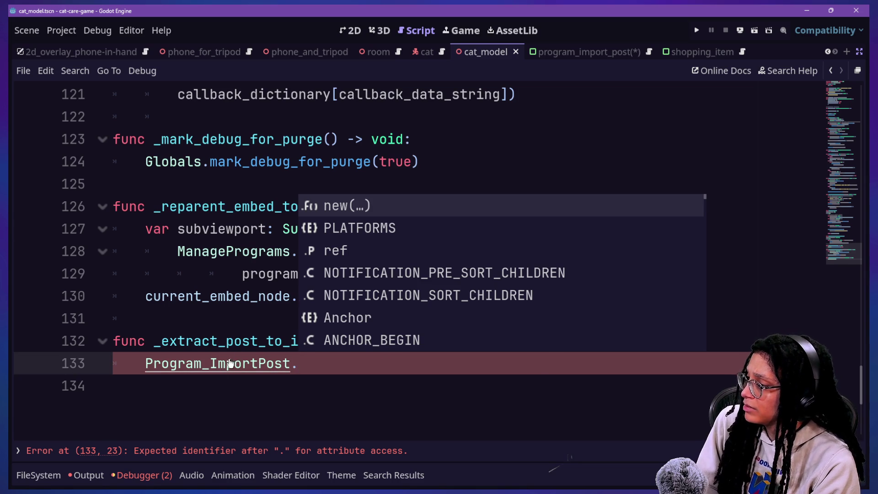
left_click(231, 363, "ctrl")
scroll(347, 214, "down", 2)
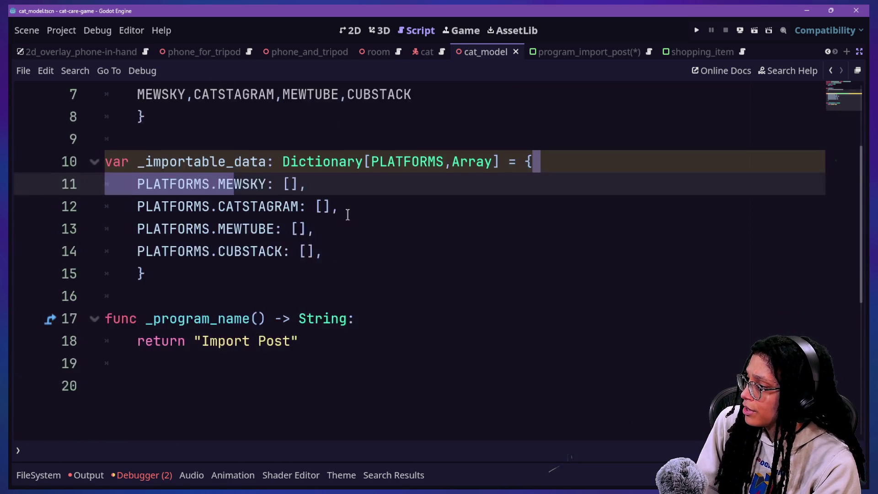
Add func import_post_data(post_data:Dictionary) -> void: on line 20 below _program_name.
left_click(343, 274)
key("Return")
key("Return")
key("BackSpace")
type("func ")
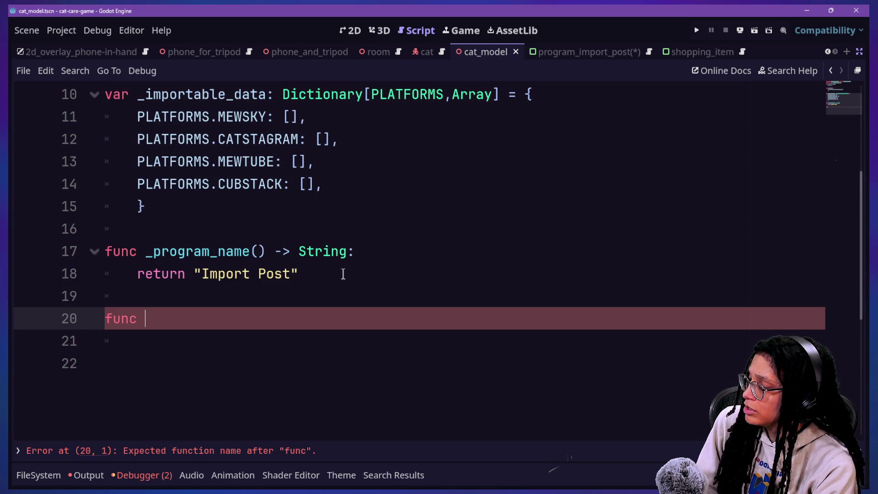
type("imp")
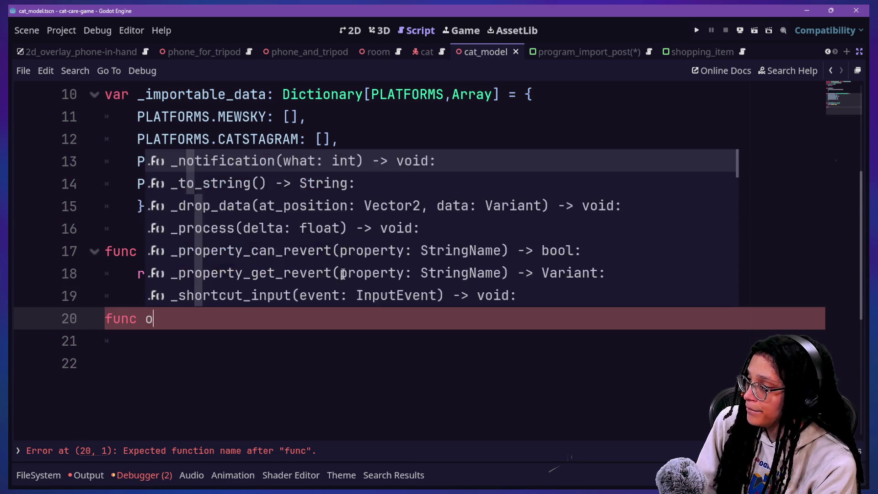
type("ty")
key("BackSpace")
key("BackSpace")
type("rt_post_data()")
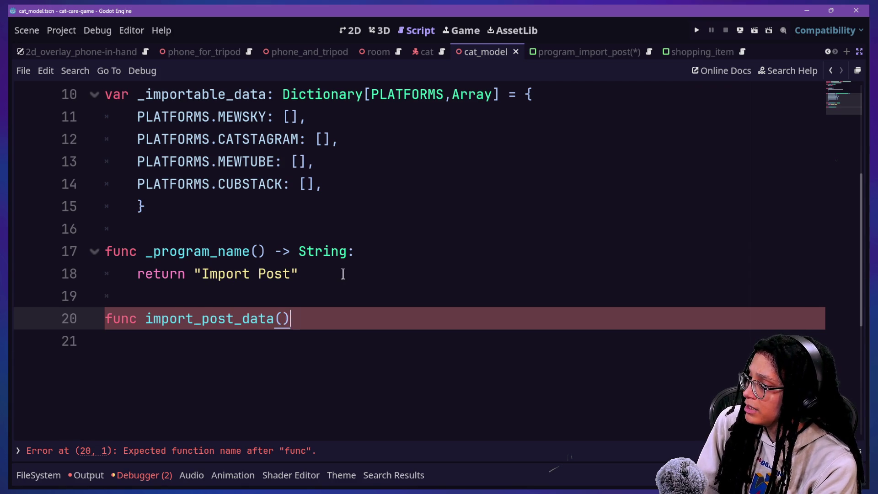
key("BackSpace")
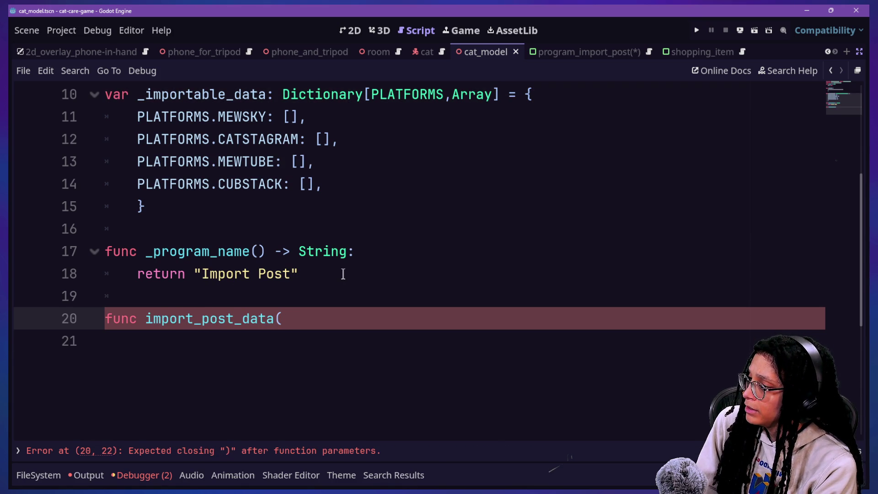
type("post_data:Dict")
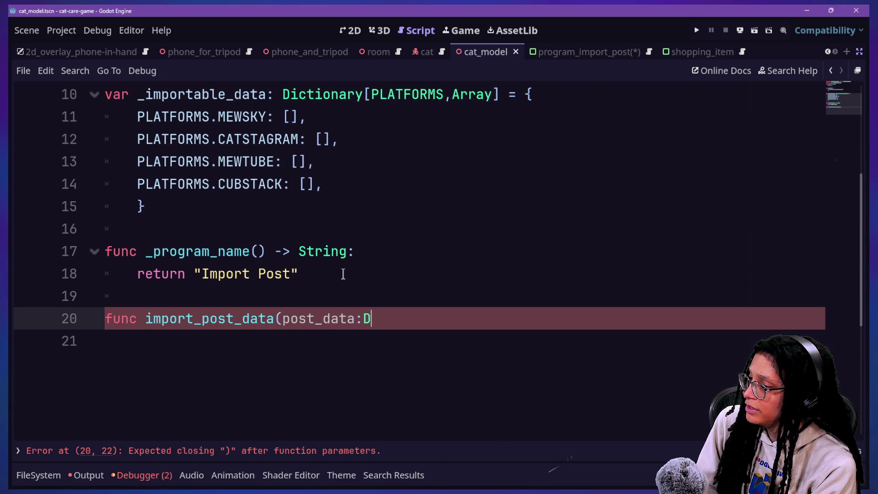
key("Return")
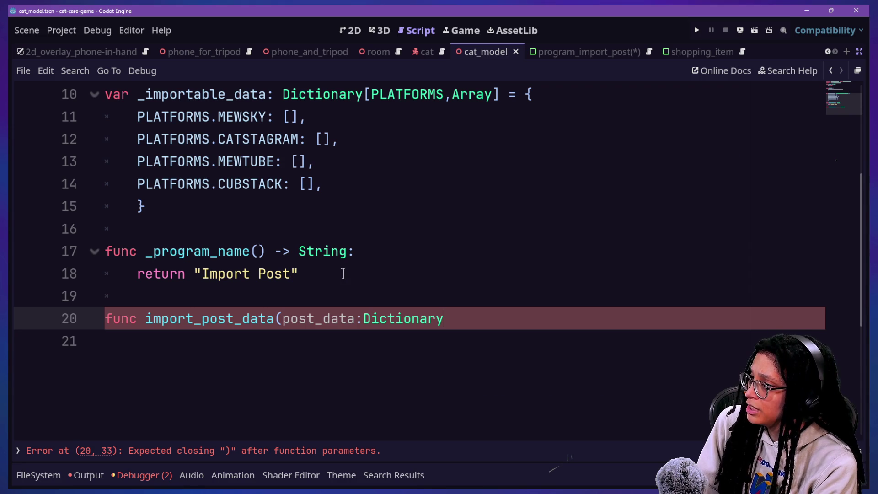
type(") -")
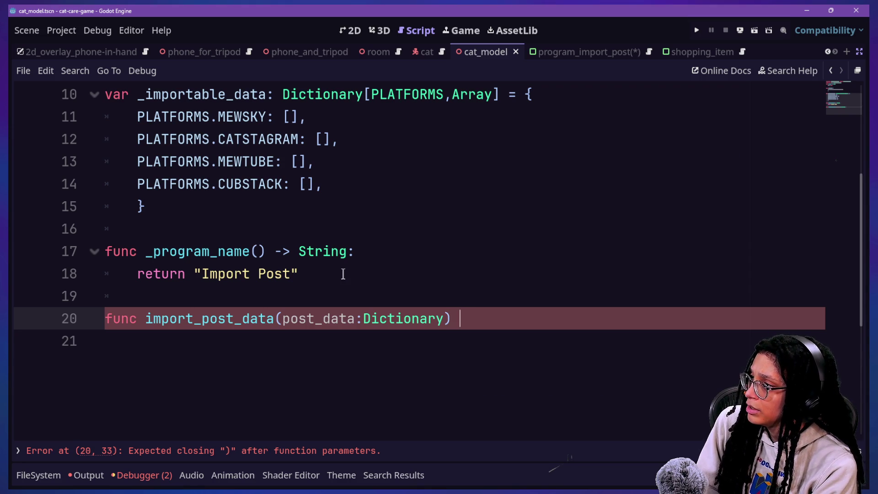
type("> void:")
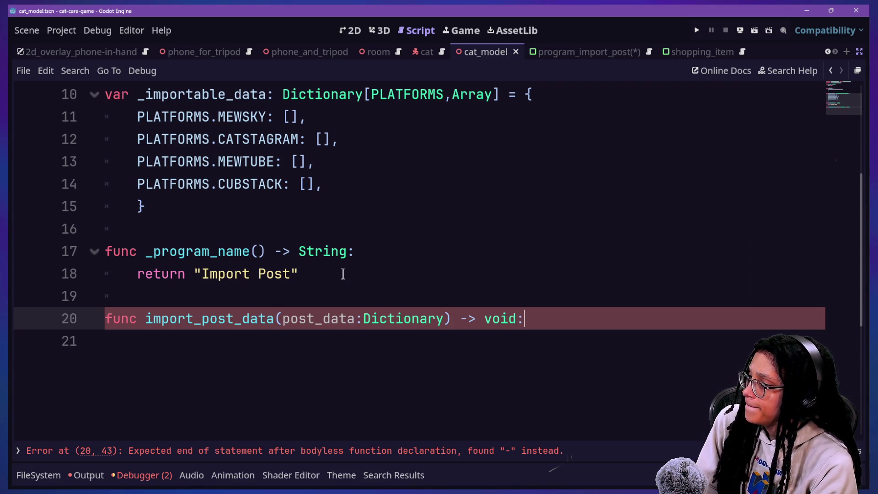
key("Return")
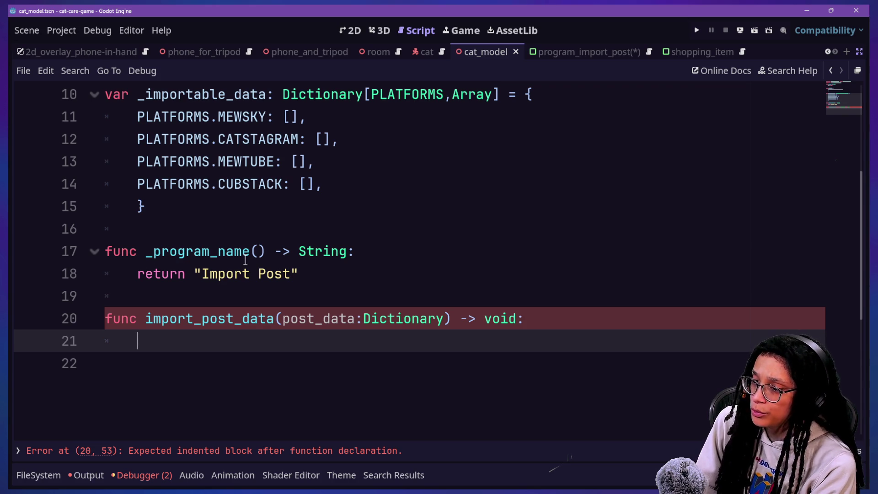
Add a pass body with print.fancy([FFX.HIGHLIGHT_SKYBLUE], 'Imported post data!\n\t', post_data) above it.
type("pass")
left_click(584, 320)
key("Return")
type("print")
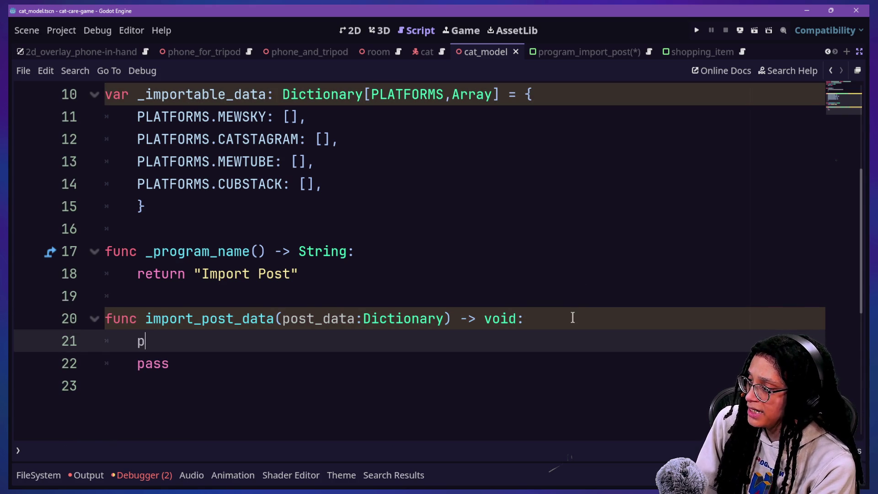
type(".fancy")
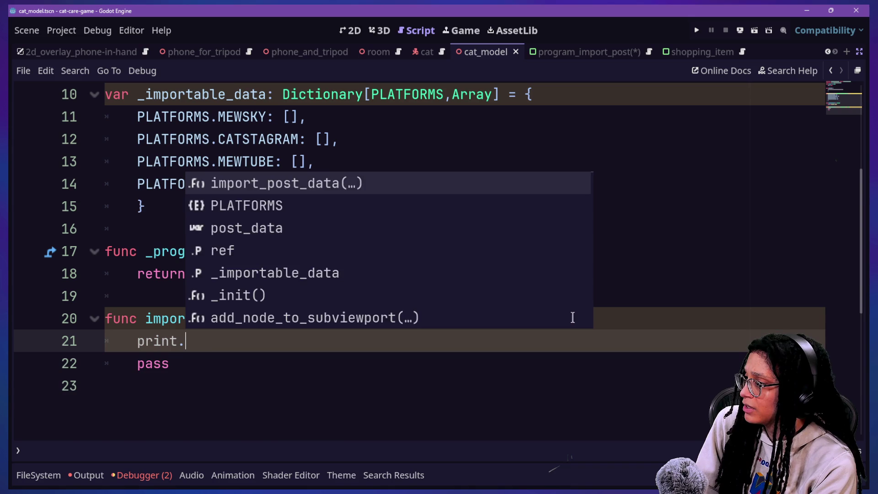
type("([")
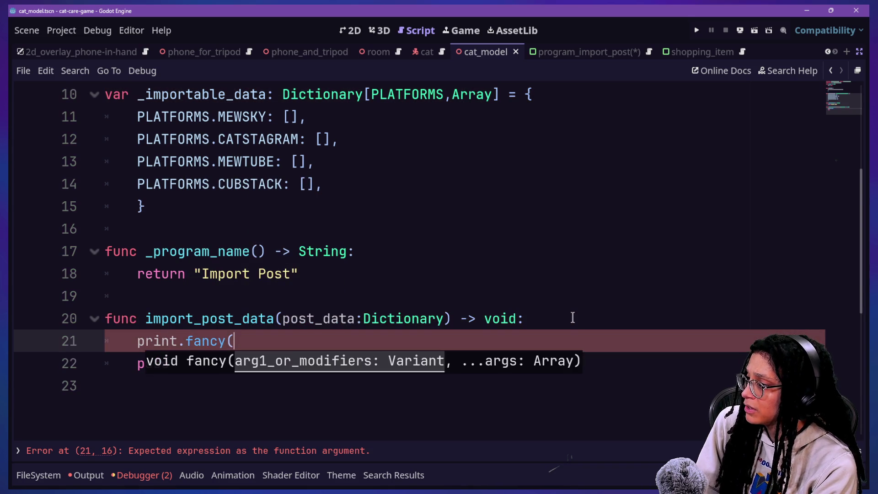
type("FFX.HIGH")
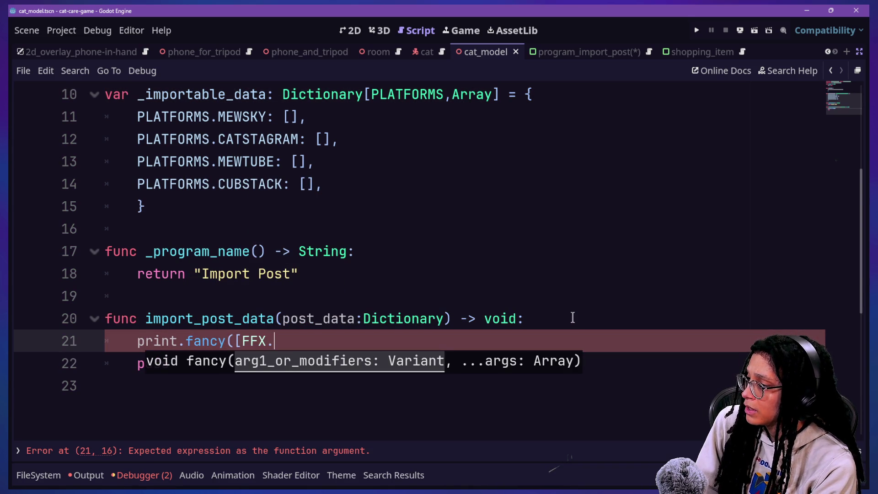
key("Down")
key("Down")
key("Down")
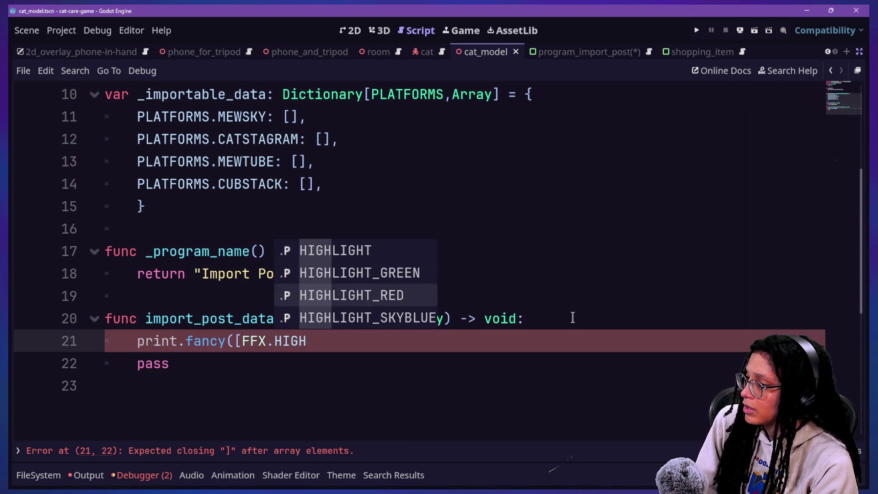
key("Return")
type("],")
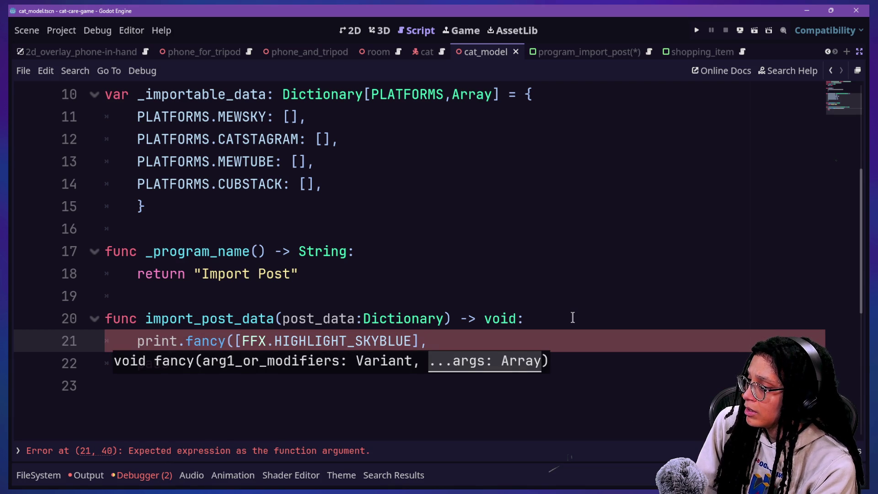
type("\"Imported post data!")
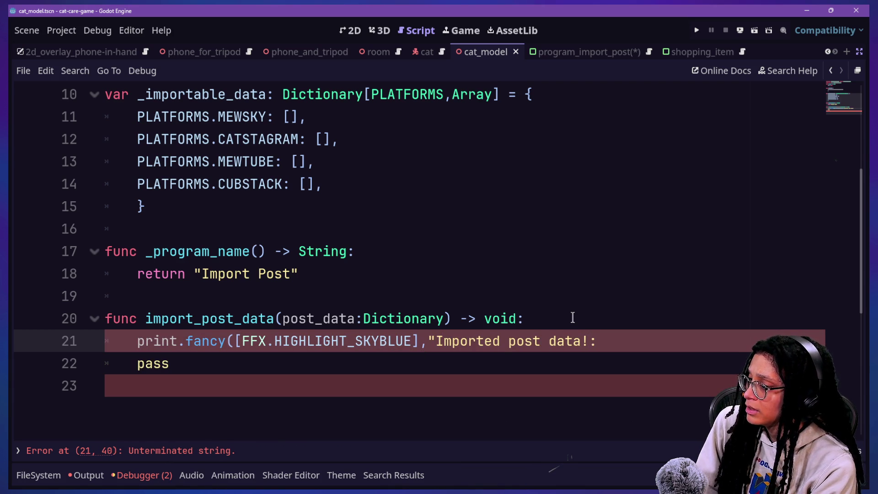
type("\\n\\t")
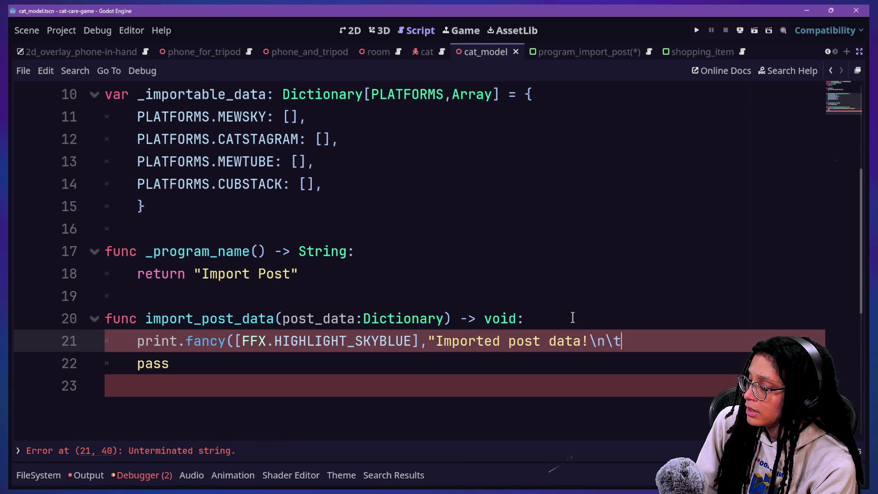
type("\",")
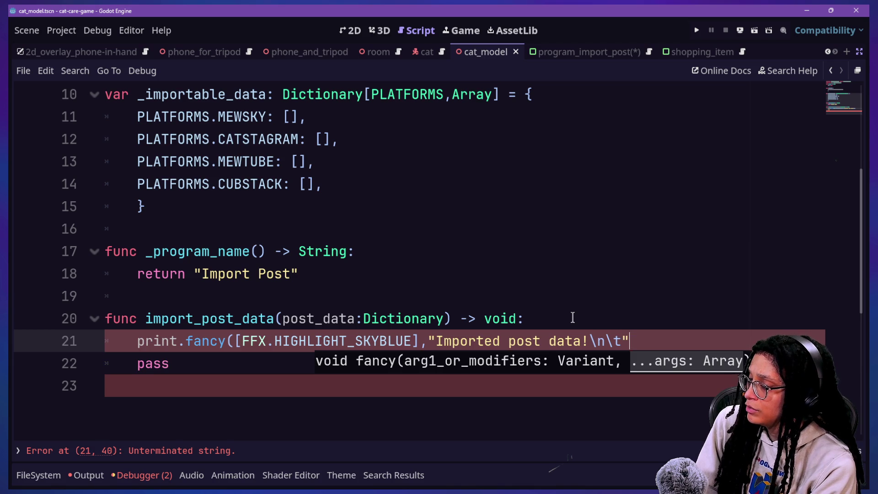
type("post_data)")
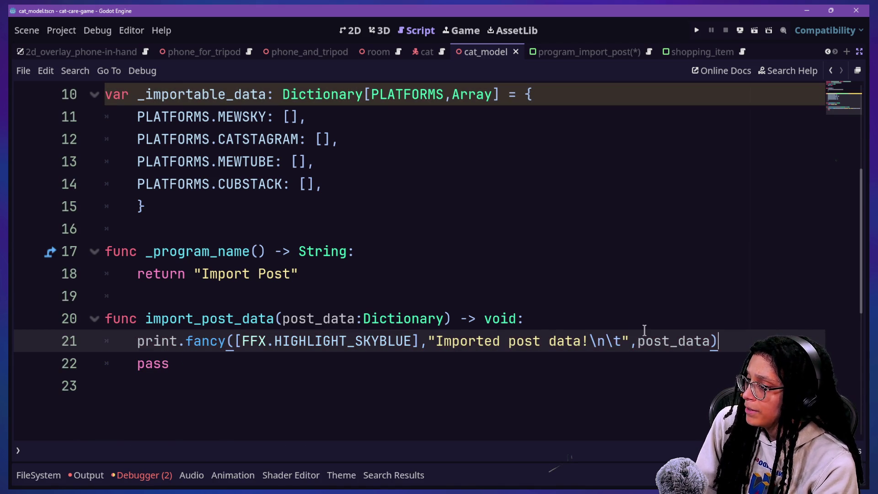
left_click(229, 342)
key("Down")
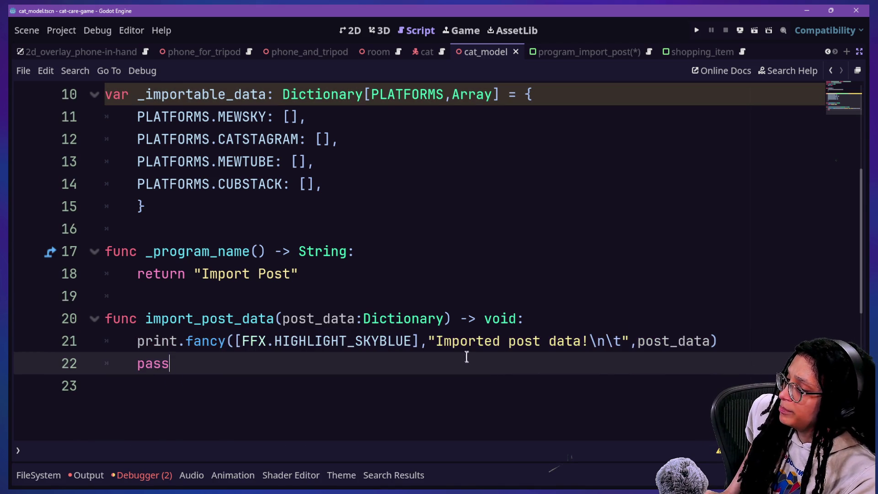
left_click(747, 336)
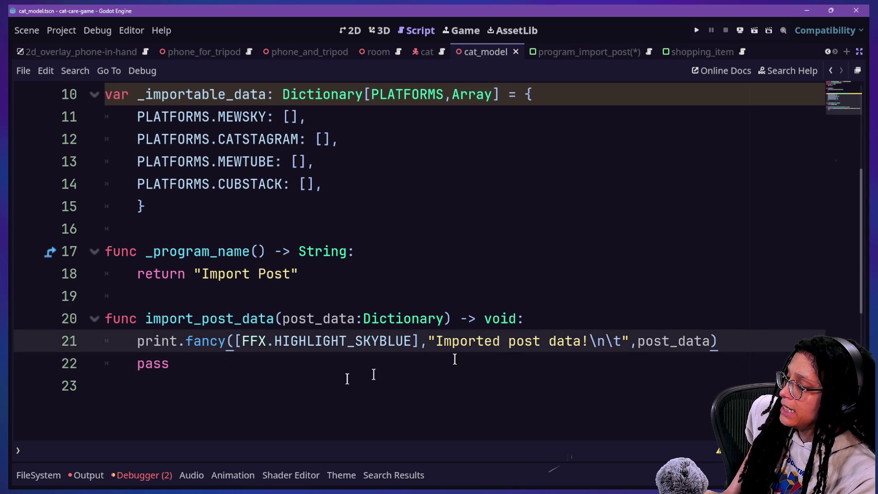
Replace pass in import_post_data with '#TODO: Extract the platform and add the post data to the right platform in _importable_data'.
scroll(292, 309, "up", 1)
left_click(145, 183)
left_click(381, 185)
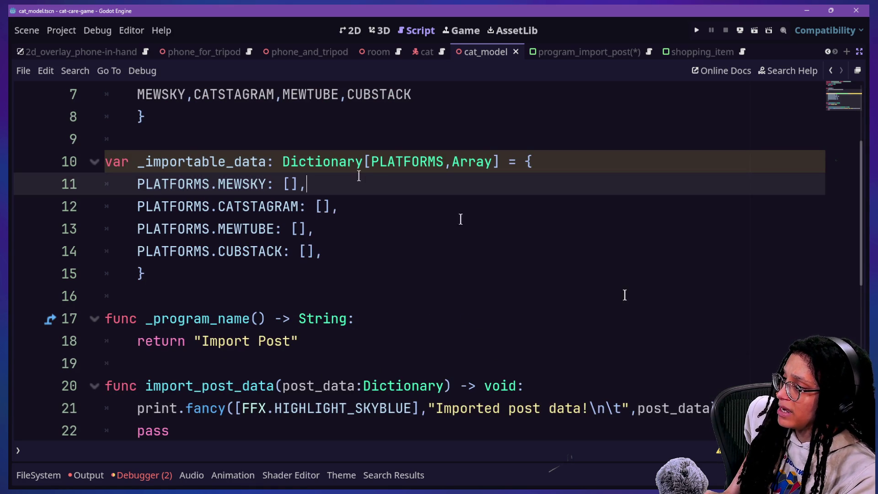
left_click(457, 408)
double_click(153, 430)
type("#")
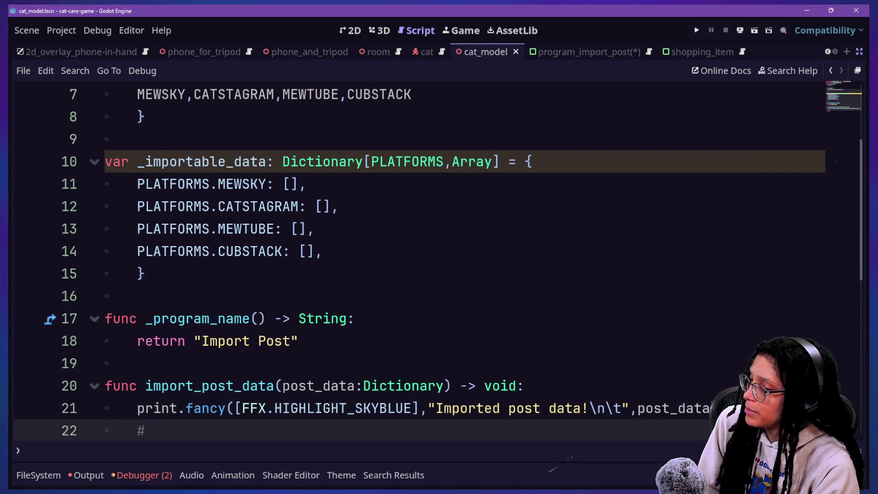
scroll(730, 341, "down", 1)
key("BackSpace")
key("BackSpace")
key("BackSpace")
type("TODO: Extract the plat")
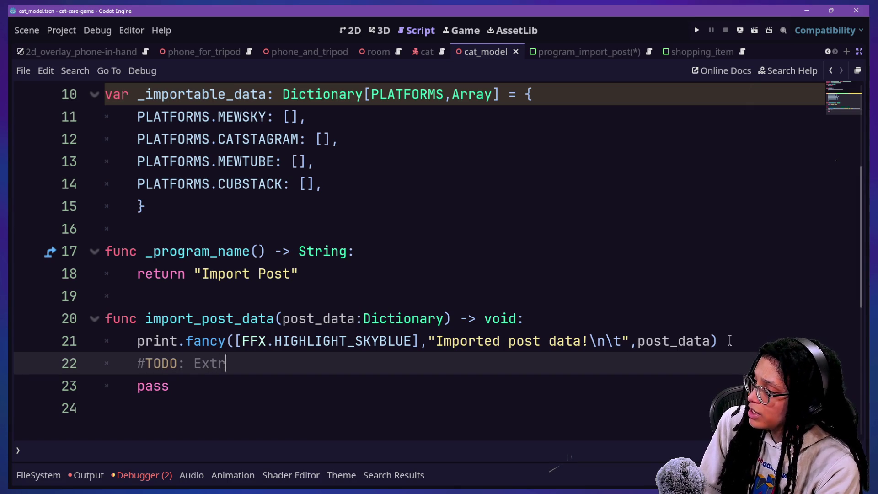
type("form and ")
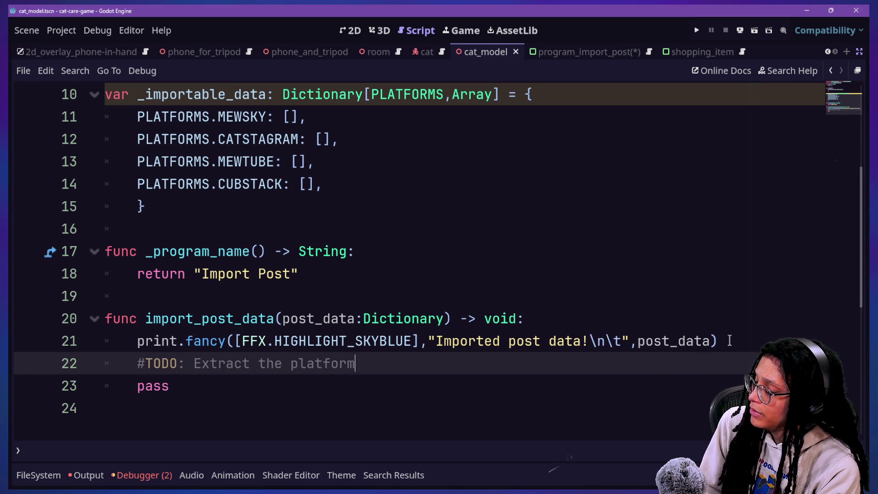
type("add the post data to")
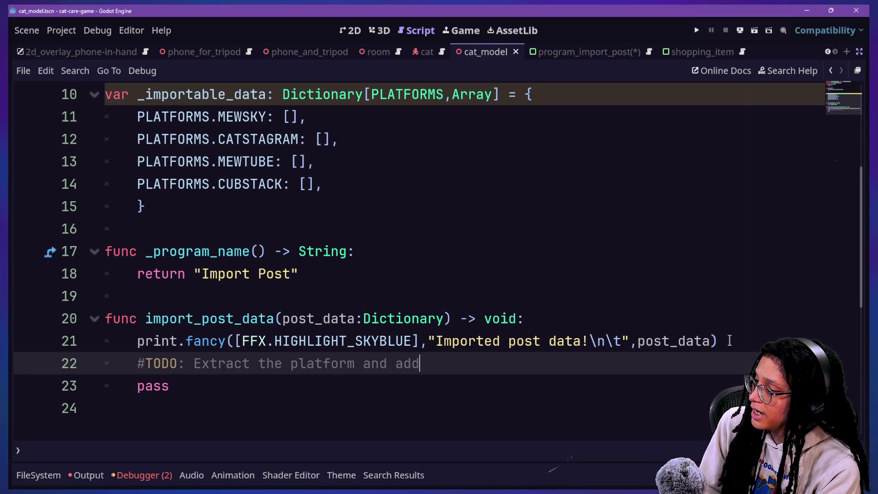
type(" the right p")
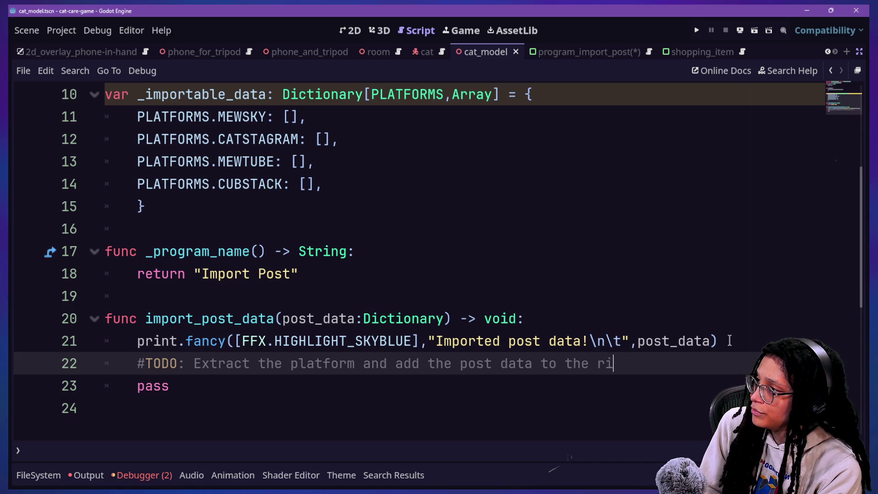
type("latform in _i")
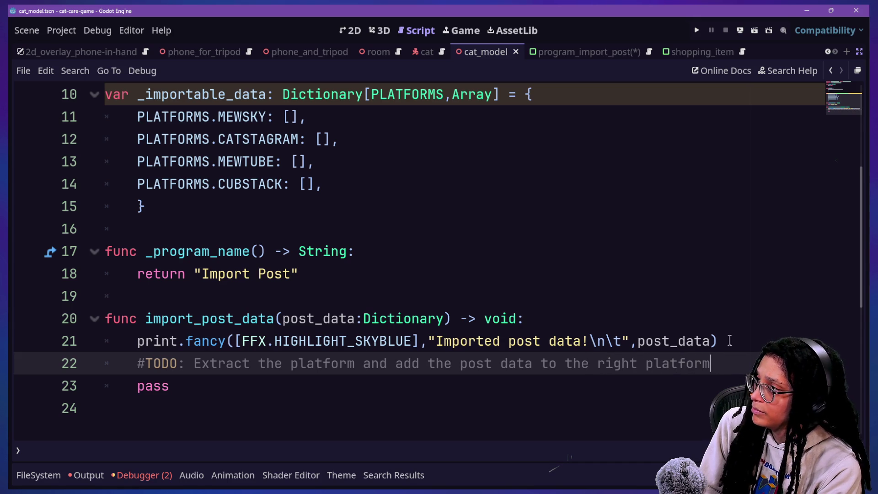
type("mportable_data")
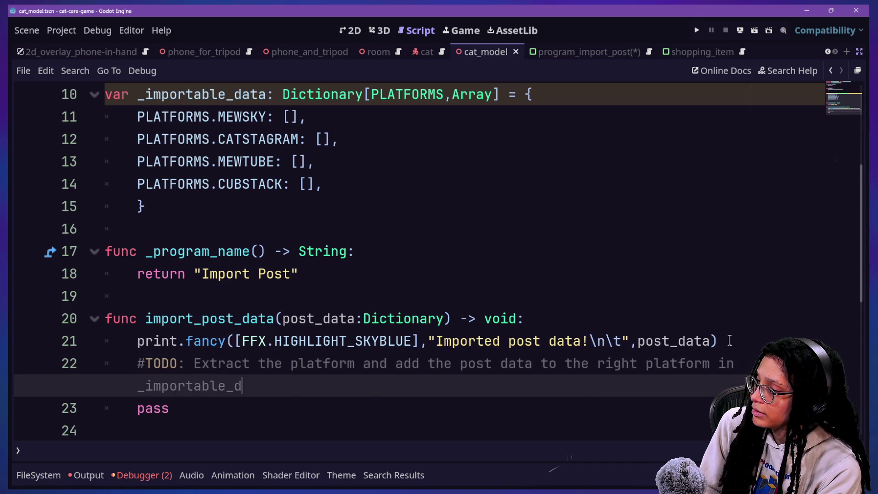
Save the script with Ctrl+S and review the lines of import_post_data.
left_click(536, 296)
key("ctrl+s")
left_click(300, 414)
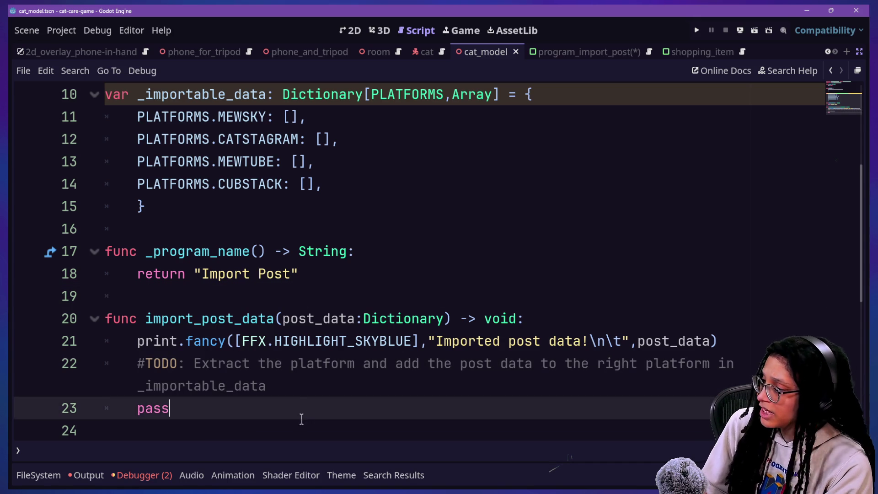
left_click_drag(300, 414, 254, 341)
left_click(254, 341)
left_click(251, 318)
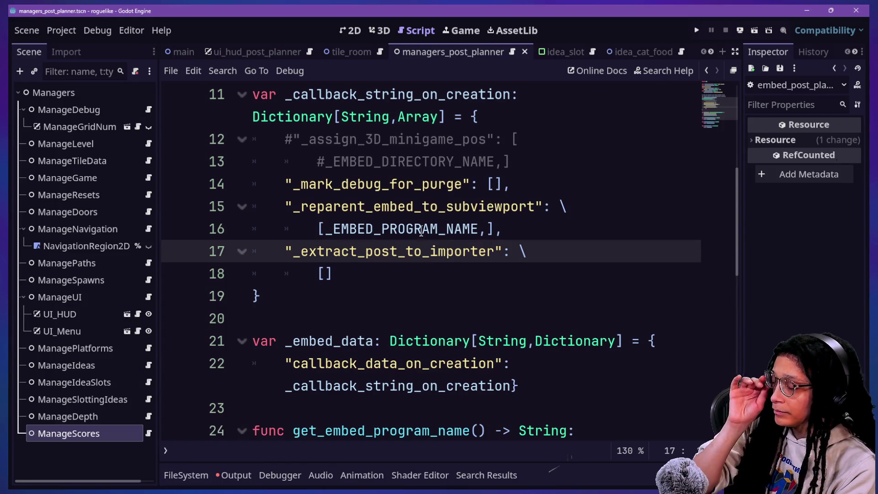
left_click(457, 283)
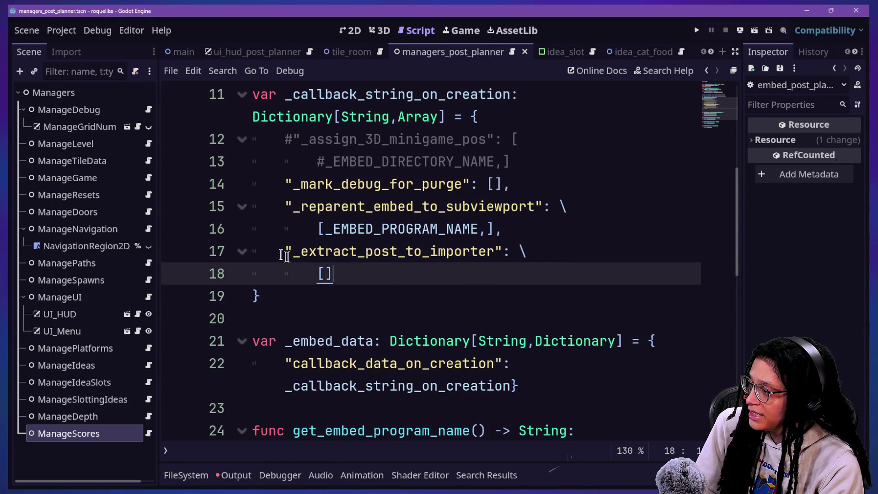
Select the _extract_post_to_importer name and browse the quick-open list near program_import_post.gd.
left_click_drag(292, 251, 446, 251)
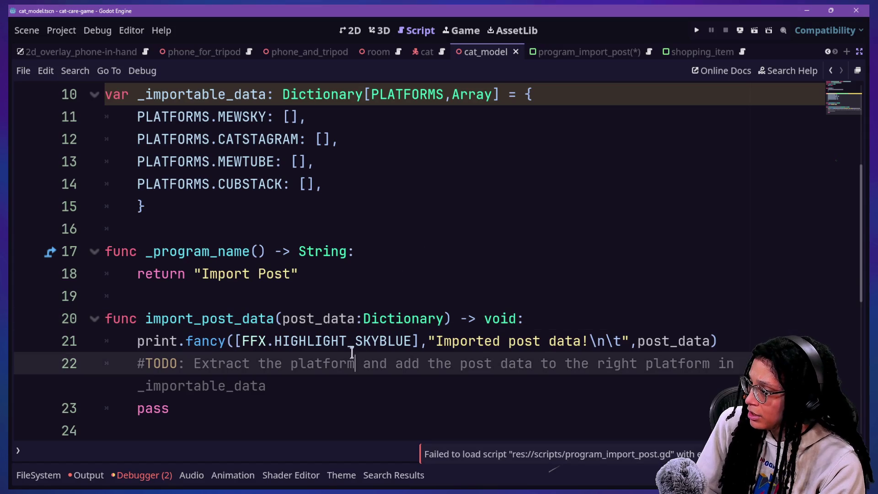
key("shift+alt+o")
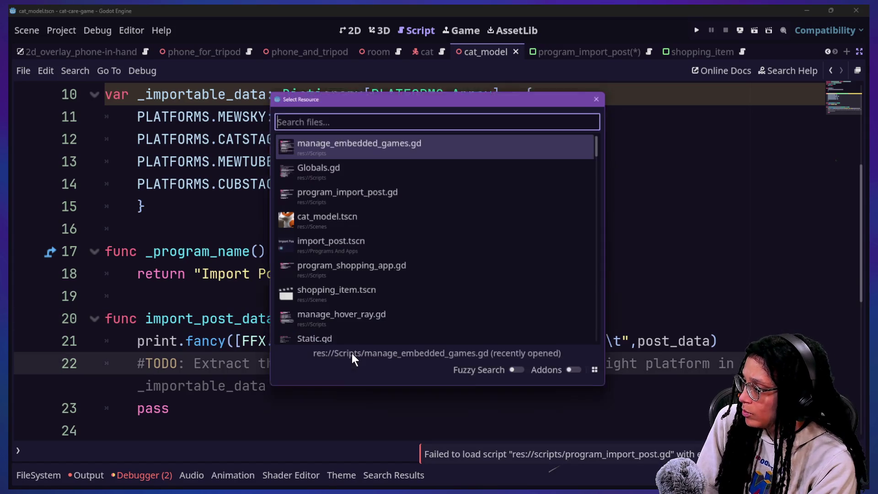
key("Down")
key("Down")
key("Up")
key("Up")
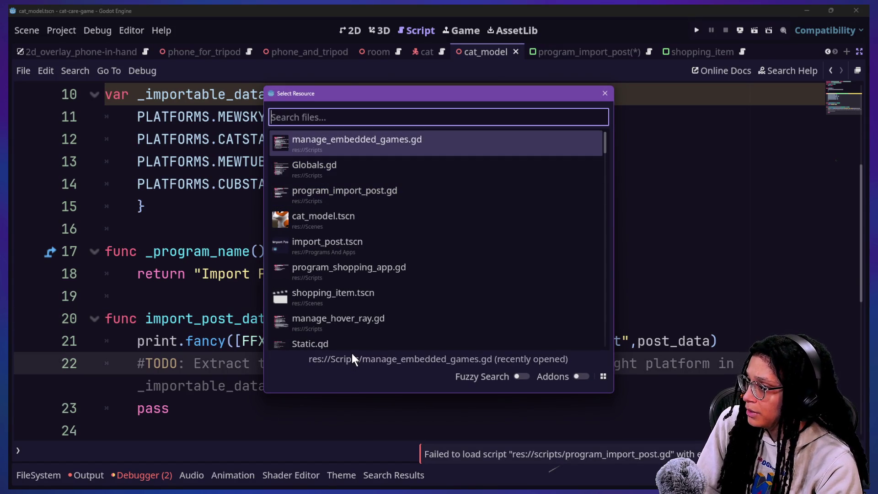
key("Return")
Complete line 133 as Program_ImportPost.ref.import_post_data(post_data) via autocomplete.
key("BackSpace")
key("BackSpace")
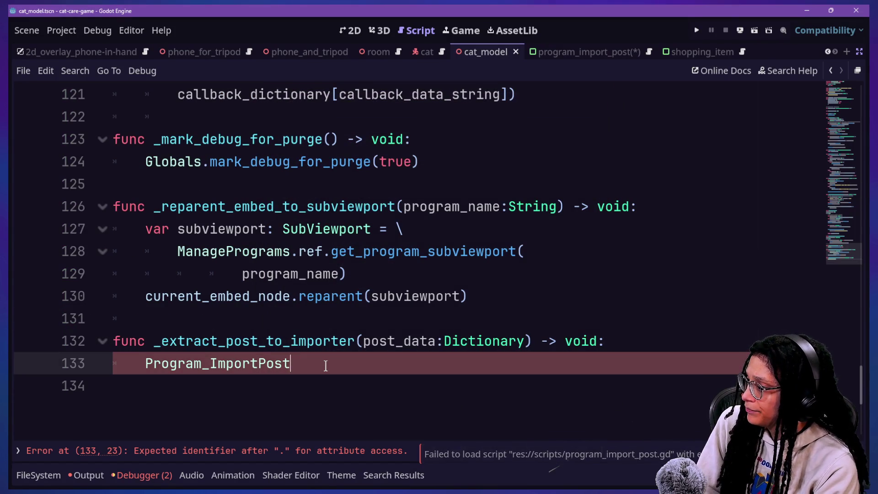
type(".ref.")
key("Return")
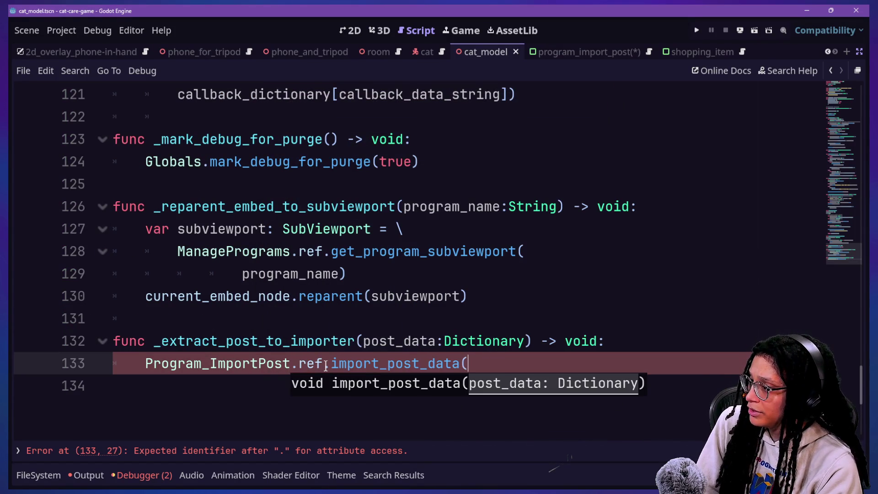
type("post_data)")
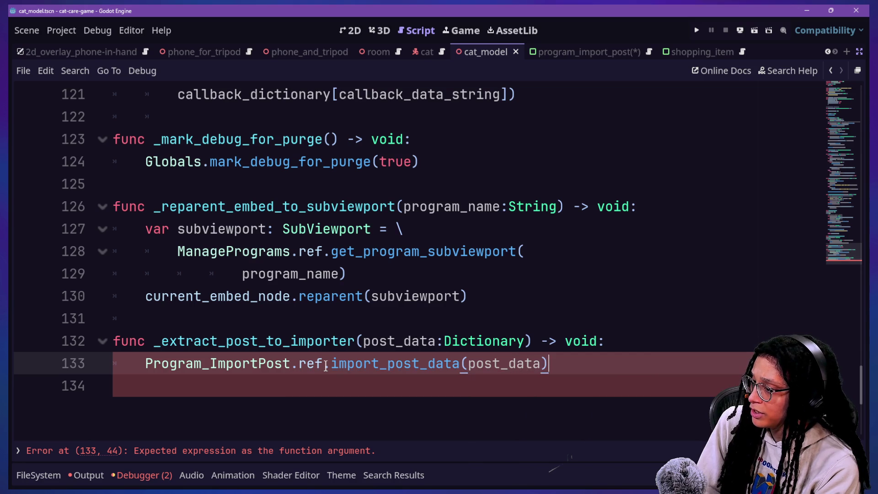
left_click(186, 402)
left_click_drag(208, 363, 336, 363)
left_click(338, 363)
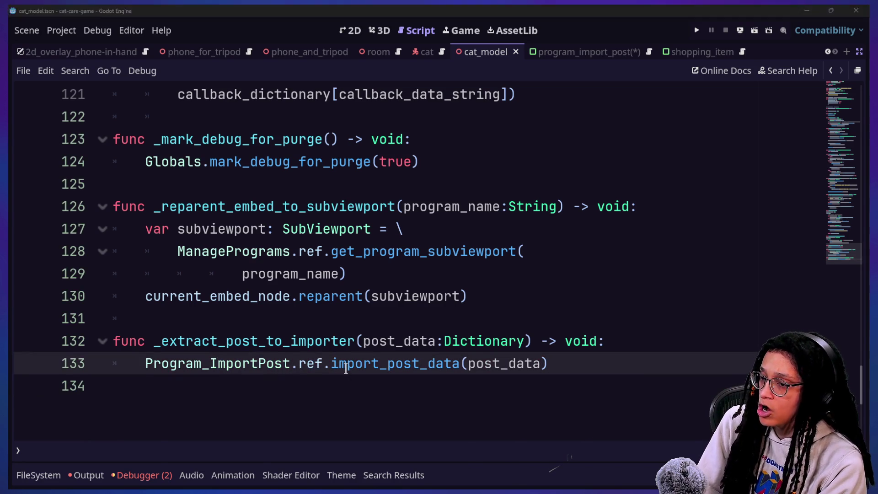
left_click(339, 341)
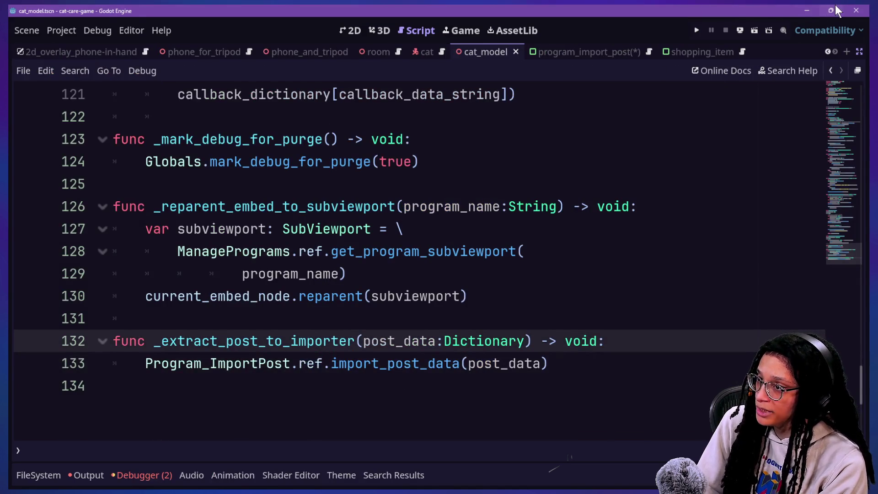
Restore and reposition the cat_model window, then inspect the roguelike _callback_string_on_creation dictionary entries.
left_click(836, 9)
mouse_move(369, 157)
left_mouse_down()
mouse_move(355, 119)
mouse_move(284, 130)
mouse_move(183, 120)
mouse_move(304, 95)
mouse_move(254, 140)
left_mouse_up()
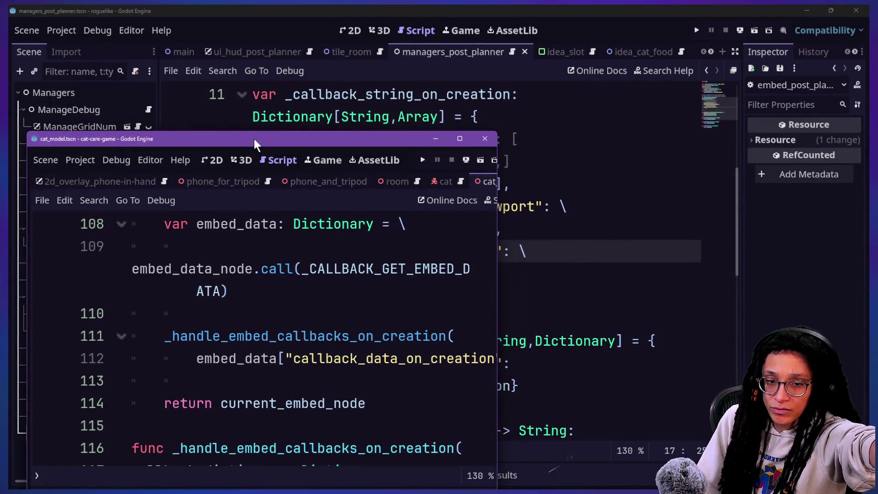
mouse_move(254, 139)
left_mouse_down()
mouse_move(379, 124)
mouse_move(284, 103)
left_mouse_up()
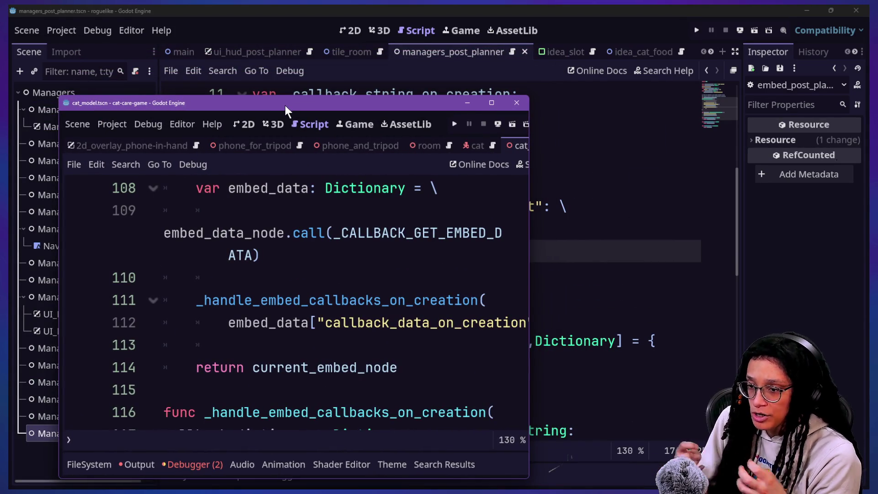
left_click(533, 161)
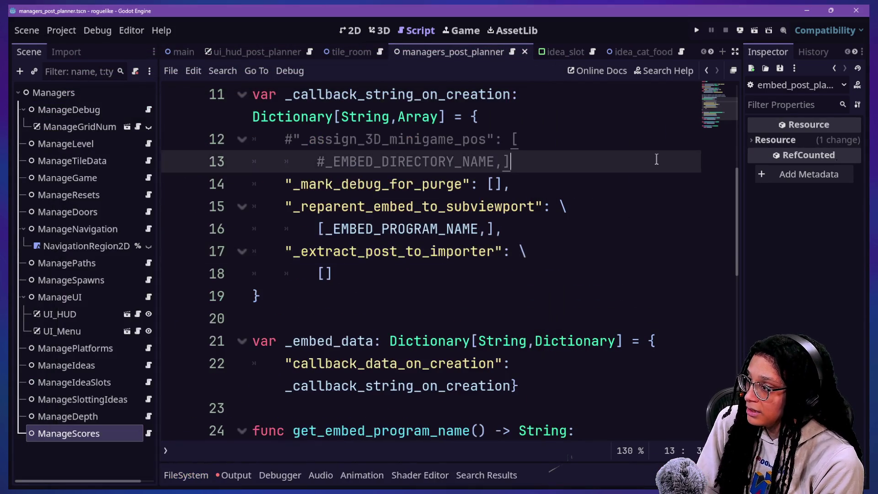
mouse_move(287, 97)
left_mouse_down()
mouse_move(392, 229)
mouse_move(323, 271)
left_mouse_up()
mouse_move(518, 251)
left_mouse_down()
mouse_move(307, 206)
mouse_move(285, 184)
left_mouse_up()
left_click(290, 184)
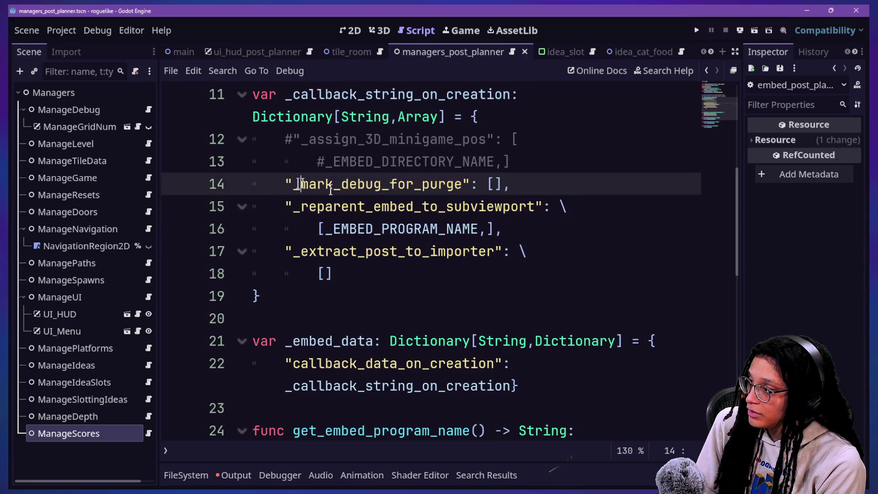
left_click(439, 228)
Return to the maximized cat_model window and review lines 120–131 around the new call.
key("alt+Tab")
double_click(314, 110)
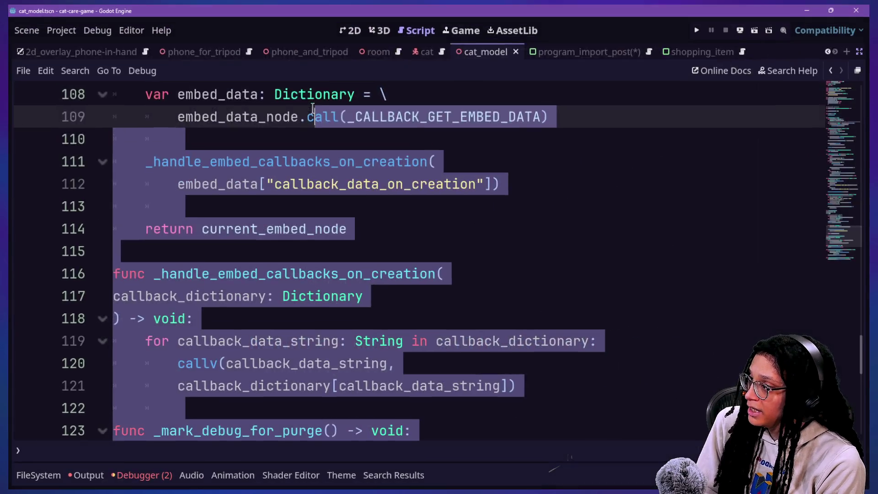
left_click(209, 363)
scroll(210, 361, "down", 3)
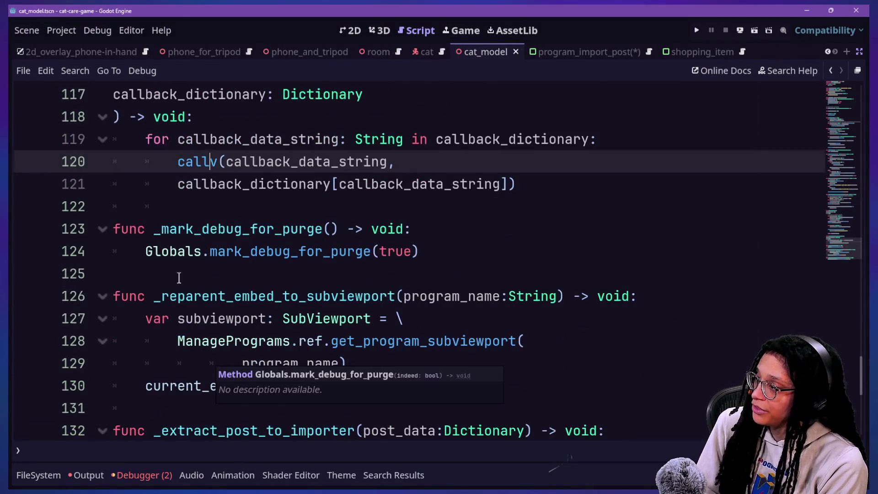
scroll(179, 278, "down", 4)
scroll(179, 272, "up", 4)
left_click_drag(113, 228, 372, 386)
left_click(376, 386)
scroll(397, 384, "down", 1)
right_click(398, 349)
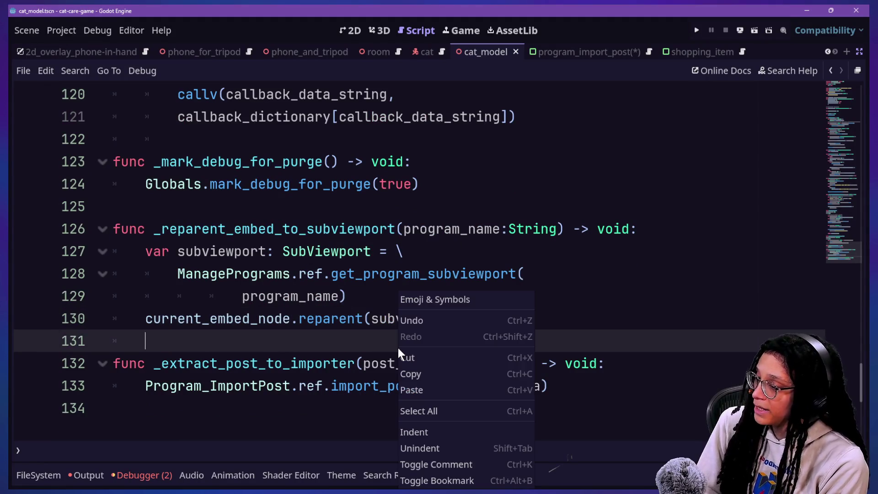
left_click(401, 288)
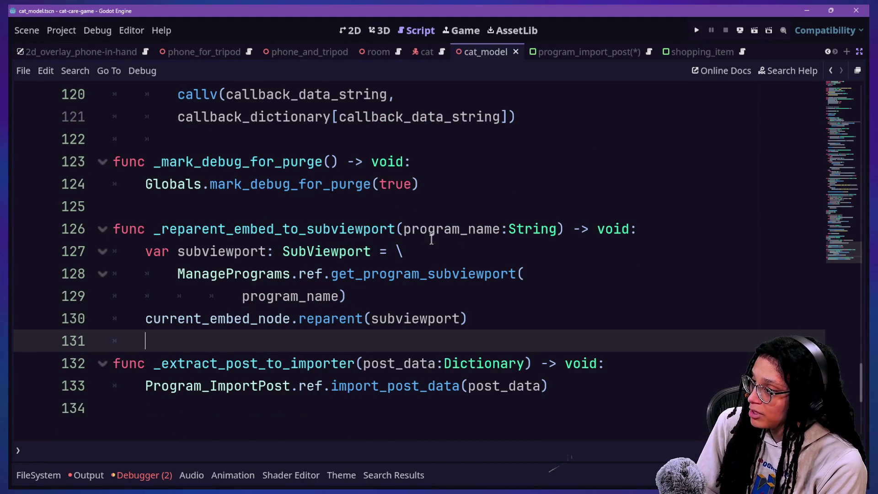
scroll(431, 239, "up", 1)
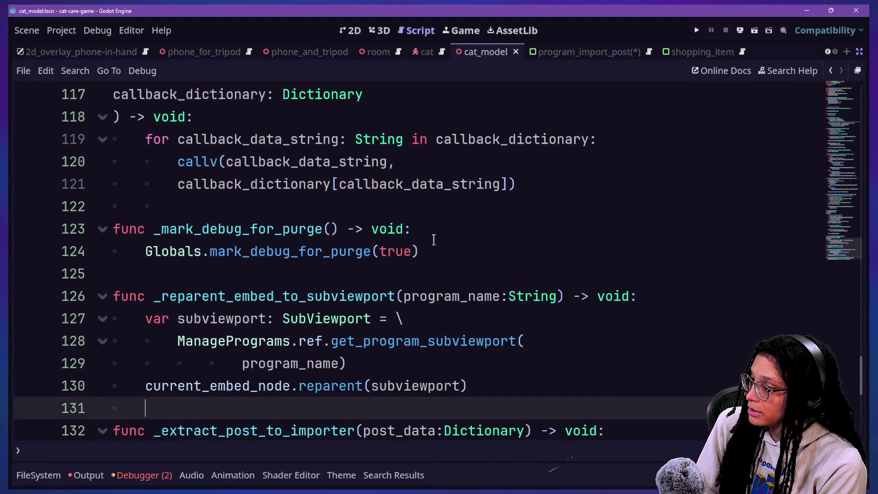
scroll(434, 239, "down", 1)
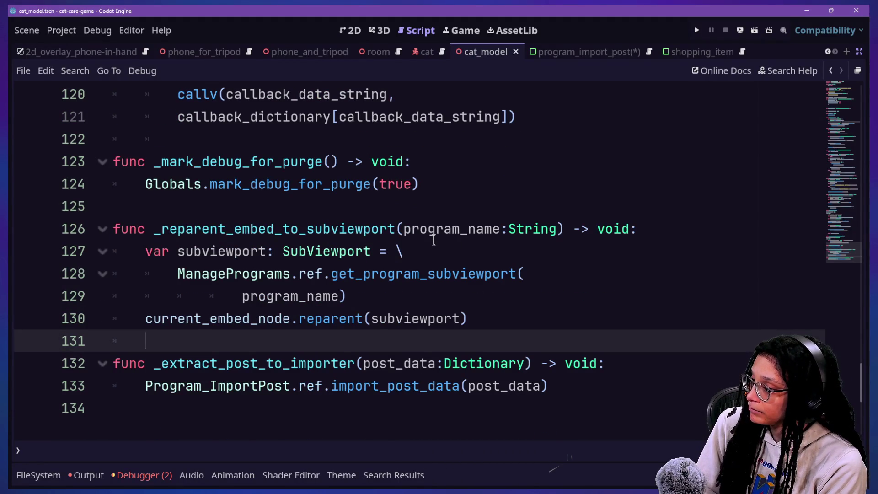
left_click(449, 274)
left_click(456, 306)
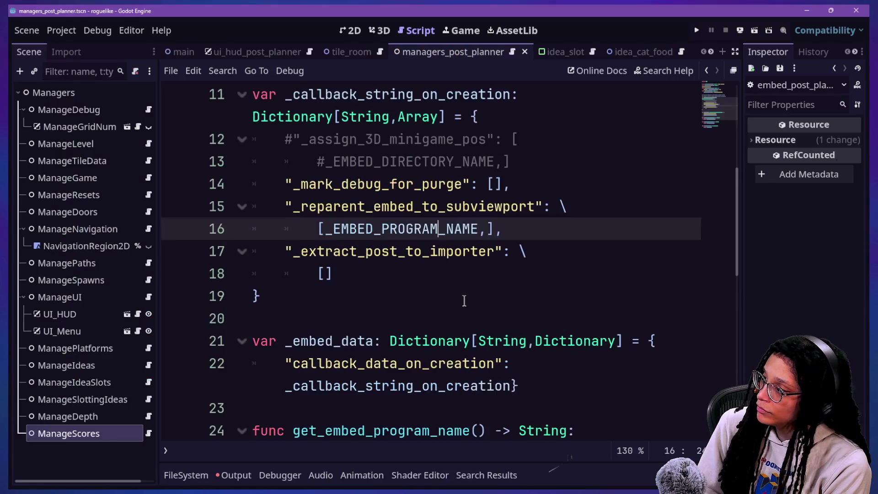
left_click_drag(231, 251, 231, 273)
left_click(378, 273)
left_click(308, 251)
scroll(308, 251, "up", 2)
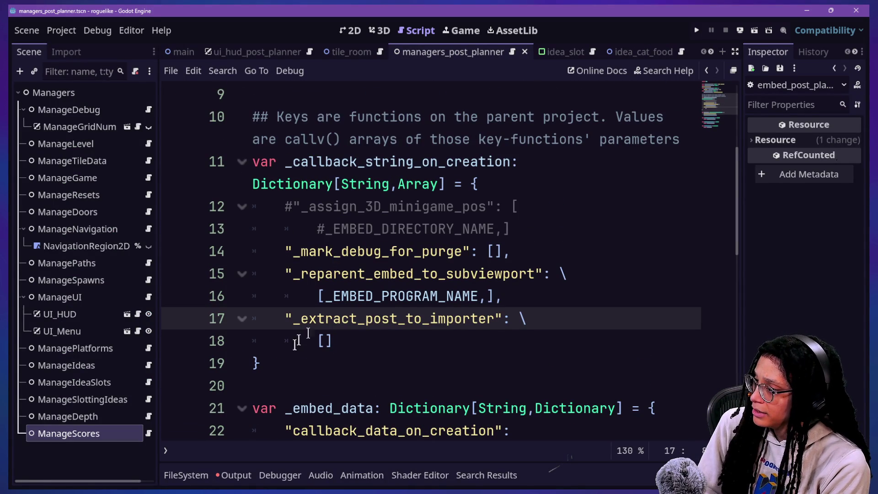
scroll(339, 342, "up", 3)
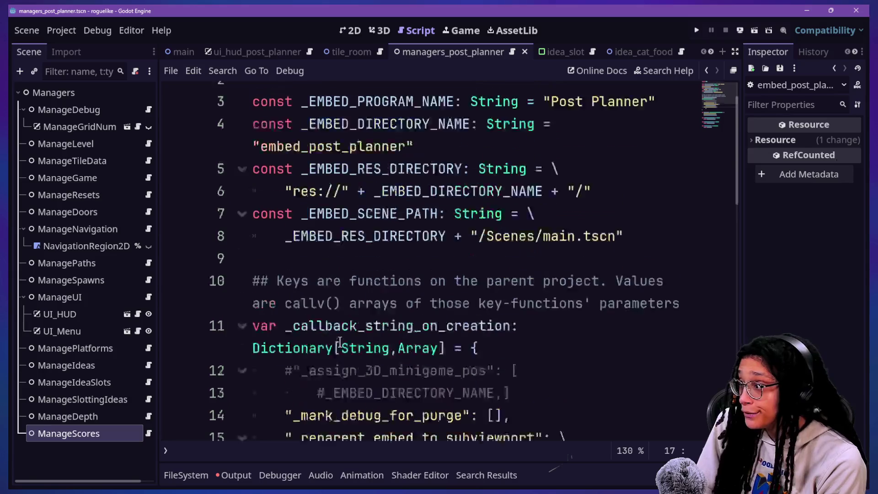
scroll(340, 342, "down", 3)
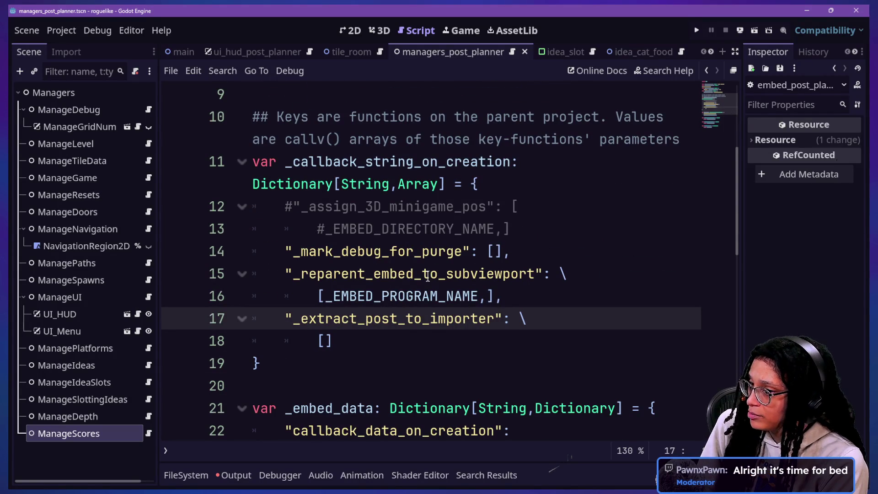
scroll(427, 276, "up", 2)
left_click(654, 208)
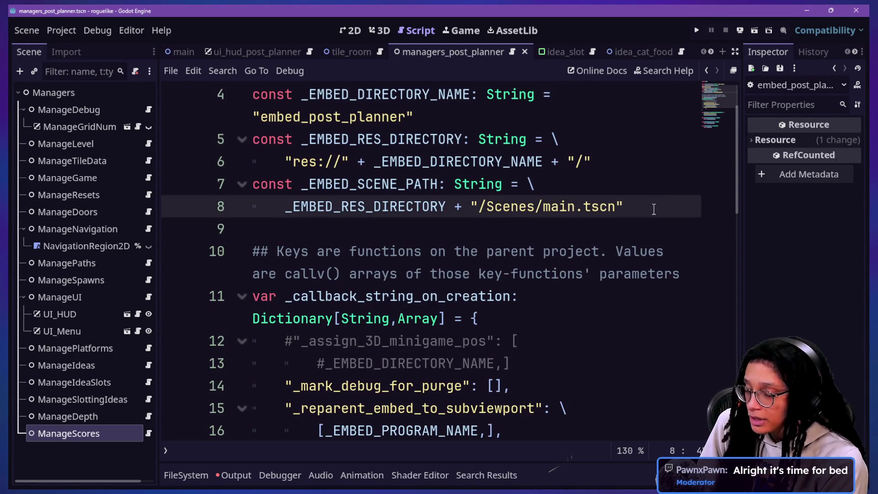
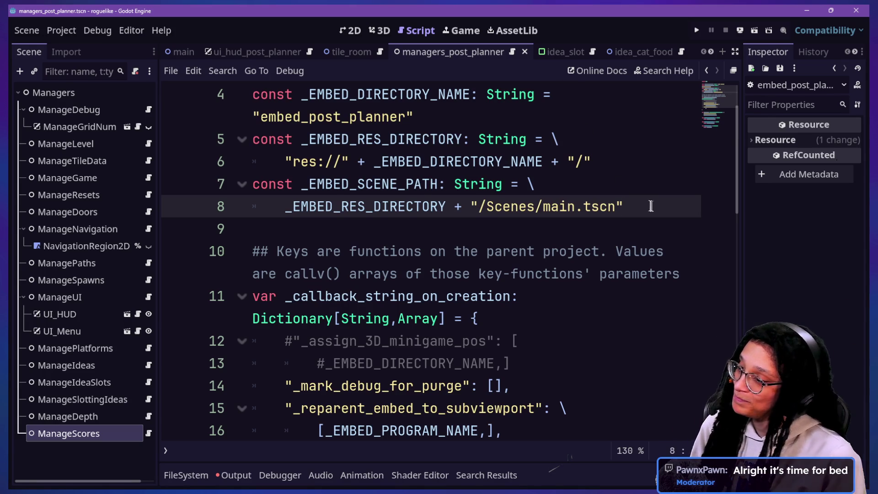
Check the spacing after the scene path constant, then place the caret on the reparent callback entry.
key("Return")
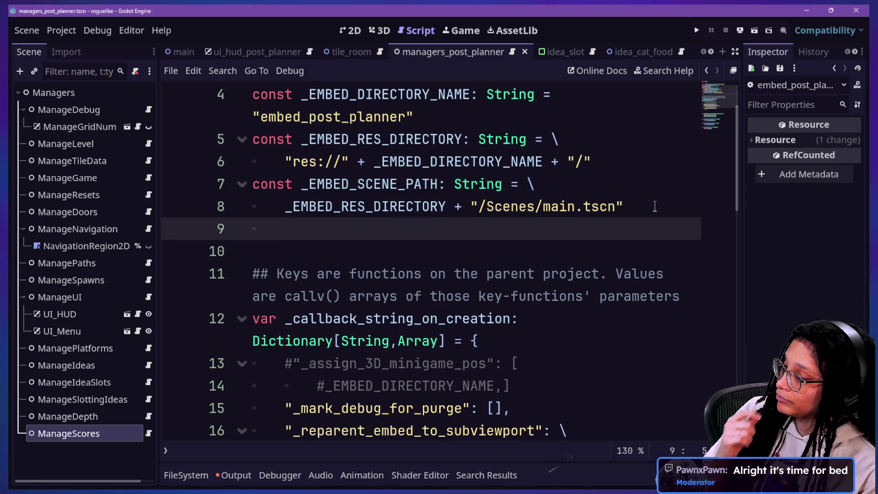
key("BackSpace")
scroll(530, 415, "down", 2)
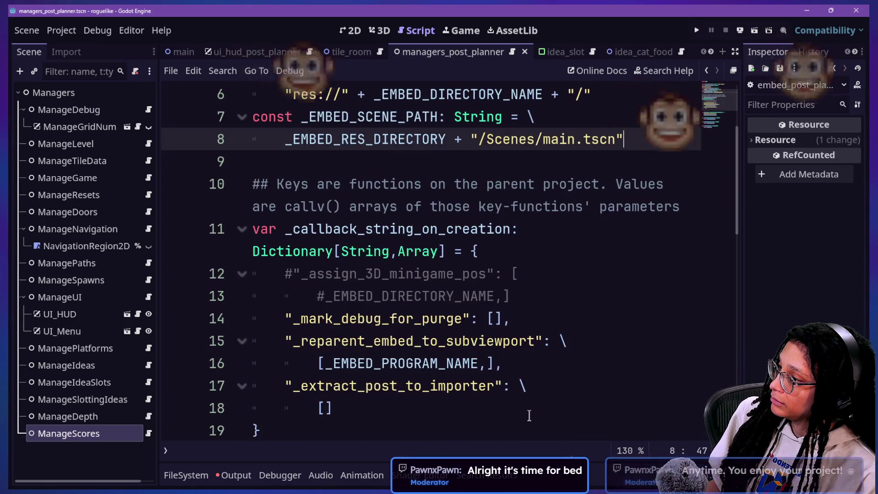
scroll(530, 415, "down", 1)
left_click(442, 313)
left_click(443, 201)
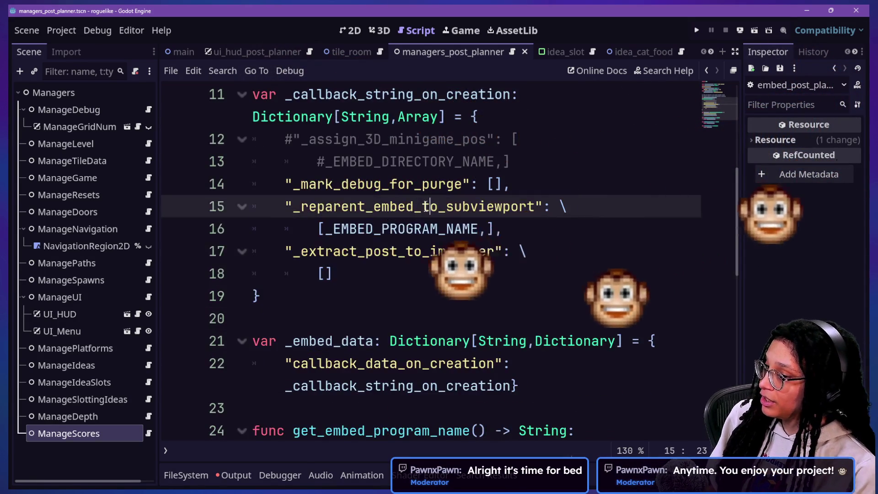
scroll(425, 207, "down", 4)
Clean up the trailing empty lines at the end of the script.
left_click(474, 395)
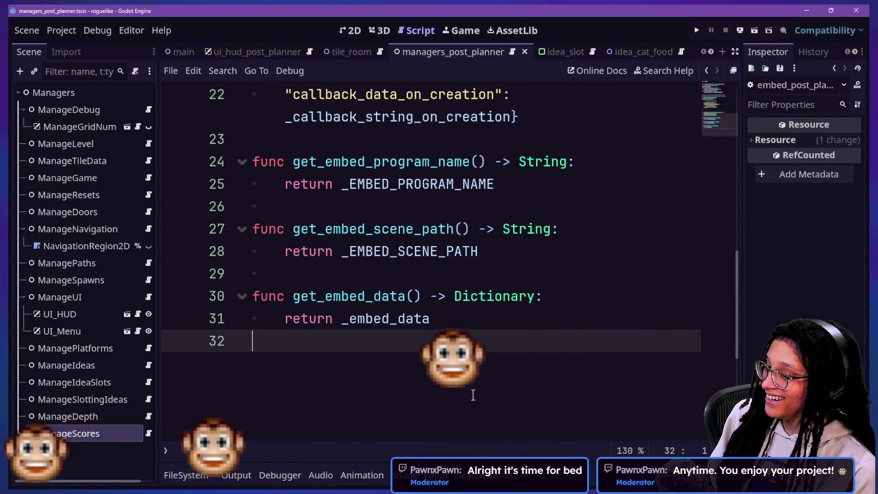
scroll(473, 395, "up", 1)
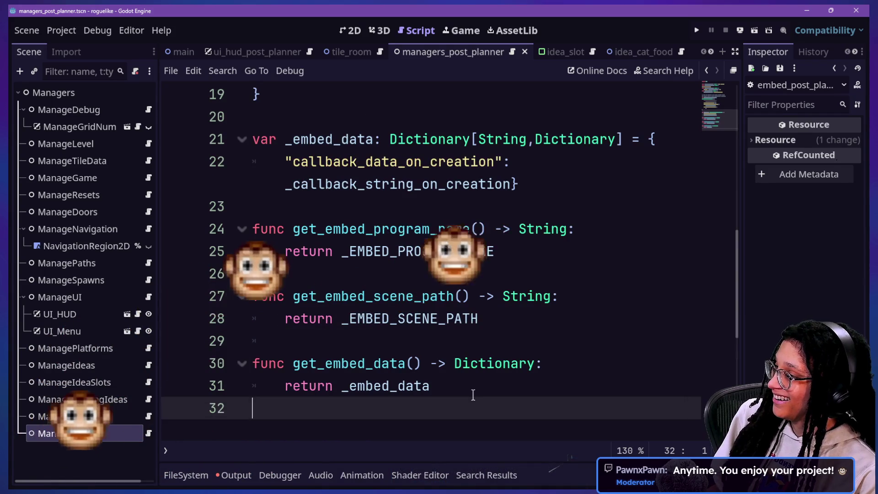
key("Return")
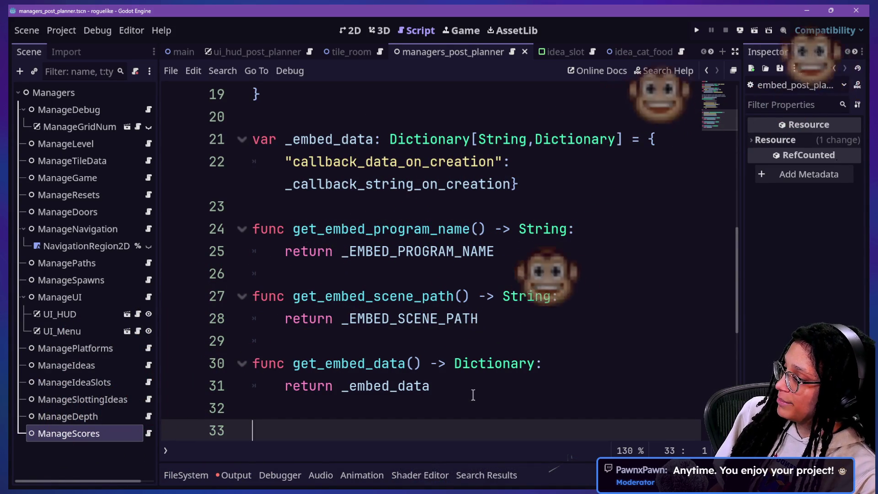
key("BackSpace")
key("BackSpace")
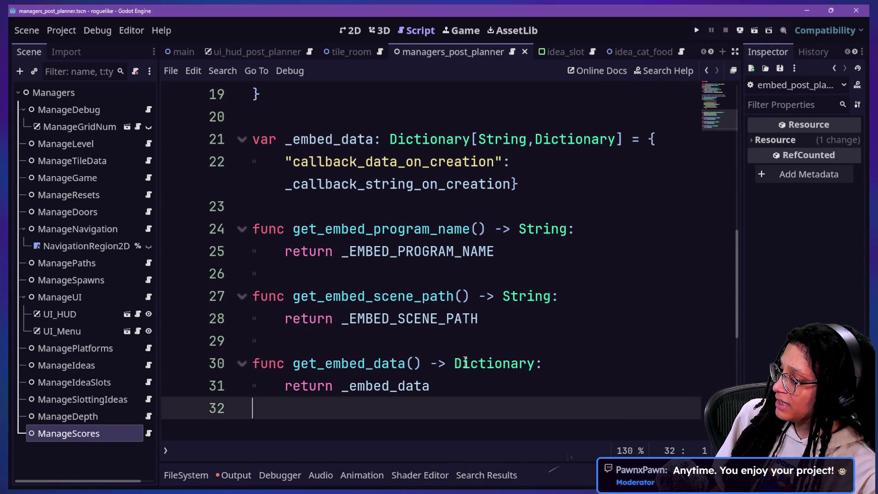
Add 'return _embed_data' inside the get_embed_data() function.
scroll(466, 362, "up", 6)
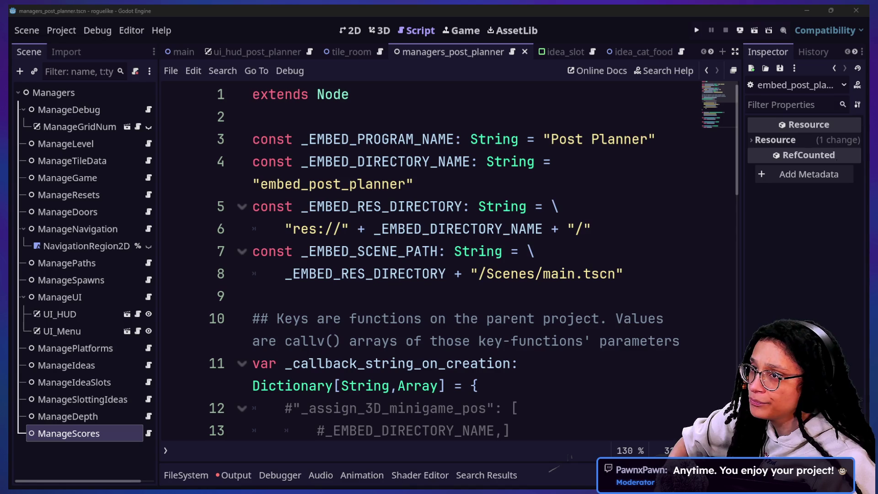
mouse_move(457, 184)
left_mouse_down()
mouse_move(510, 430)
mouse_move(498, 165)
left_mouse_up()
key("Down")
key("Down")
key("Down")
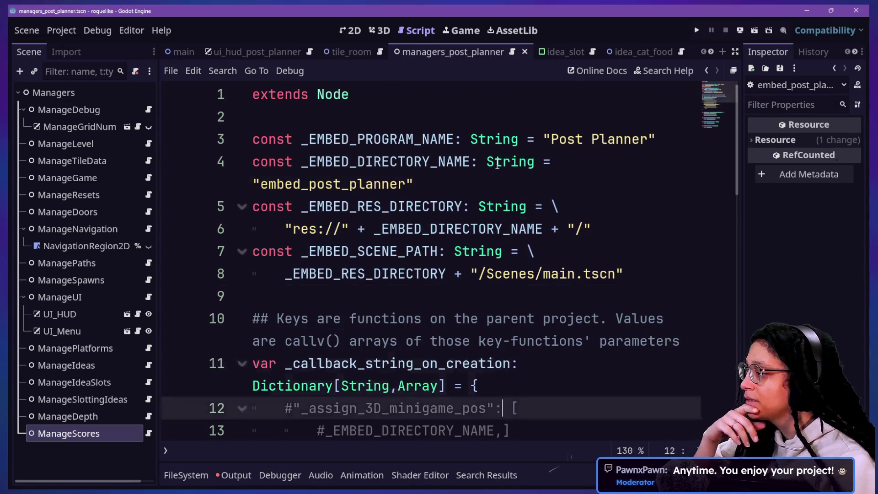
key("Down")
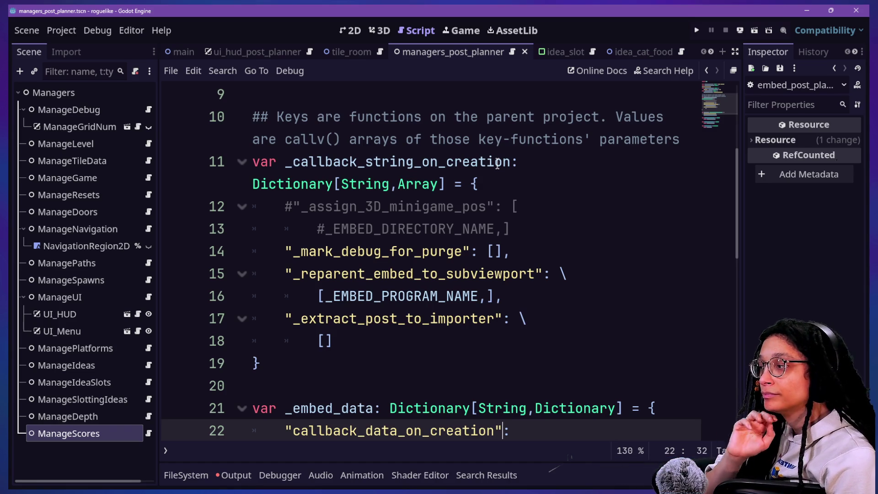
key("Down")
key("Down")
key("Down")
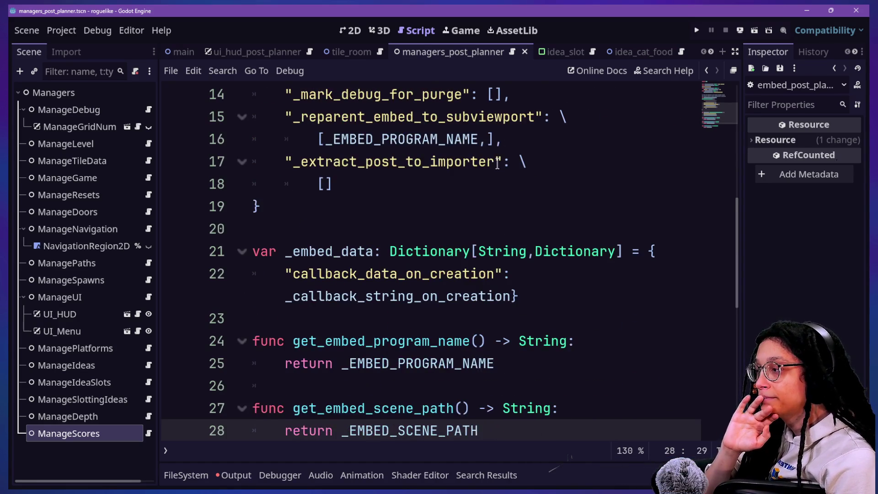
key("Down")
key("Down")
key("Return")
type("return _embed_data")
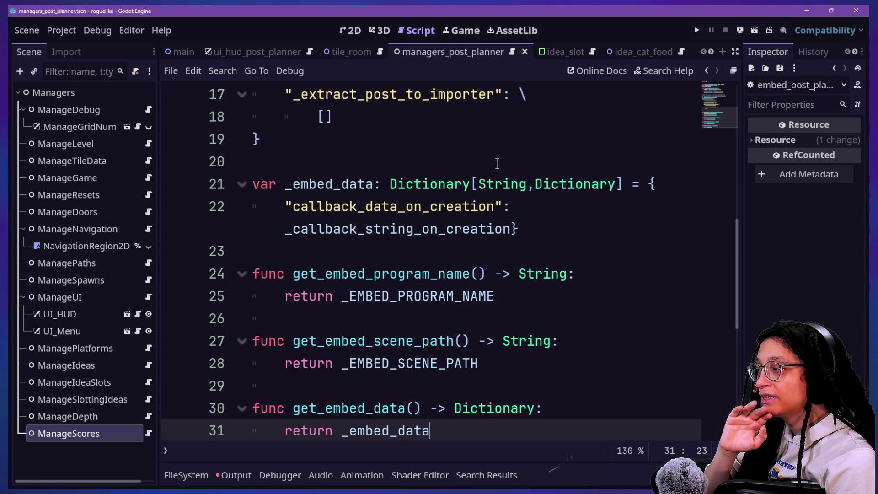
Review the callback dictionary entries, including the commented-out minigame entry.
key("Up")
key("Up")
key("Up")
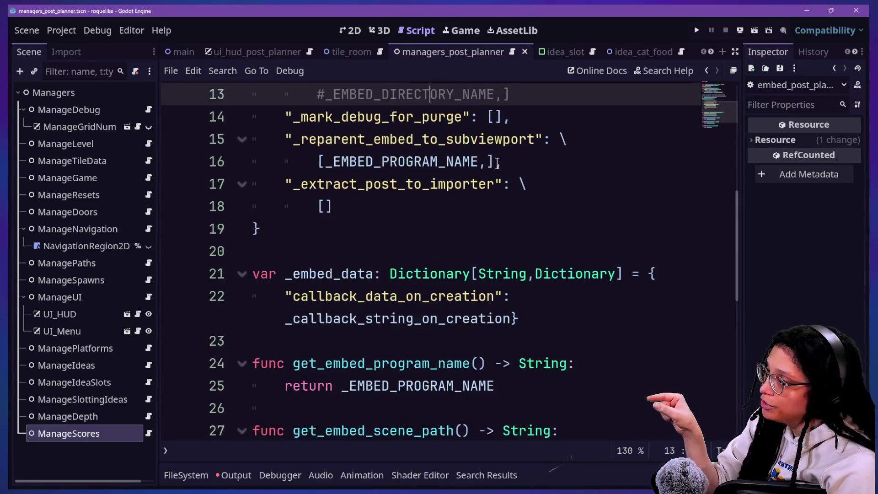
key("Up")
key("Up")
key("Up")
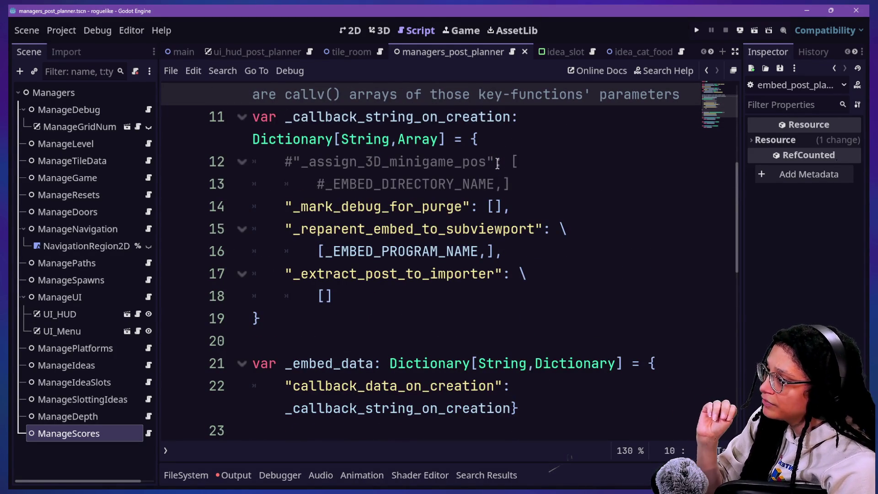
key("Up")
key("Down")
key("Down")
key("Down")
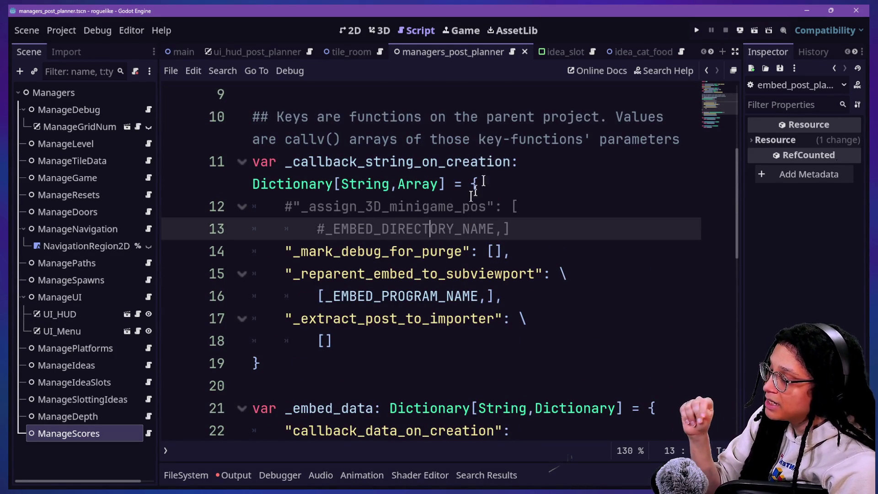